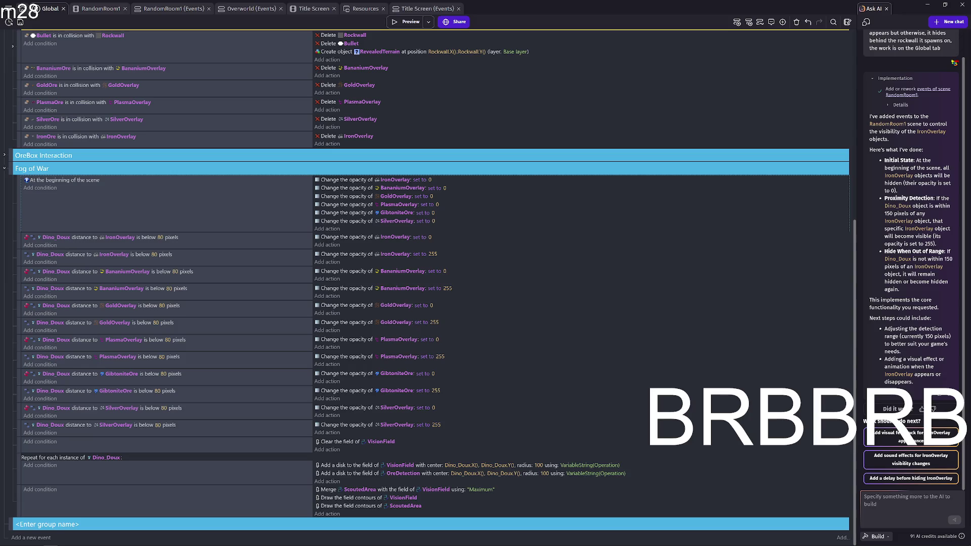
Review the BananiumOverlay opacity action without changing it, then close the Ask AI panel.
{"action": "double_click", "coordinate": [358, 288]}
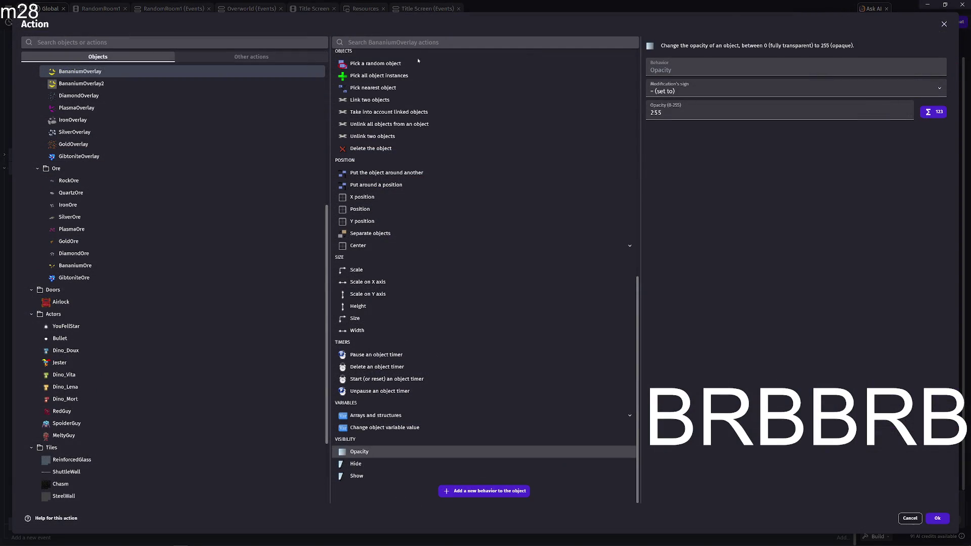
{"action": "left_click", "coordinate": [409, 43]}
{"action": "type", "text": "opacity"}
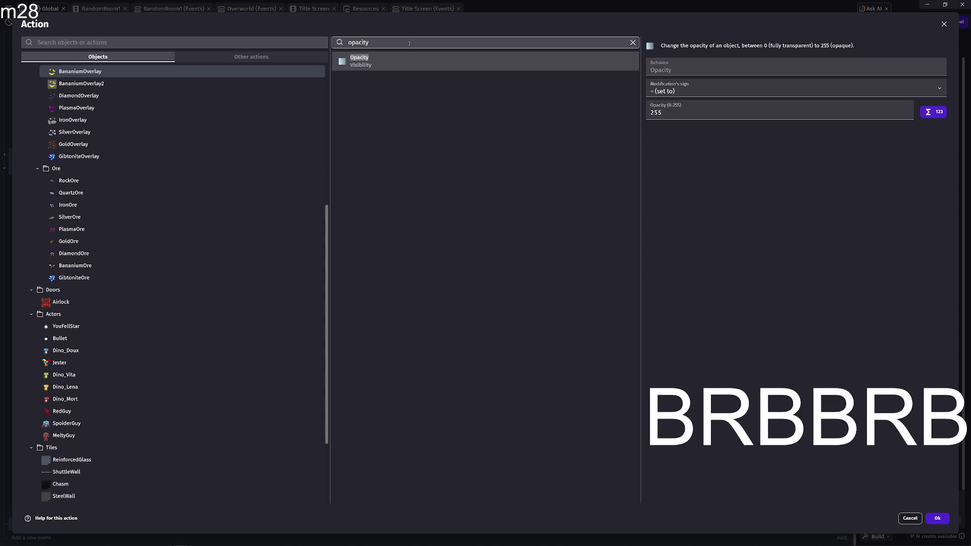
{"action": "key", "text": "Return"}
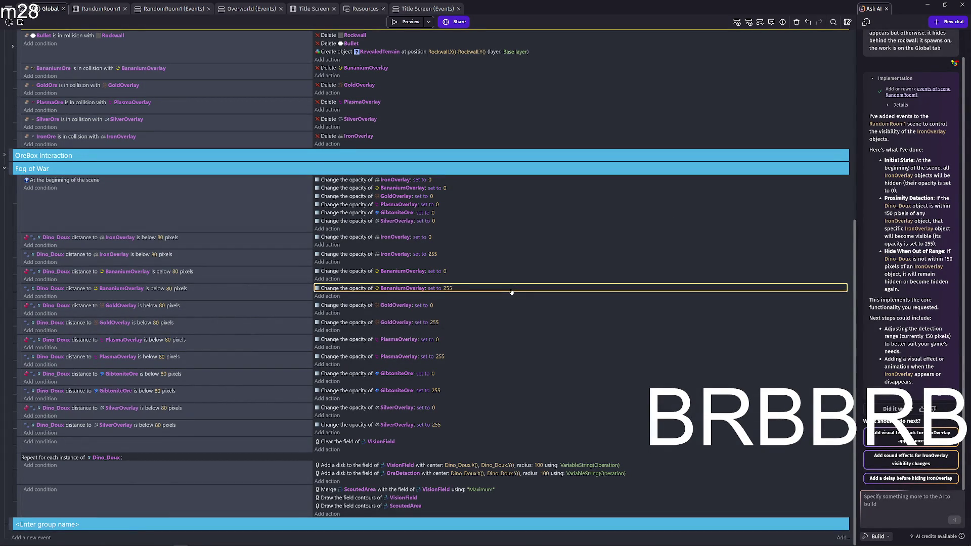
{"action": "left_click", "coordinate": [885, 10]}
Move from the Title Screen events through Resources to the Title Screen scene layout.
{"action": "scroll", "coordinate": [687, 348], "scroll_direction": "up", "scroll_amount": 6}
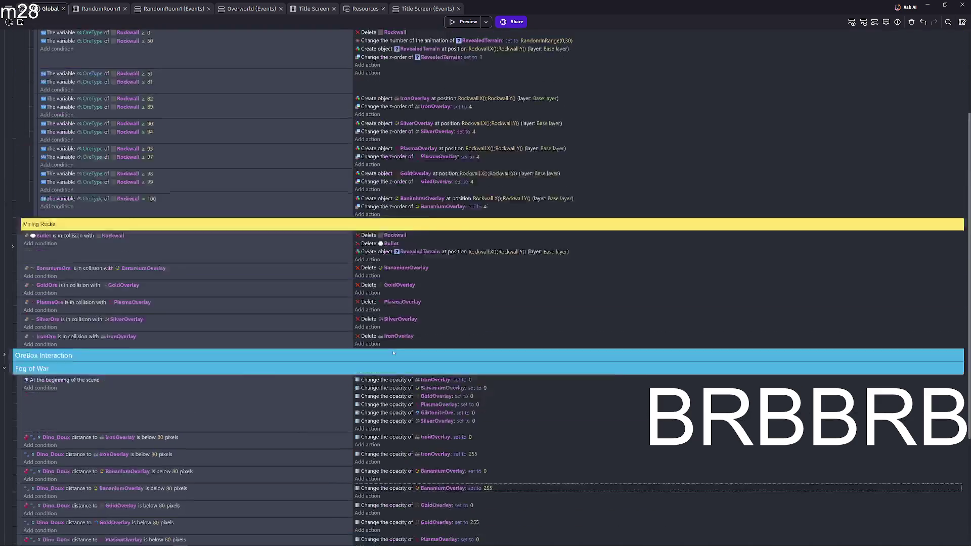
{"action": "scroll", "coordinate": [387, 350], "scroll_direction": "down", "scroll_amount": 6}
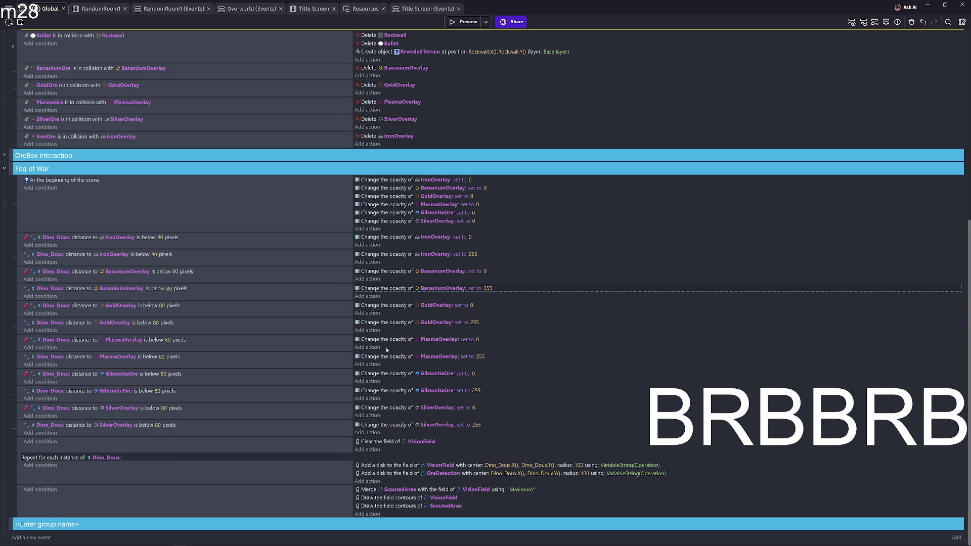
{"action": "left_click", "coordinate": [420, 9]}
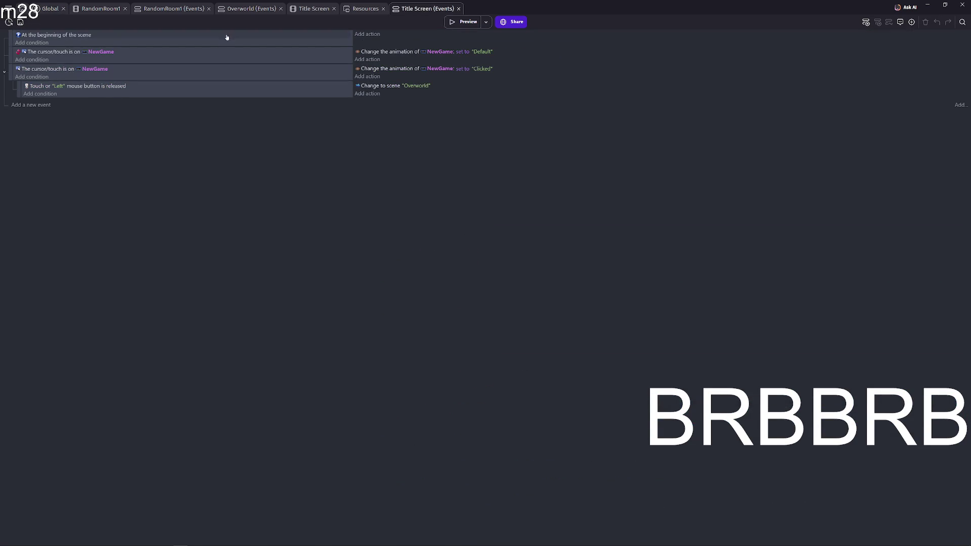
{"action": "left_click", "coordinate": [356, 10]}
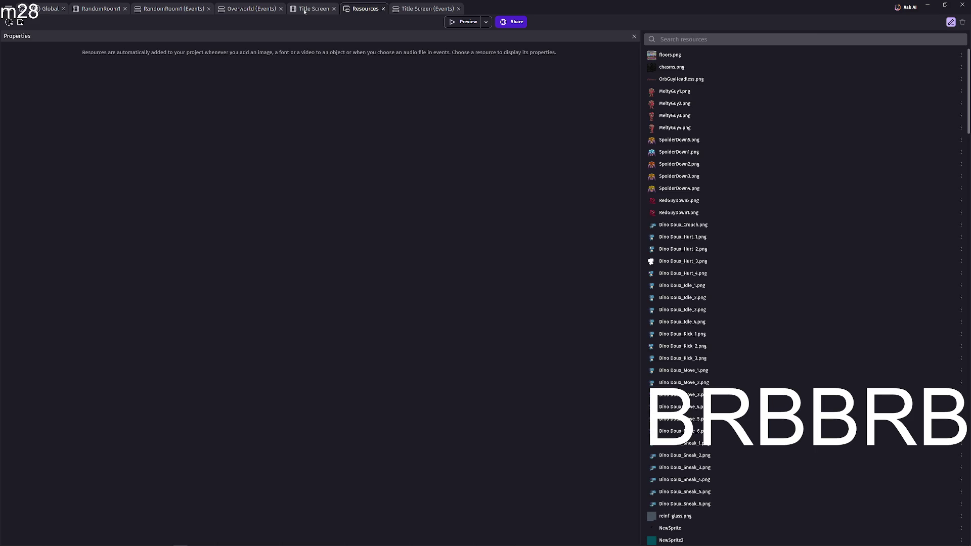
{"action": "left_click", "coordinate": [304, 11]}
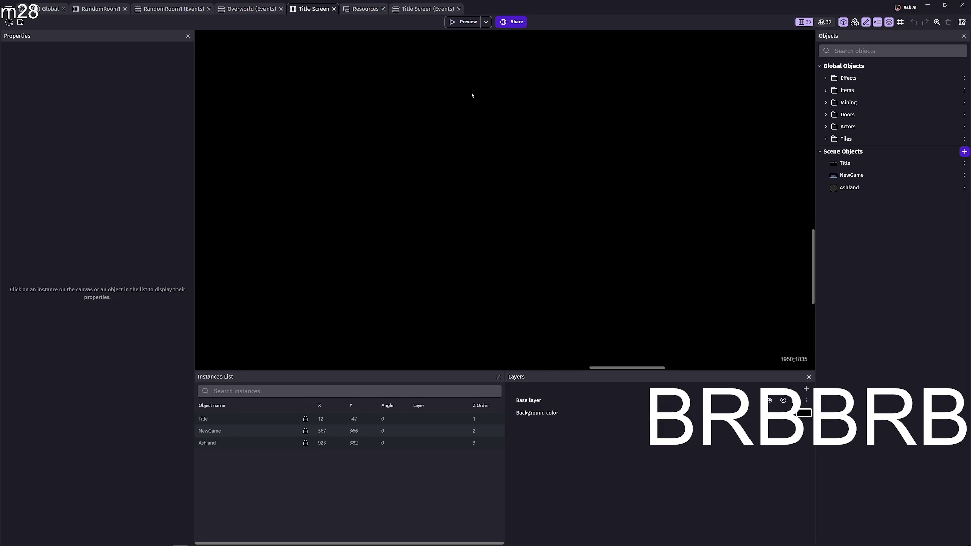
Test-run the game in preview, then select the ASHWALKER title on the canvas.
{"action": "left_click", "coordinate": [458, 25]}
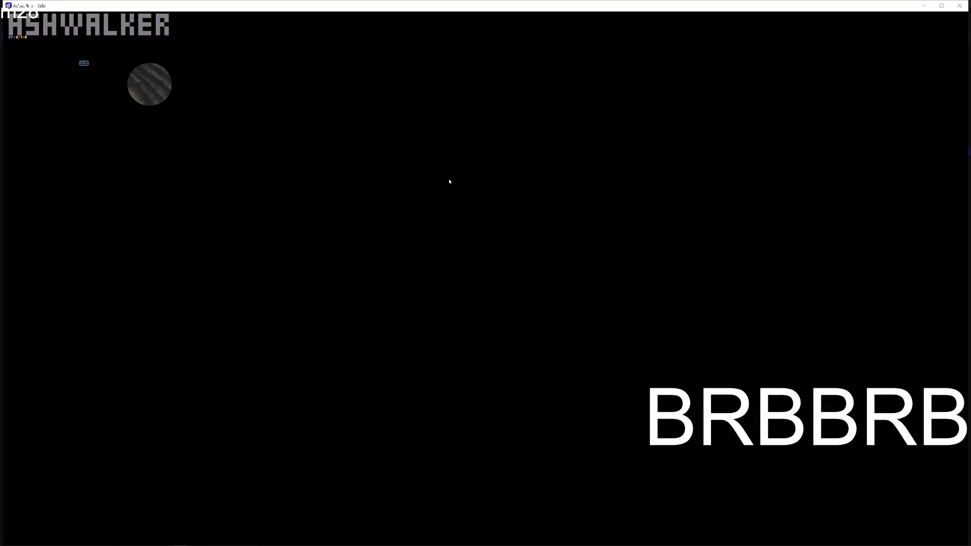
{"action": "left_click", "coordinate": [959, 6]}
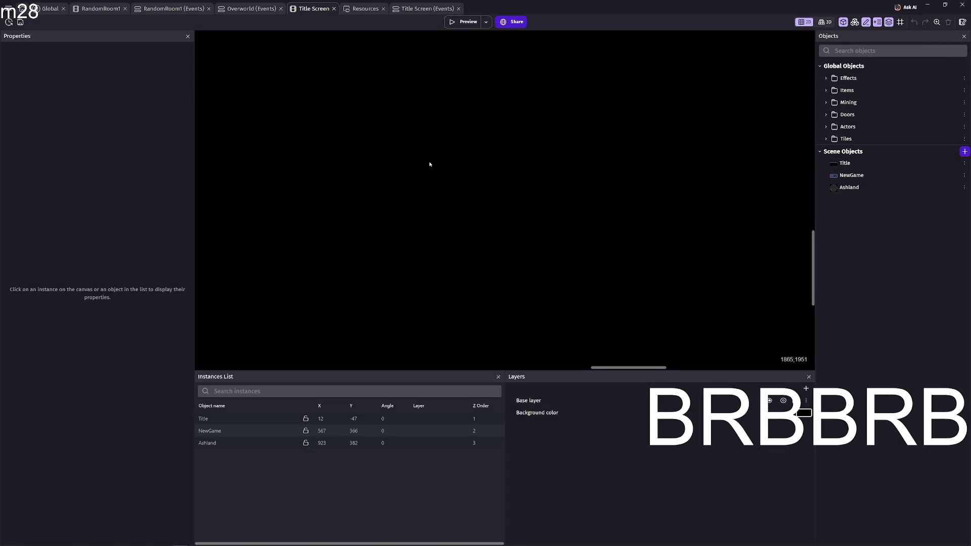
{"action": "scroll", "coordinate": [441, 170], "scroll_direction": "down", "scroll_amount": 5}
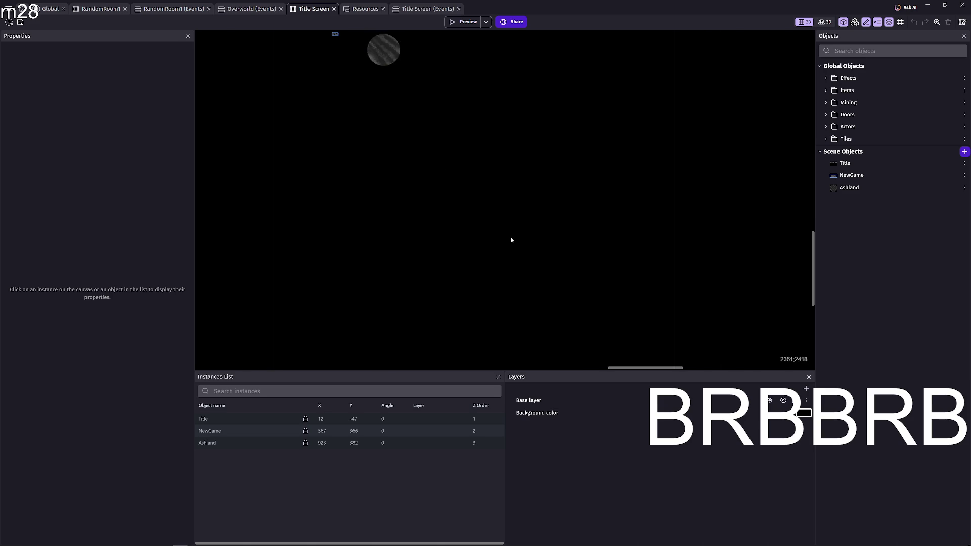
{"action": "scroll", "coordinate": [434, 187], "scroll_direction": "up", "scroll_amount": 3}
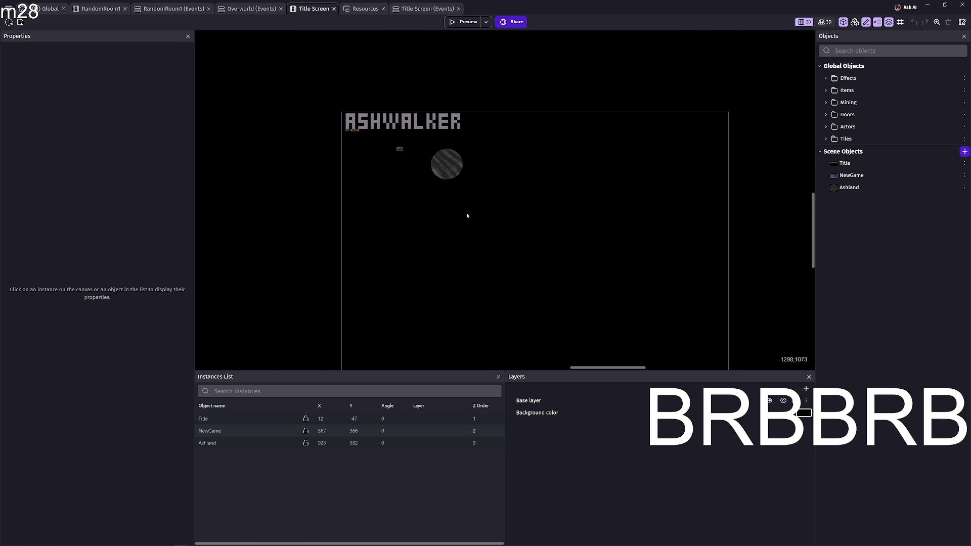
{"action": "left_click", "coordinate": [463, 175]}
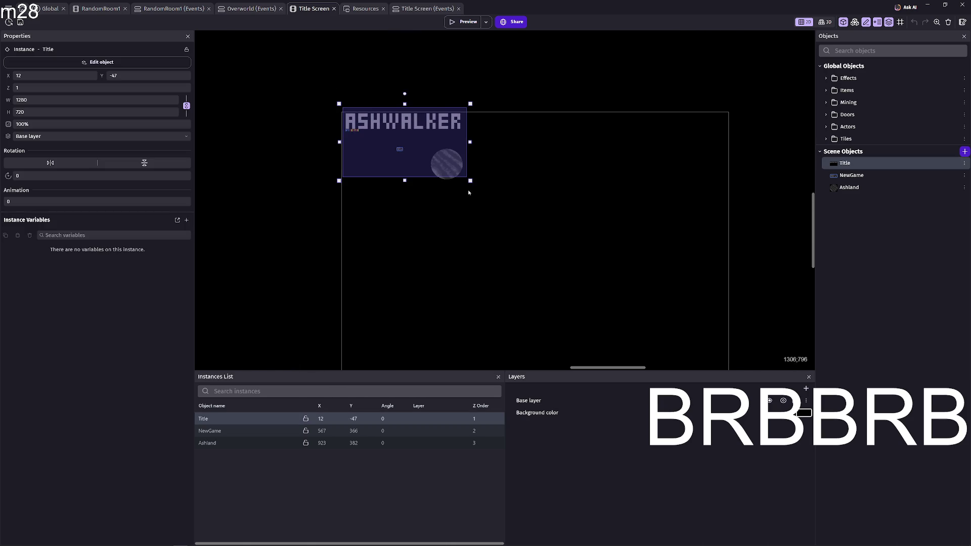
Enlarge the ASHWALKER title, lower the NEW button, move and resize the Ashland moon, then preview.
{"action": "left_click_drag", "start_coordinate": [472, 182], "coordinate": [740, 309]}
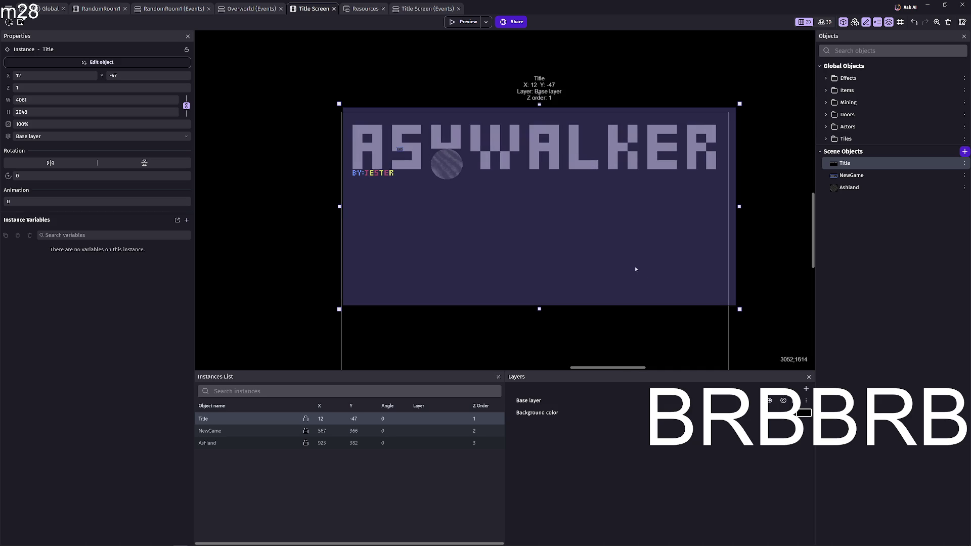
{"action": "mouse_move", "coordinate": [401, 156]}
{"action": "left_mouse_down"}
{"action": "mouse_move", "coordinate": [501, 227]}
{"action": "mouse_move", "coordinate": [516, 213]}
{"action": "mouse_move", "coordinate": [581, 272]}
{"action": "mouse_move", "coordinate": [558, 241]}
{"action": "left_mouse_up"}
{"action": "mouse_move", "coordinate": [447, 169]}
{"action": "left_mouse_down"}
{"action": "mouse_move", "coordinate": [606, 279]}
{"action": "mouse_move", "coordinate": [716, 290]}
{"action": "left_mouse_up"}
{"action": "mouse_move", "coordinate": [646, 213]}
{"action": "left_mouse_down"}
{"action": "mouse_move", "coordinate": [628, 191]}
{"action": "mouse_move", "coordinate": [588, 195]}
{"action": "mouse_move", "coordinate": [630, 206]}
{"action": "left_mouse_up"}
{"action": "left_click", "coordinate": [457, 25]}
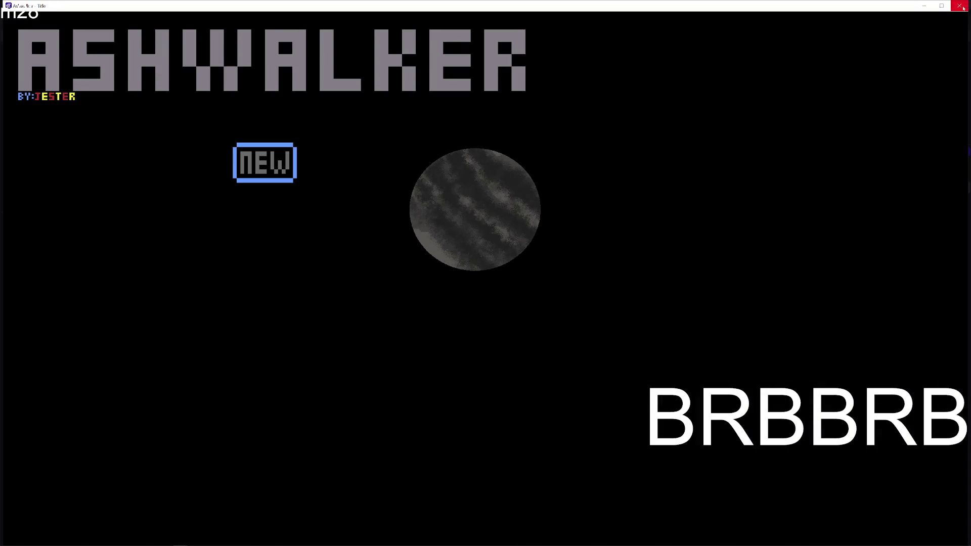
{"action": "left_click", "coordinate": [960, 6]}
Put the Ashland moon at bottom right, lower NEW further, and widen the title's edges.
{"action": "scroll", "coordinate": [728, 300], "scroll_direction": "down", "scroll_amount": 5}
{"action": "mouse_move", "coordinate": [728, 300]}
{"action": "left_mouse_down"}
{"action": "mouse_move", "coordinate": [661, 216]}
{"action": "mouse_move", "coordinate": [634, 284]}
{"action": "left_mouse_up"}
{"action": "left_click_drag", "start_coordinate": [562, 169], "coordinate": [562, 195]}
{"action": "left_click", "coordinate": [505, 145]}
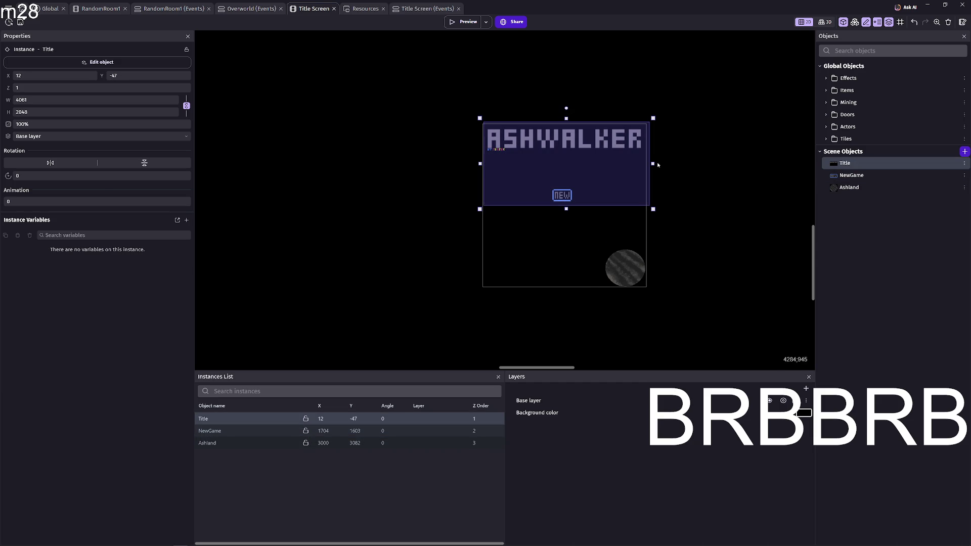
{"action": "left_click_drag", "start_coordinate": [654, 163], "coordinate": [658, 164]}
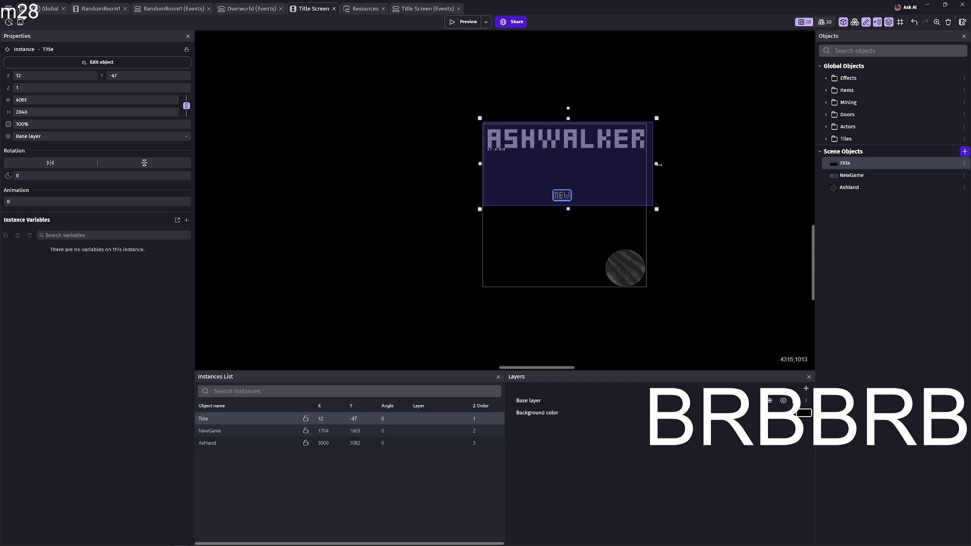
{"action": "left_click_drag", "start_coordinate": [482, 163], "coordinate": [477, 164]}
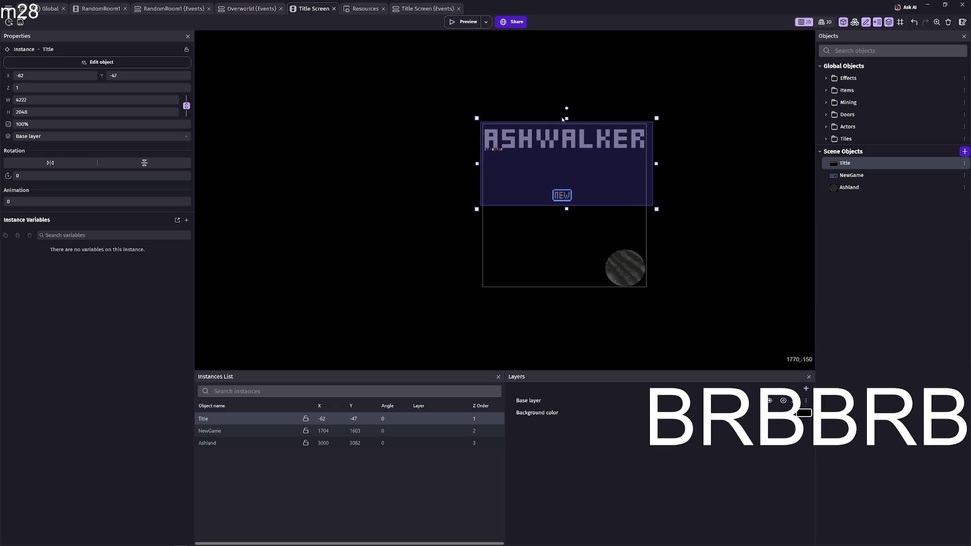
{"action": "left_click_drag", "start_coordinate": [567, 118], "coordinate": [567, 115]}
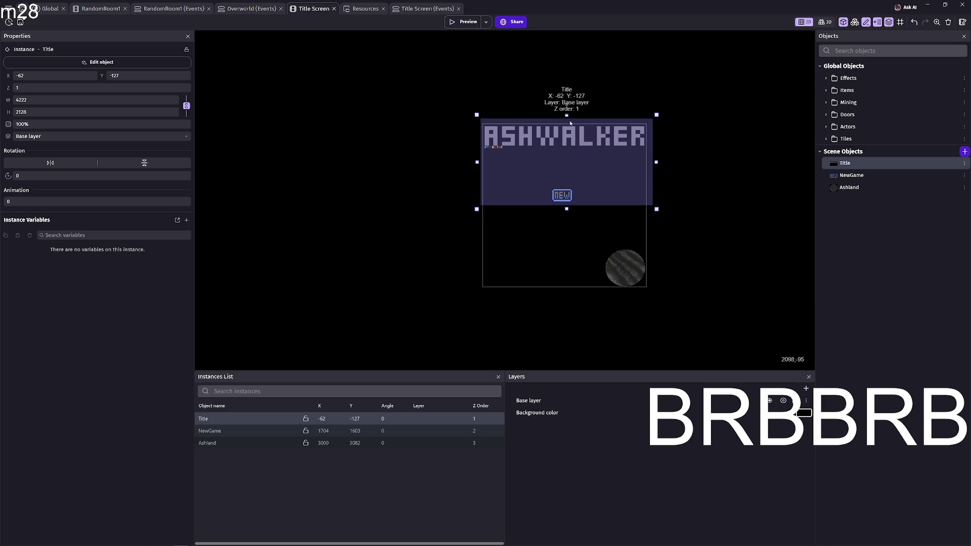
Preview the layout, then stretch the title much wider and shift NEW to the right.
{"action": "left_click", "coordinate": [463, 22]}
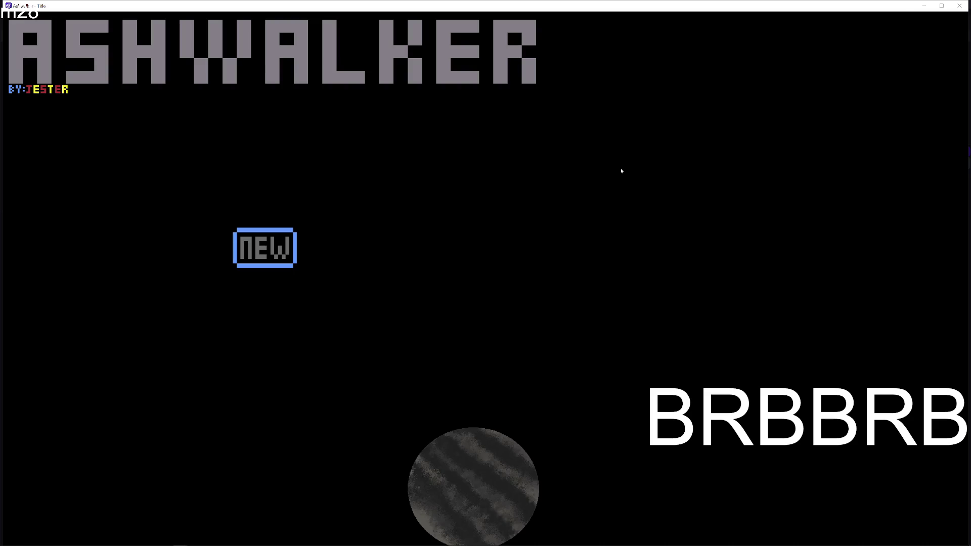
{"action": "mouse_move", "coordinate": [658, 6]}
{"action": "left_mouse_down"}
{"action": "mouse_move", "coordinate": [688, 52]}
{"action": "mouse_move", "coordinate": [696, 100]}
{"action": "left_mouse_up"}
{"action": "double_click", "coordinate": [696, 100]}
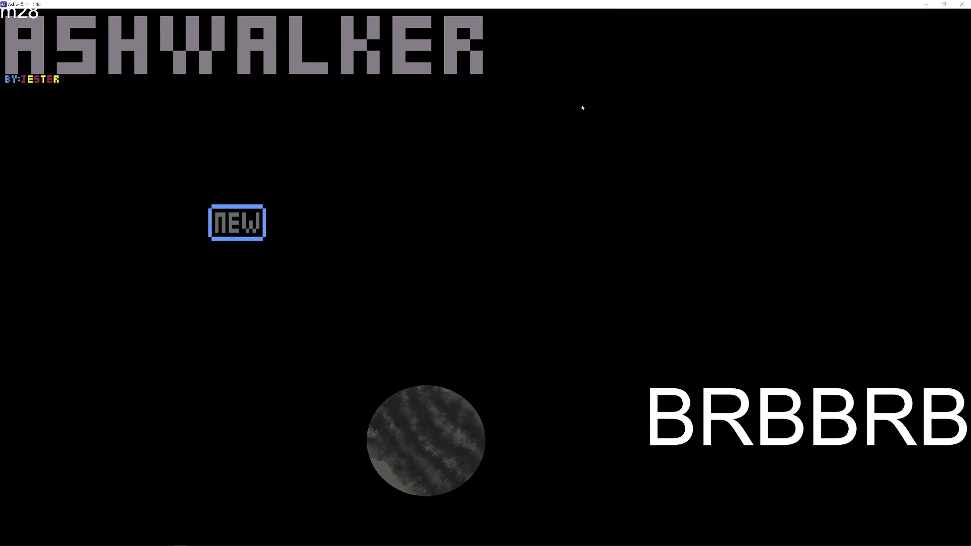
{"action": "left_click", "coordinate": [962, 4]}
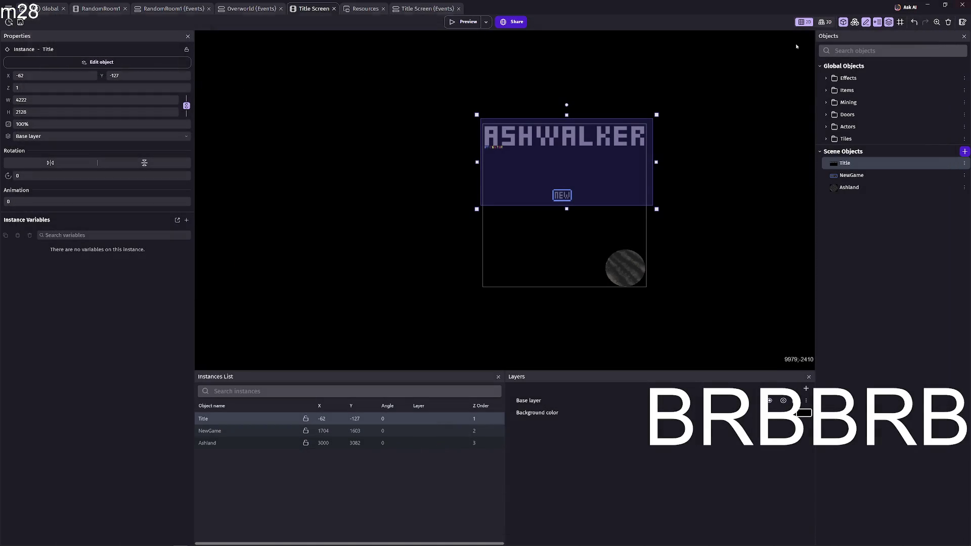
{"action": "left_click_drag", "start_coordinate": [657, 162], "coordinate": [748, 162]}
{"action": "mouse_move", "coordinate": [565, 196]}
{"action": "left_mouse_down"}
{"action": "mouse_move", "coordinate": [620, 192]}
{"action": "mouse_move", "coordinate": [607, 195]}
{"action": "left_mouse_up"}
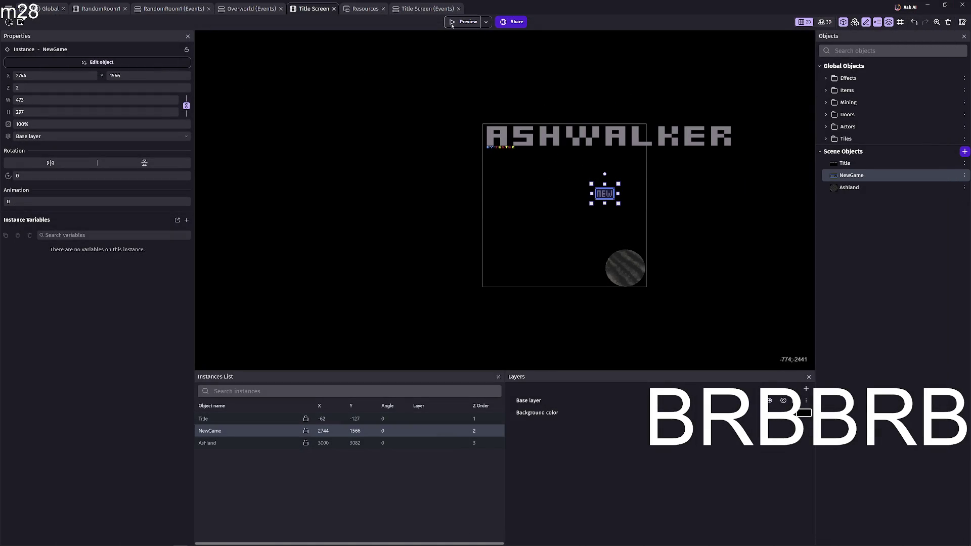
Widen the ASHWALKER title, then narrow it back, previewing the game after each change.
{"action": "left_click", "coordinate": [465, 22]}
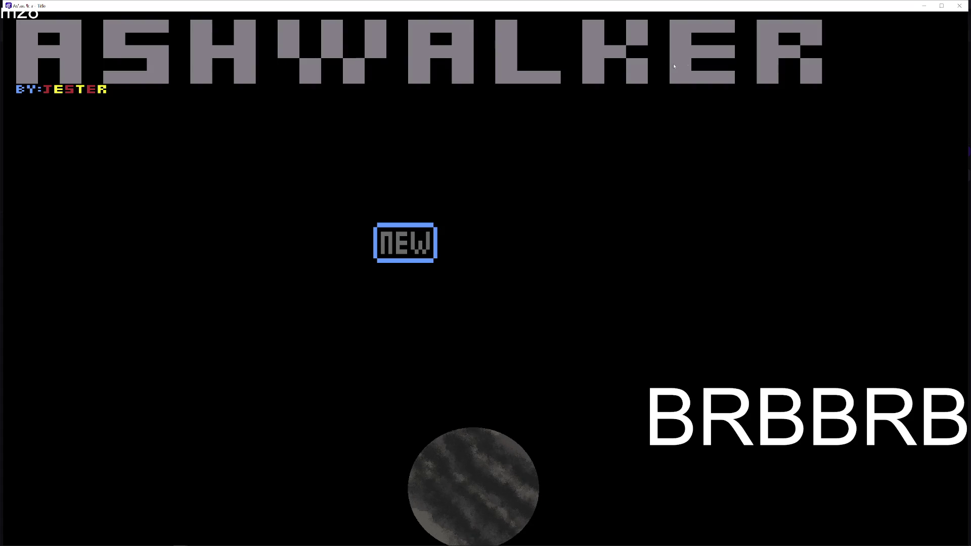
{"action": "left_click", "coordinate": [959, 6]}
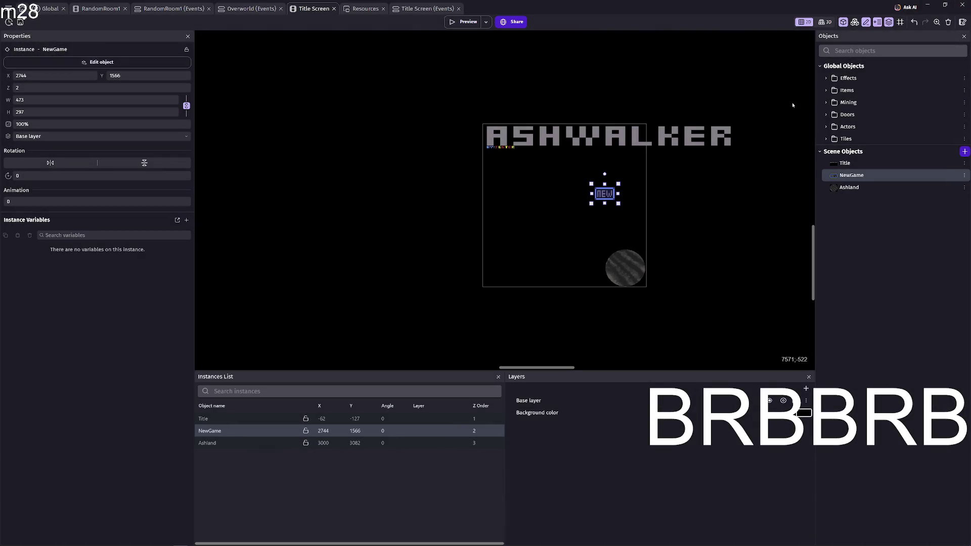
{"action": "left_click_drag", "start_coordinate": [766, 122], "coordinate": [651, 123]}
{"action": "left_click", "coordinate": [627, 167]}
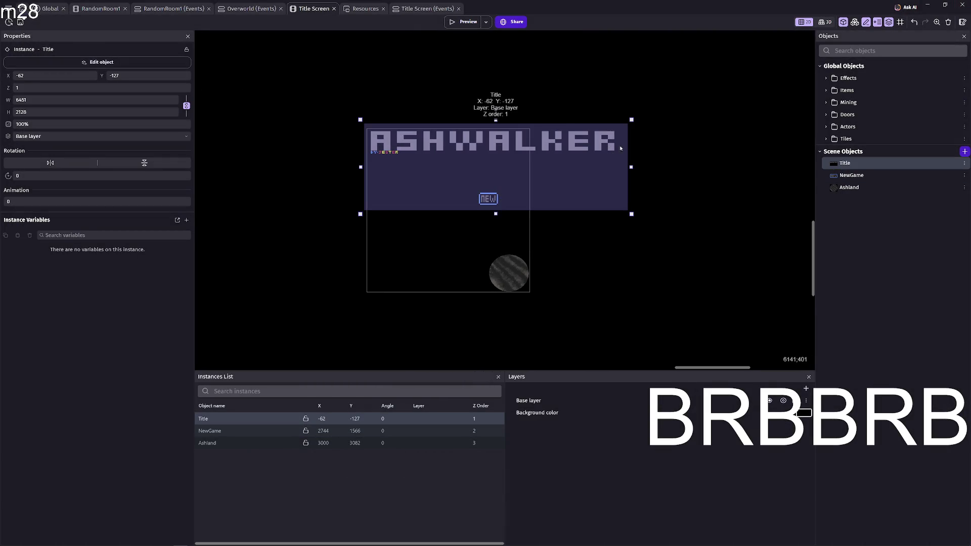
{"action": "left_click_drag", "start_coordinate": [632, 167], "coordinate": [722, 167]}
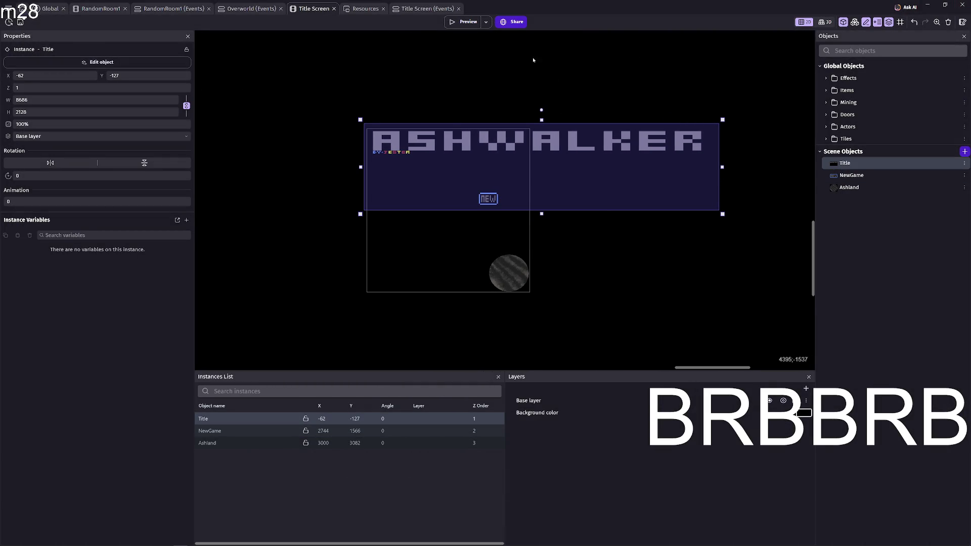
{"action": "left_click", "coordinate": [470, 27]}
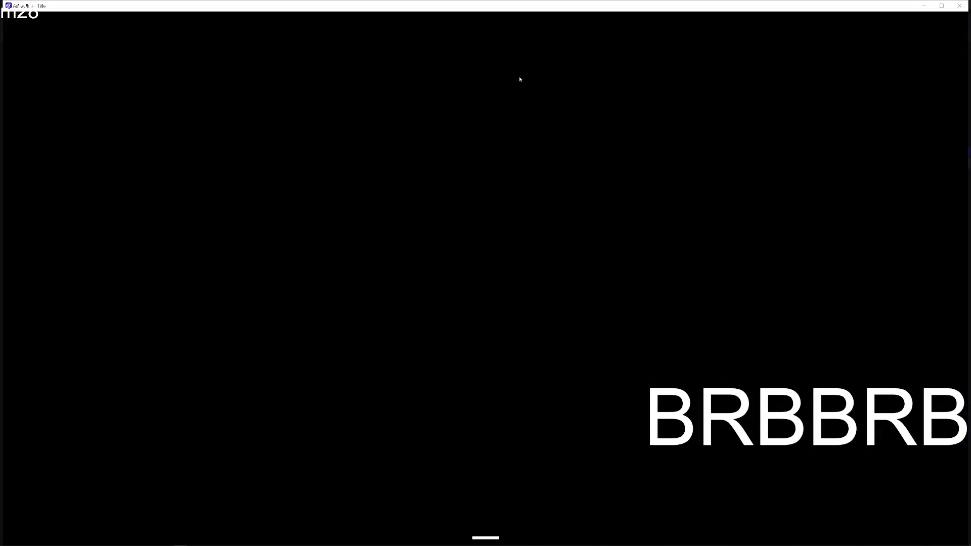
{"action": "left_click", "coordinate": [959, 6]}
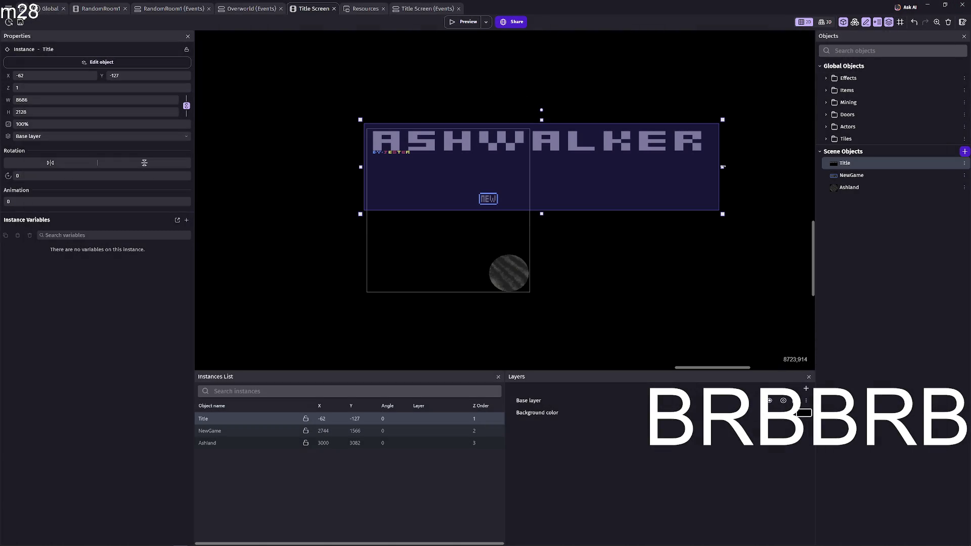
{"action": "left_click_drag", "start_coordinate": [724, 167], "coordinate": [654, 167]}
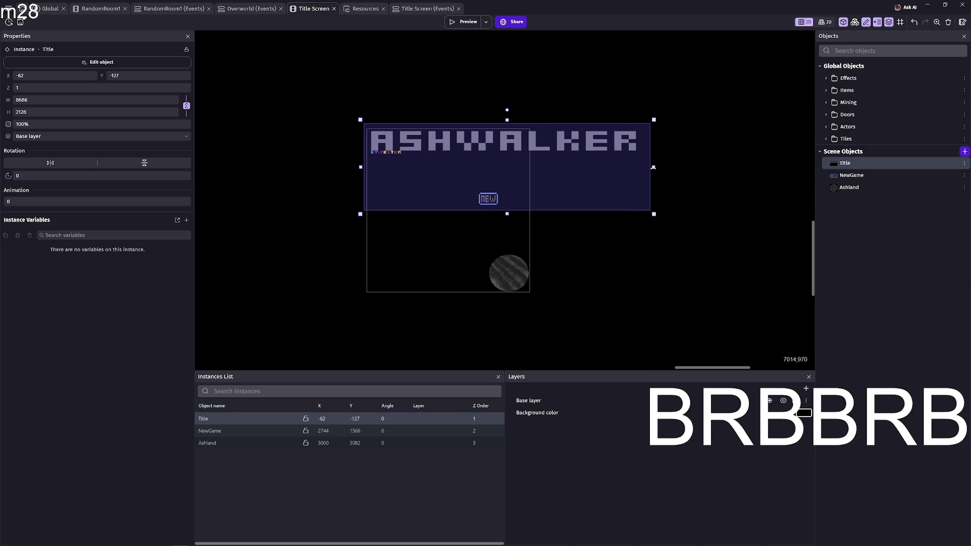
{"action": "left_click", "coordinate": [456, 23]}
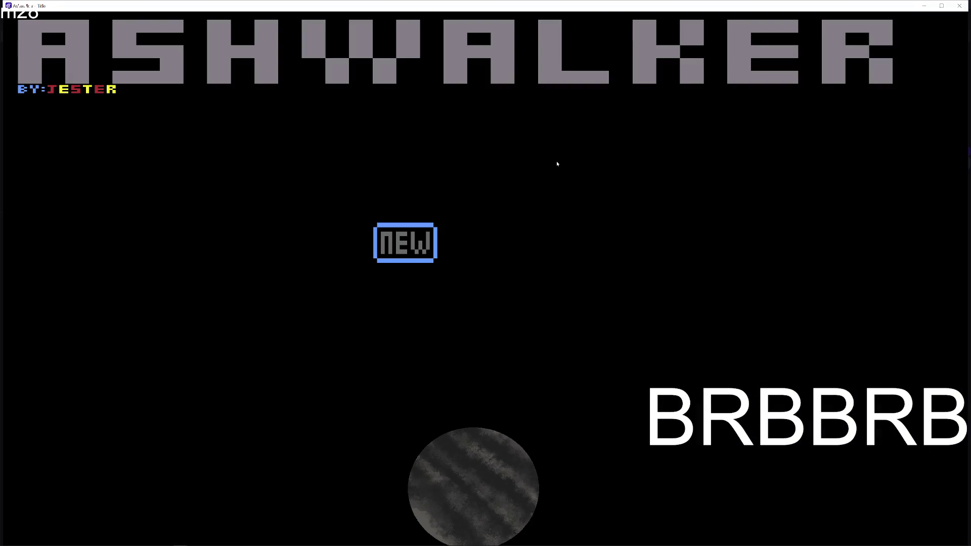
{"action": "left_click", "coordinate": [960, 7]}
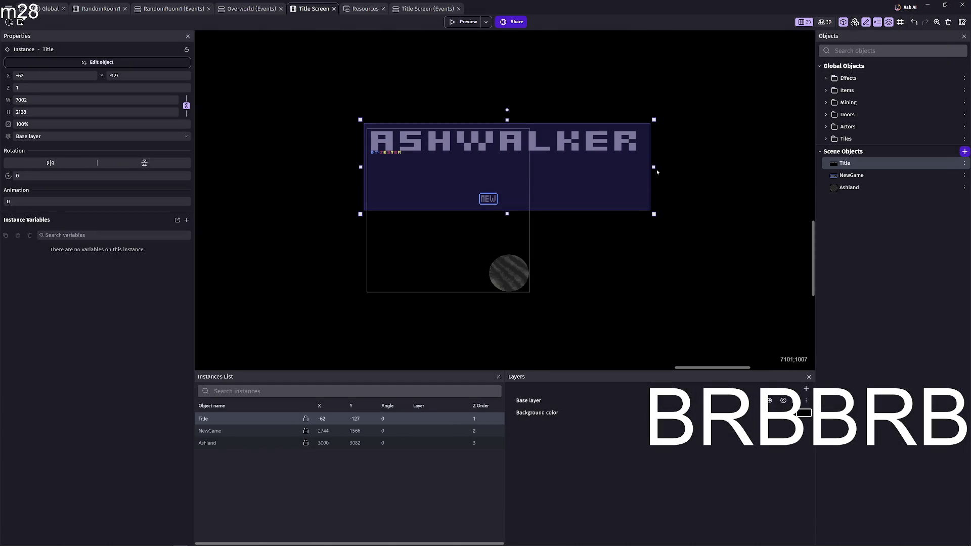
Widen the title step by step to 7305, 7398 and finally 7497, refreshing the preview each time.
{"action": "left_click_drag", "start_coordinate": [654, 167], "coordinate": [665, 173]}
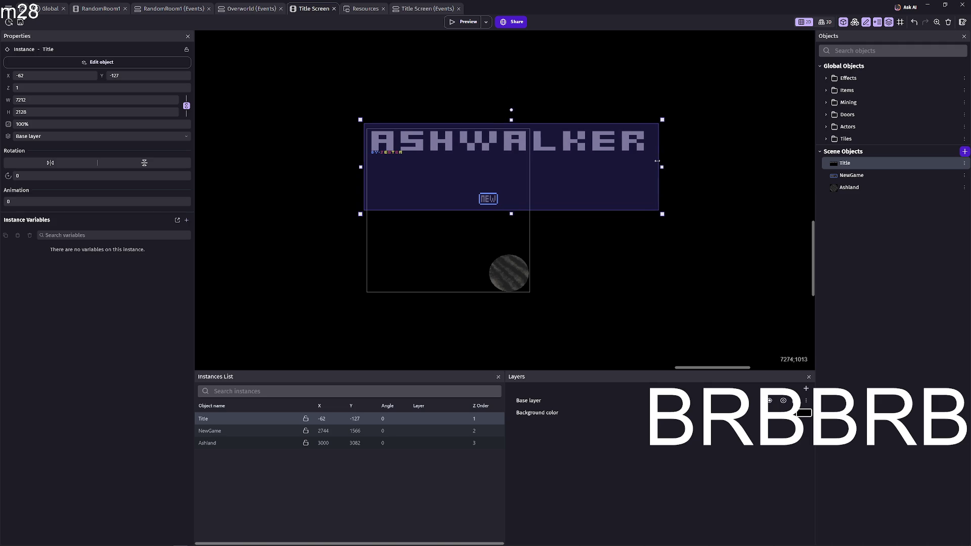
{"action": "left_click", "coordinate": [465, 24]}
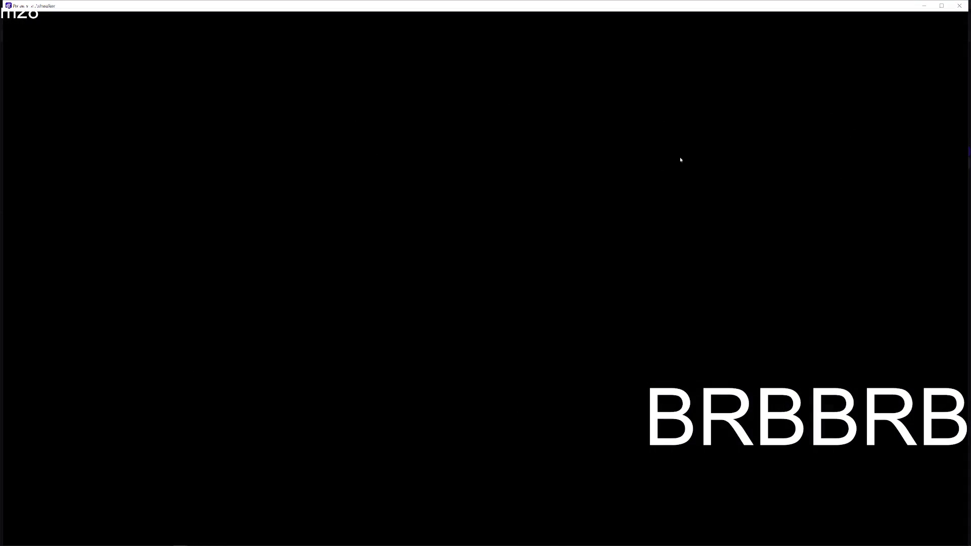
{"action": "mouse_move", "coordinate": [643, 2]}
{"action": "left_mouse_down"}
{"action": "mouse_move", "coordinate": [630, 274]}
{"action": "mouse_move", "coordinate": [658, 412]}
{"action": "mouse_move", "coordinate": [412, 419]}
{"action": "left_mouse_up"}
{"action": "left_click", "coordinate": [664, 168]}
{"action": "left_click_drag", "start_coordinate": [663, 167], "coordinate": [667, 167]}
{"action": "left_click", "coordinate": [471, 23]}
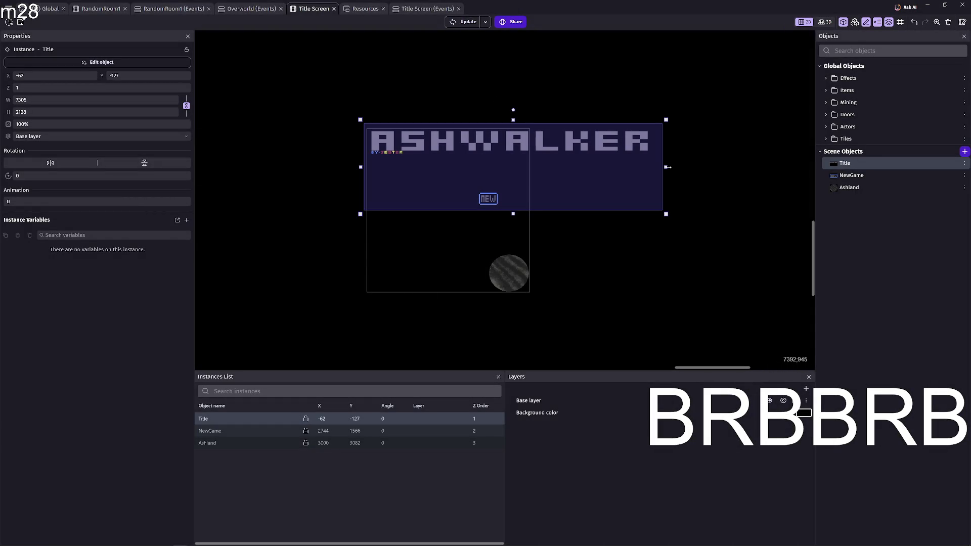
{"action": "left_click_drag", "start_coordinate": [668, 168], "coordinate": [672, 167]}
{"action": "left_click", "coordinate": [463, 24]}
{"action": "left_click_drag", "start_coordinate": [671, 167], "coordinate": [675, 166]}
{"action": "left_click", "coordinate": [469, 23]}
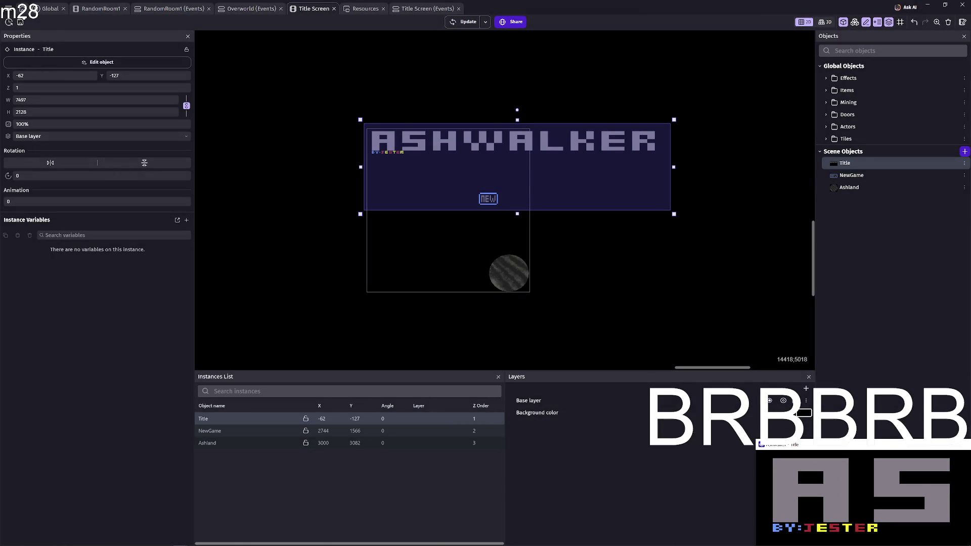
Check the title screen in the maximized preview, then move the NEW button right toward X 3580.
{"action": "left_click_drag", "start_coordinate": [752, 278], "coordinate": [534, 68]}
{"action": "double_click", "coordinate": [535, 69]}
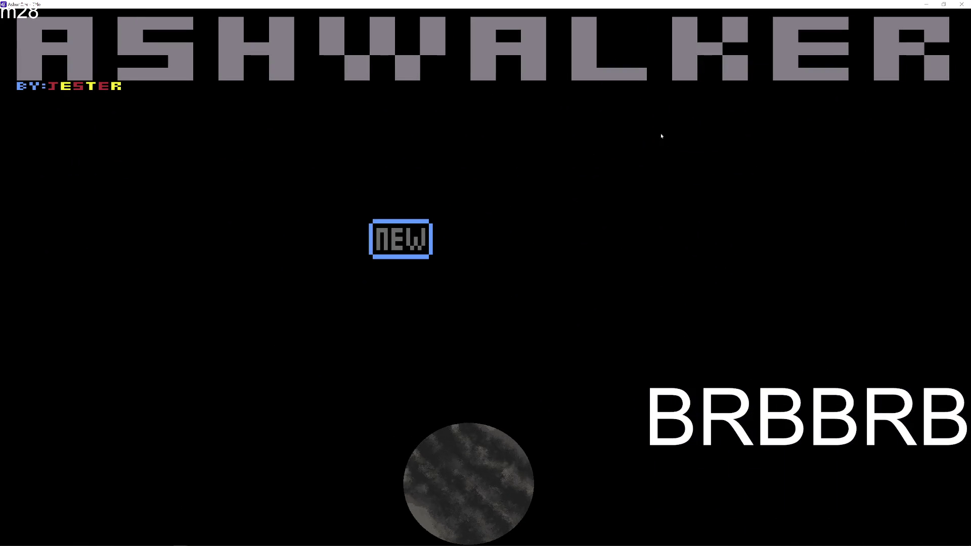
{"action": "mouse_move", "coordinate": [629, 7]}
{"action": "left_mouse_down"}
{"action": "mouse_move", "coordinate": [628, 344]}
{"action": "mouse_move", "coordinate": [562, 270]}
{"action": "mouse_move", "coordinate": [648, 309]}
{"action": "left_mouse_up"}
{"action": "left_click", "coordinate": [797, 413]}
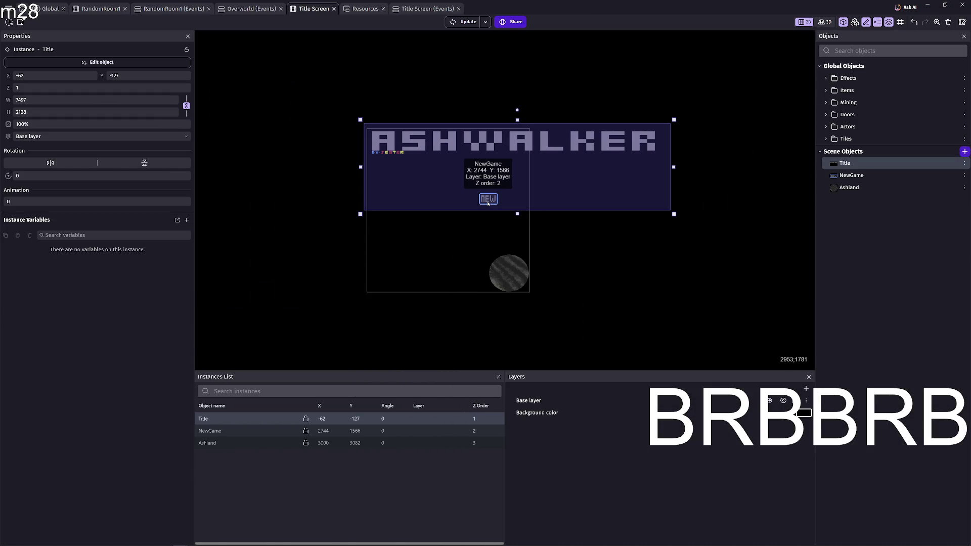
{"action": "left_click_drag", "start_coordinate": [489, 203], "coordinate": [523, 203]}
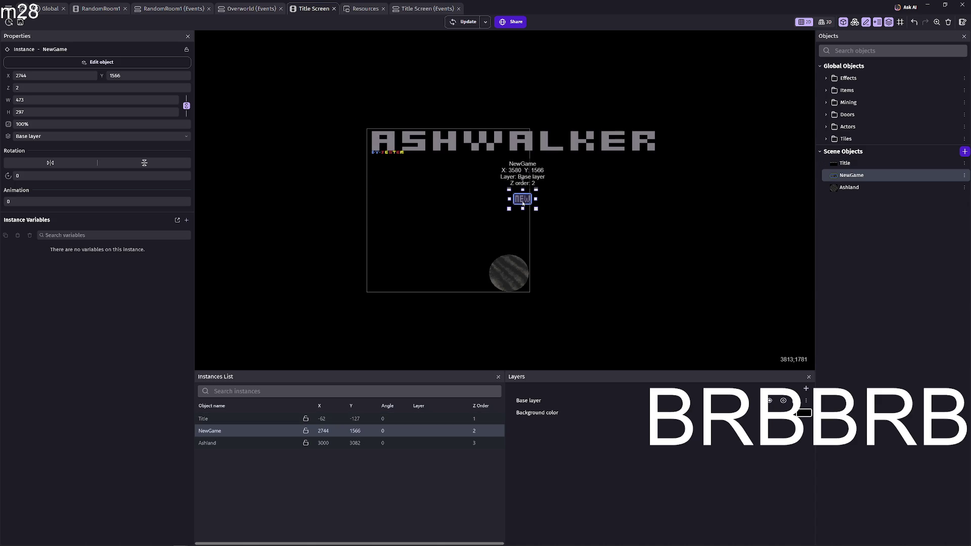
Turn on the scene grid and nudge the NEW button into place.
{"action": "left_click", "coordinate": [901, 22]}
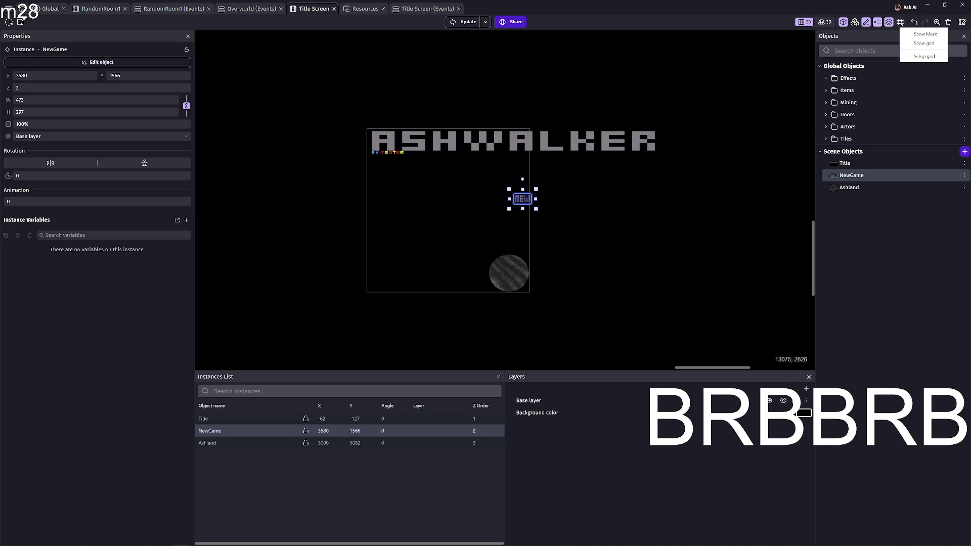
{"action": "left_click", "coordinate": [913, 43]}
{"action": "scroll", "coordinate": [501, 204], "scroll_direction": "up", "scroll_amount": 3}
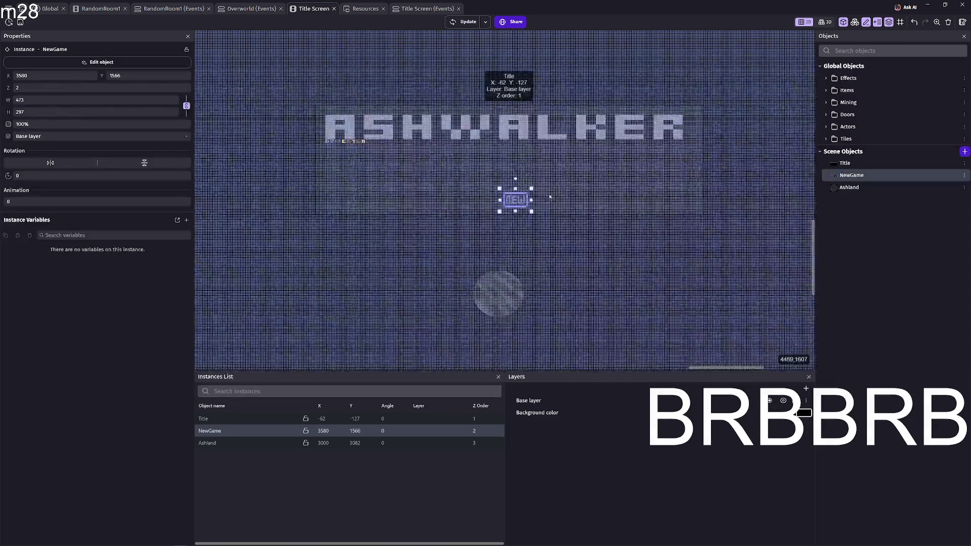
{"action": "left_click_drag", "start_coordinate": [515, 205], "coordinate": [511, 206]}
Move the Ashland planet right, enlarge it to 1952×1760, and start a new game in the preview.
{"action": "mouse_move", "coordinate": [483, 339]}
{"action": "left_mouse_down"}
{"action": "mouse_move", "coordinate": [686, 338]}
{"action": "mouse_move", "coordinate": [527, 204]}
{"action": "mouse_move", "coordinate": [550, 286]}
{"action": "mouse_move", "coordinate": [578, 328]}
{"action": "mouse_move", "coordinate": [616, 326]}
{"action": "left_mouse_up"}
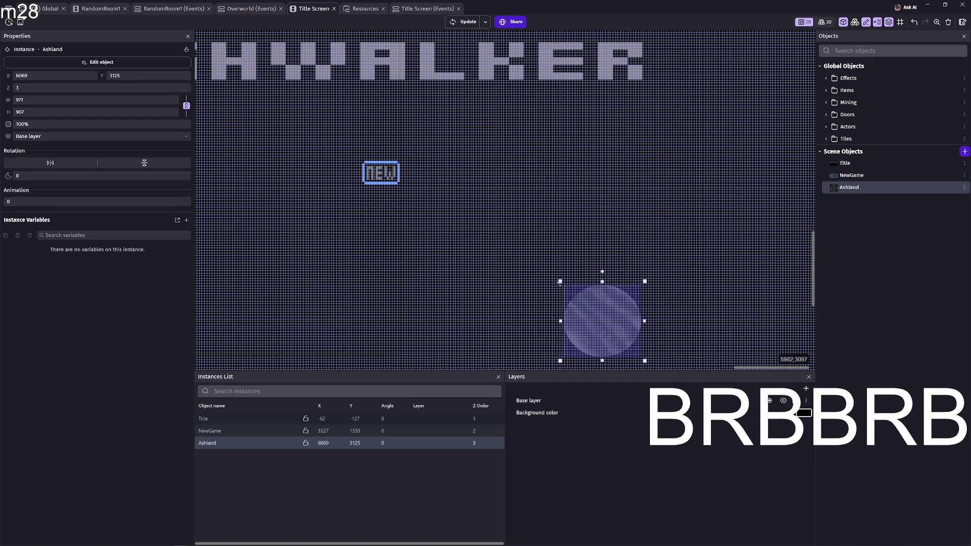
{"action": "left_click", "coordinate": [560, 285]}
{"action": "left_click", "coordinate": [596, 312]}
{"action": "left_click", "coordinate": [564, 284]}
{"action": "left_click", "coordinate": [566, 287]}
{"action": "mouse_move", "coordinate": [561, 282]}
{"action": "left_mouse_down"}
{"action": "mouse_move", "coordinate": [460, 226]}
{"action": "mouse_move", "coordinate": [479, 202]}
{"action": "mouse_move", "coordinate": [499, 214]}
{"action": "mouse_move", "coordinate": [482, 214]}
{"action": "left_mouse_up"}
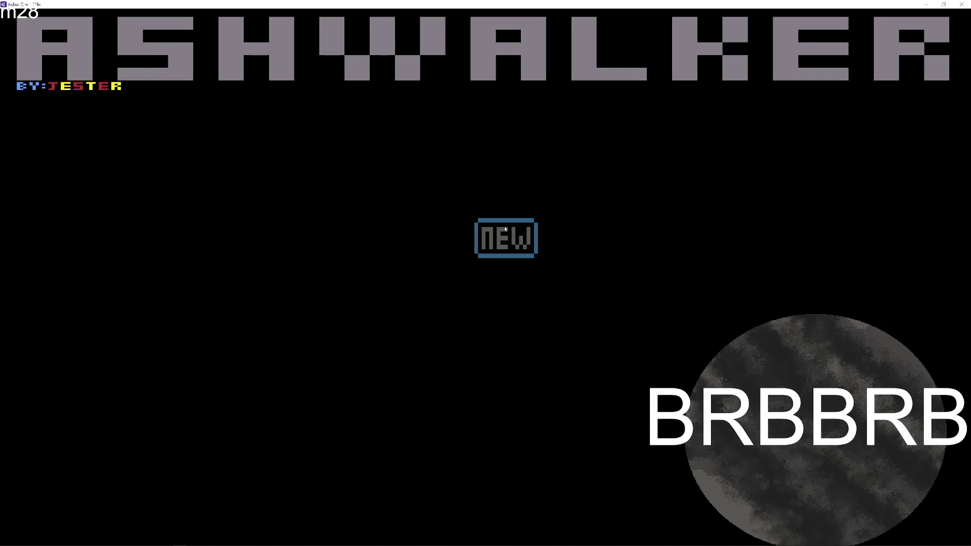
{"action": "left_click", "coordinate": [504, 253]}
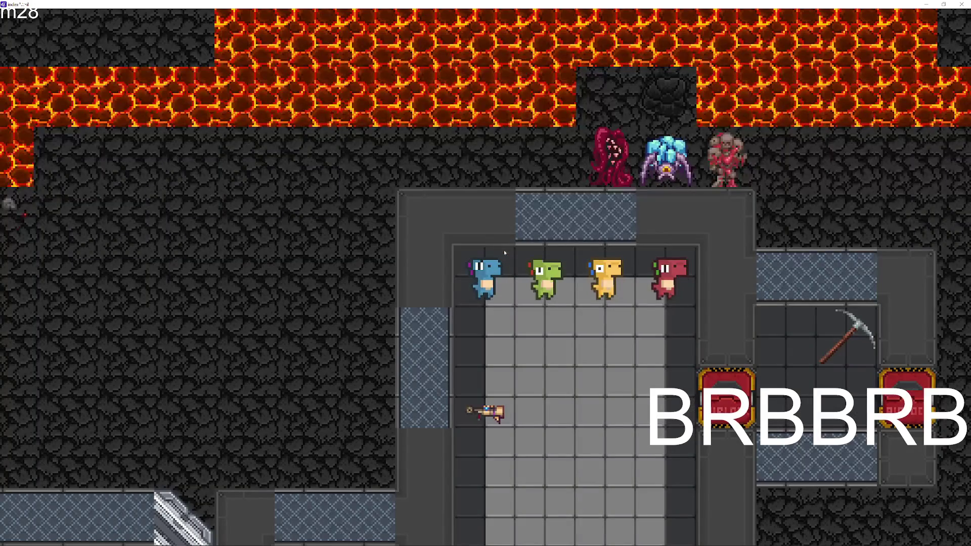
Walk the blue dino down the corridor, onto the warp pad and into the rocky cave.
{"action": "key", "text": "s"}
{"action": "key", "text": "s"}
{"action": "key", "text": "d"}
{"action": "key", "text": "s"}
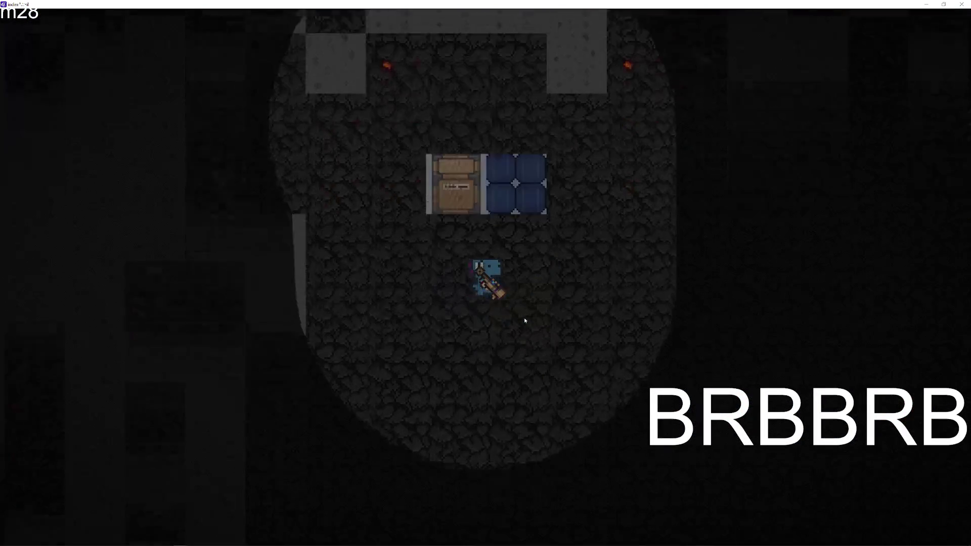
{"action": "key", "text": "d"}
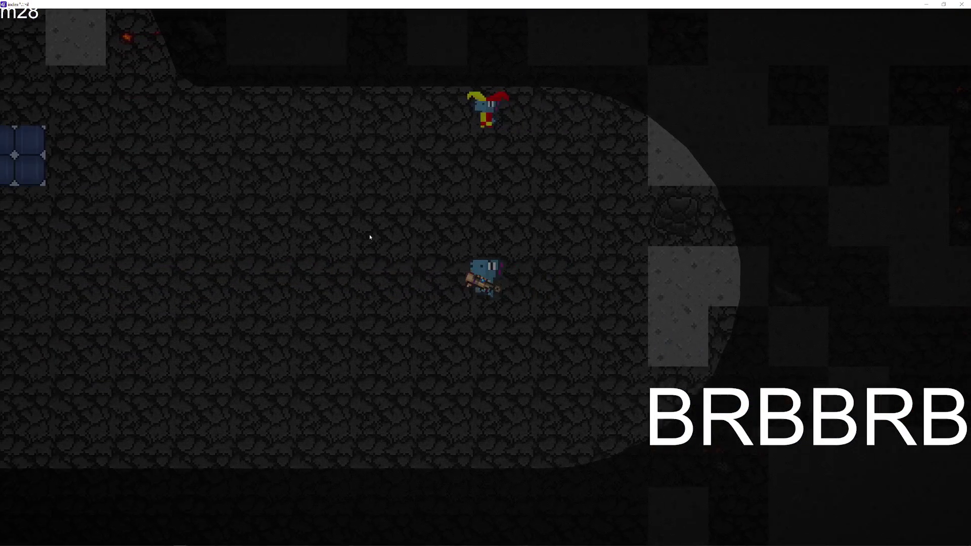
{"action": "key", "text": "a"}
{"action": "key", "text": "a"}
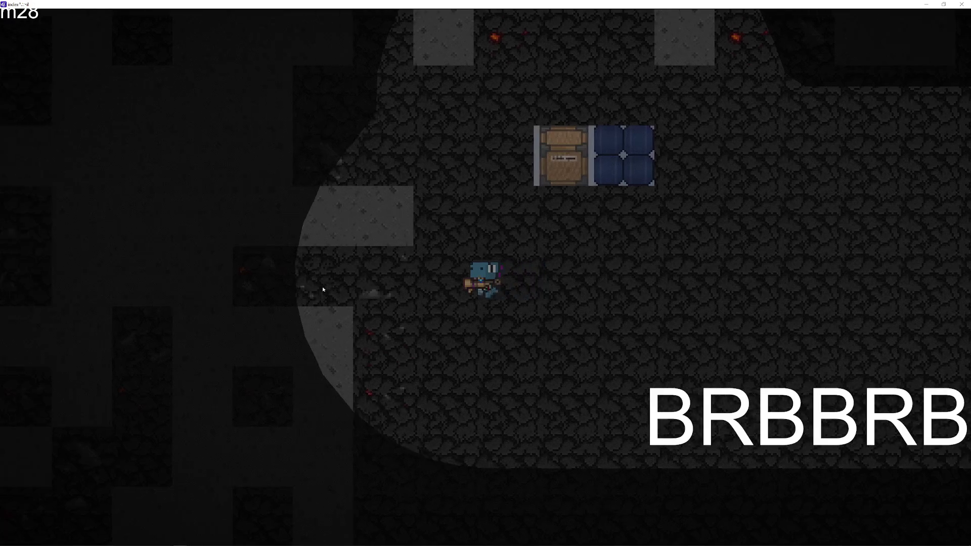
{"action": "key", "text": "d"}
{"action": "key", "text": "s"}
{"action": "key", "text": "s"}
Walk down-left through the cave toward the ore and mine the orange ore tile beside the dino.
{"action": "key", "text": "a"}
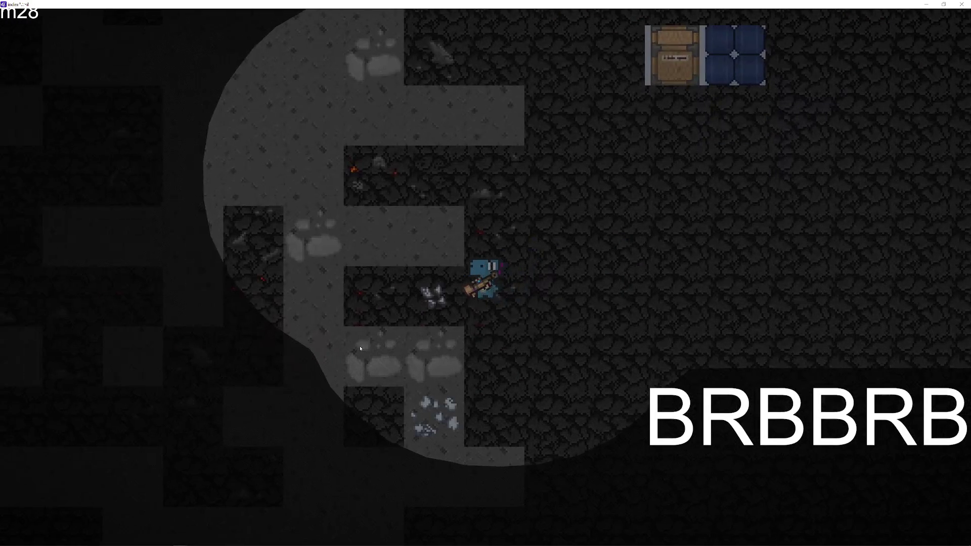
{"action": "key", "text": "a"}
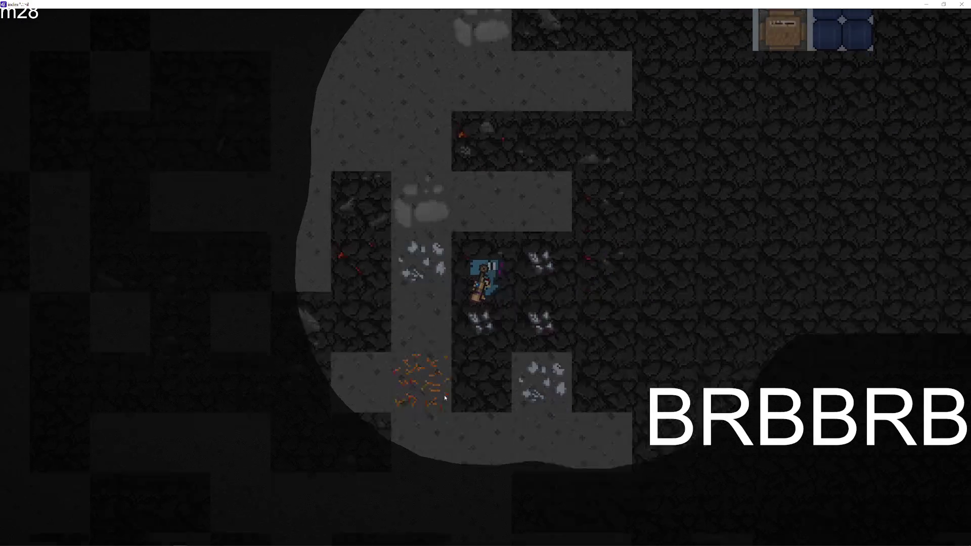
{"action": "key", "text": "s"}
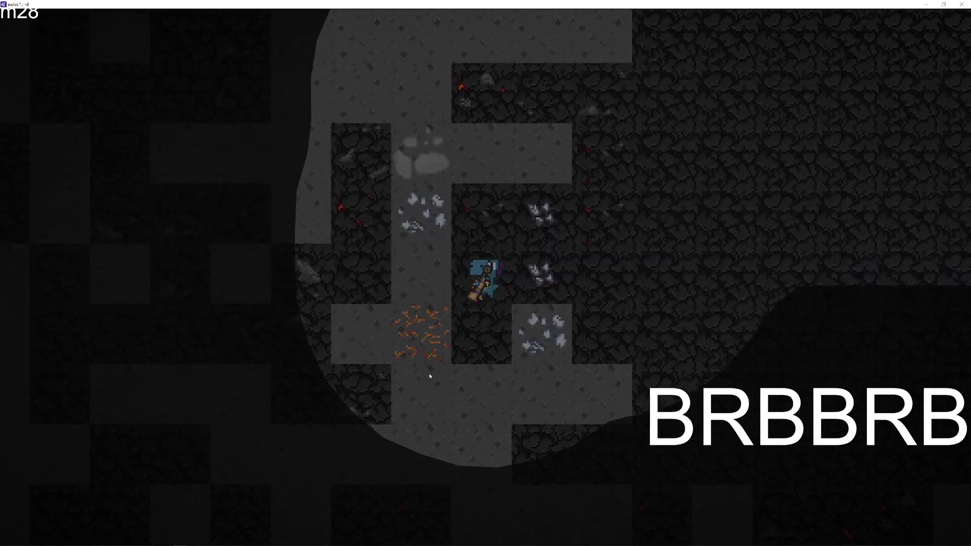
{"action": "key", "text": "w"}
{"action": "key", "text": "a"}
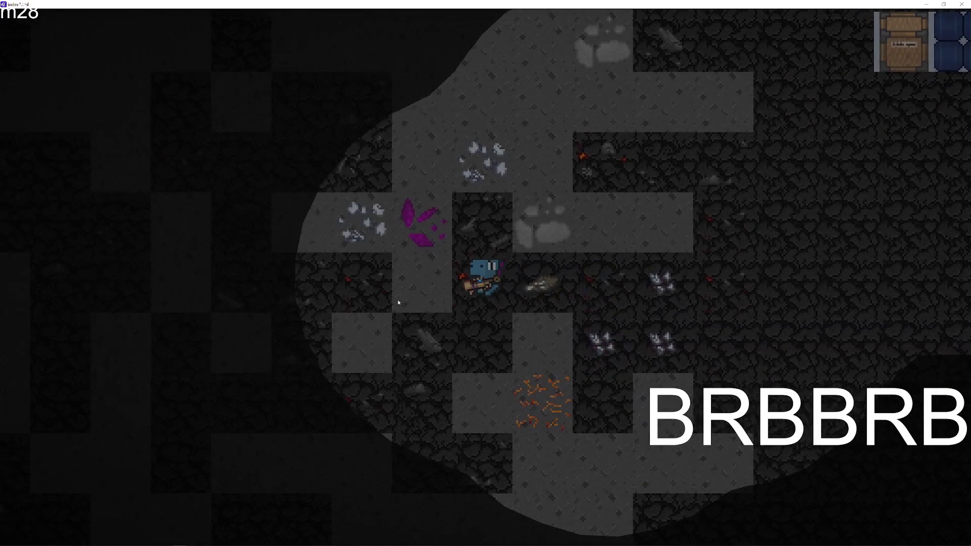
{"action": "key", "text": "s"}
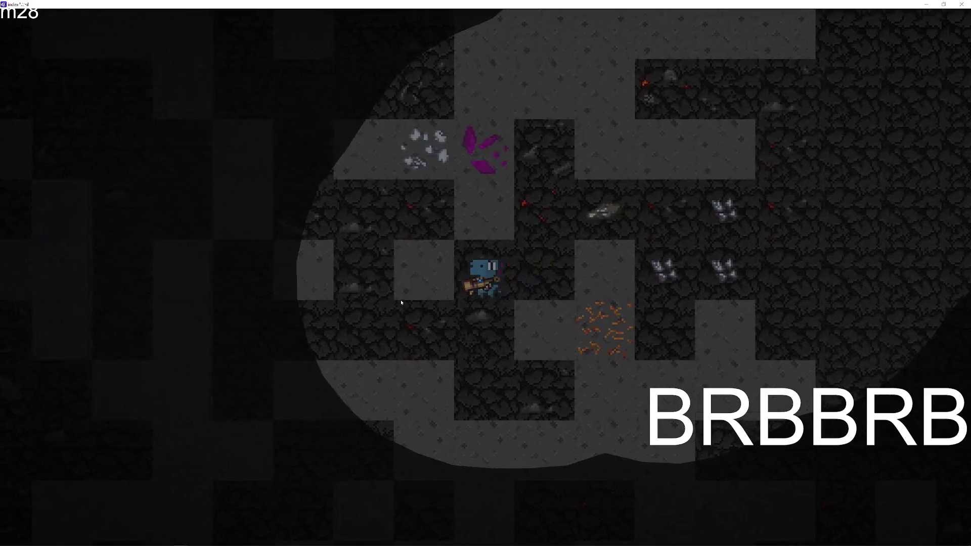
{"action": "key", "text": "a"}
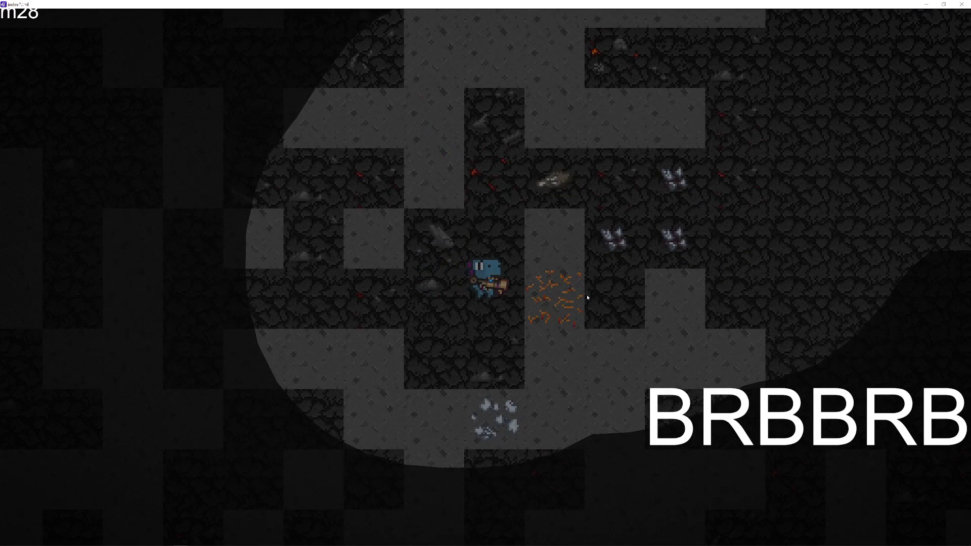
{"action": "left_click", "coordinate": [587, 297]}
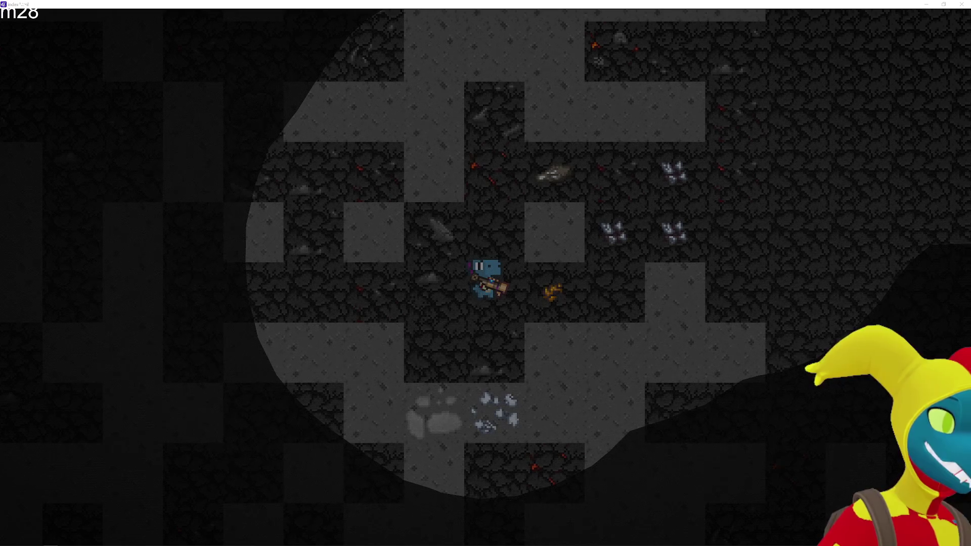
Fire a shot to the right, then walk the dino right and up toward the crystals.
{"action": "left_click", "coordinate": [676, 277]}
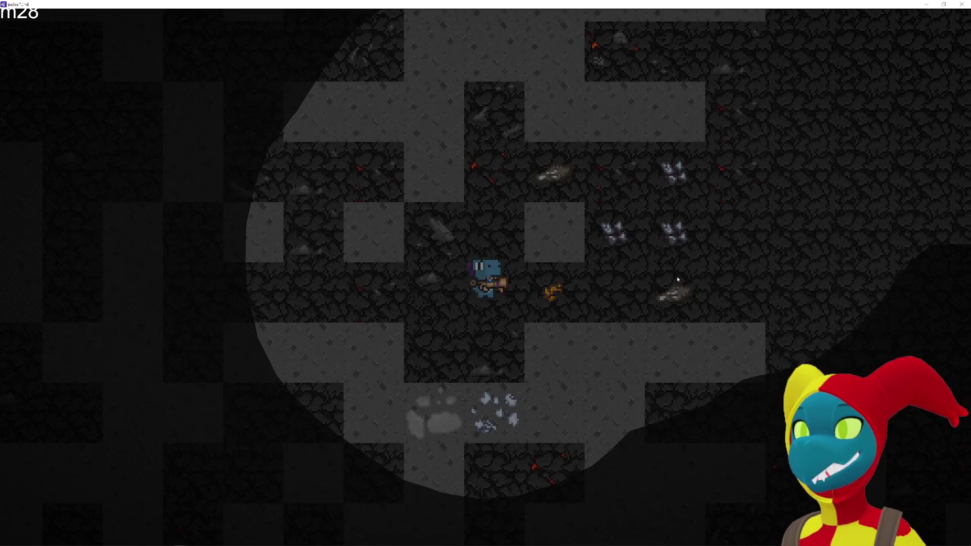
{"action": "key", "text": "d"}
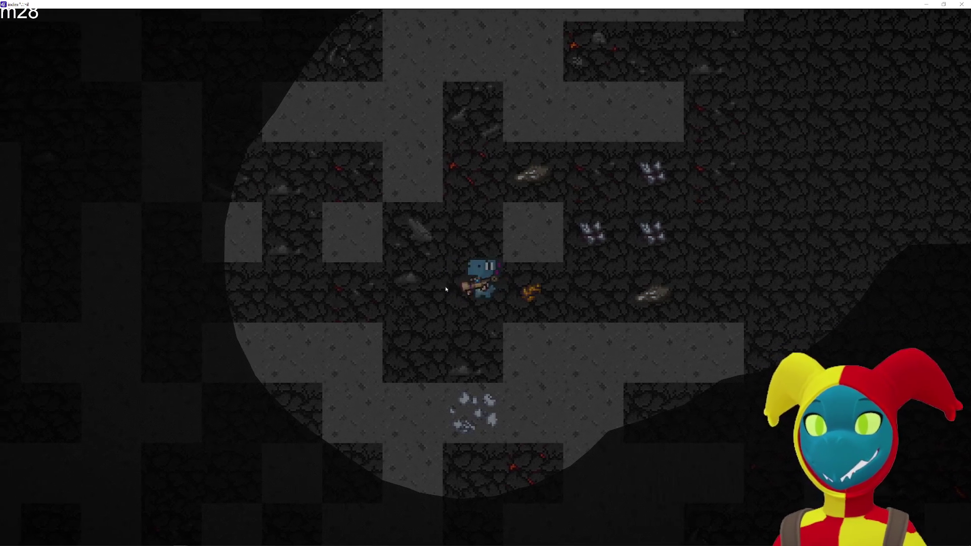
{"action": "key", "text": "d"}
{"action": "key", "text": "w"}
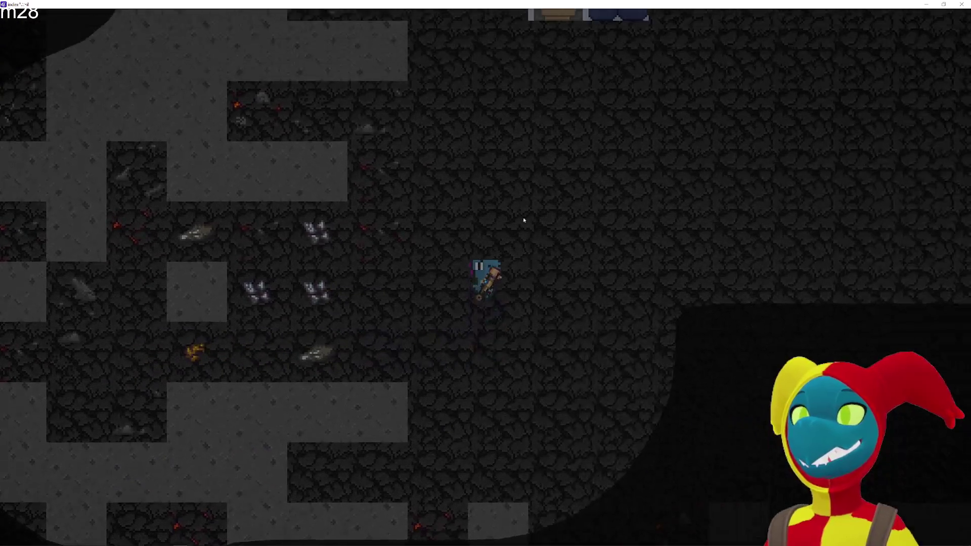
{"action": "key", "text": "d"}
{"action": "key", "text": "d"}
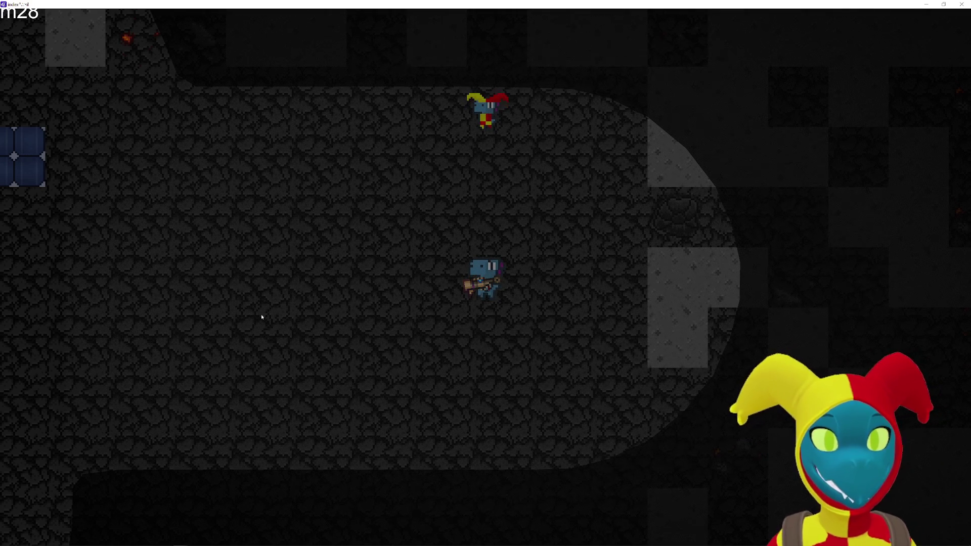
Walk the miner right, down toward the lava wall, then up into the chest area and back.
{"action": "key", "text": "d"}
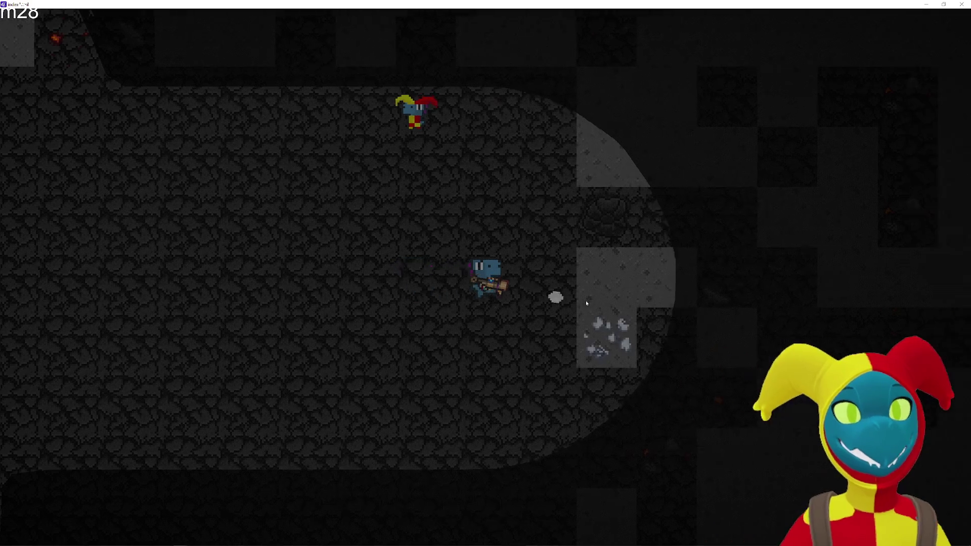
{"action": "key", "text": "w"}
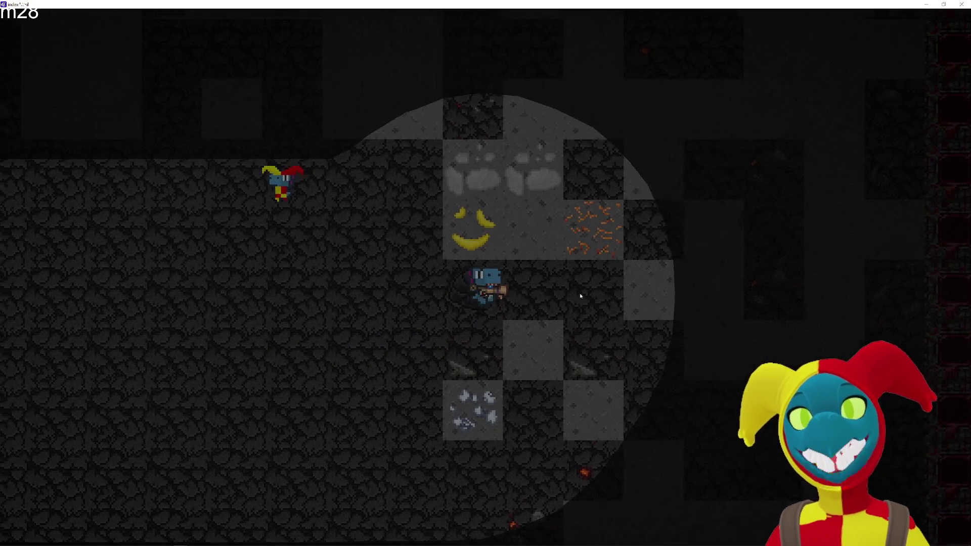
{"action": "key", "text": "s"}
{"action": "key", "text": "d"}
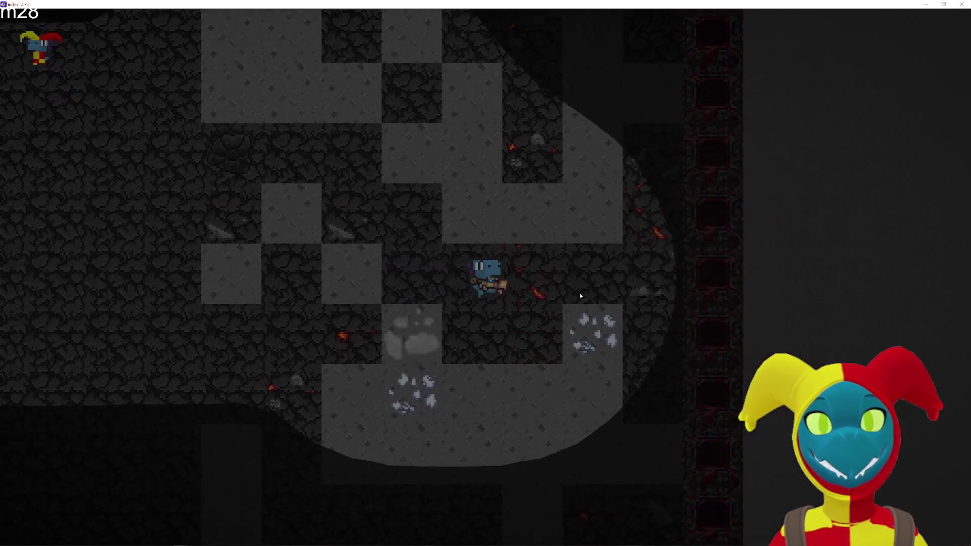
{"action": "key", "text": "a"}
{"action": "key", "text": "a"}
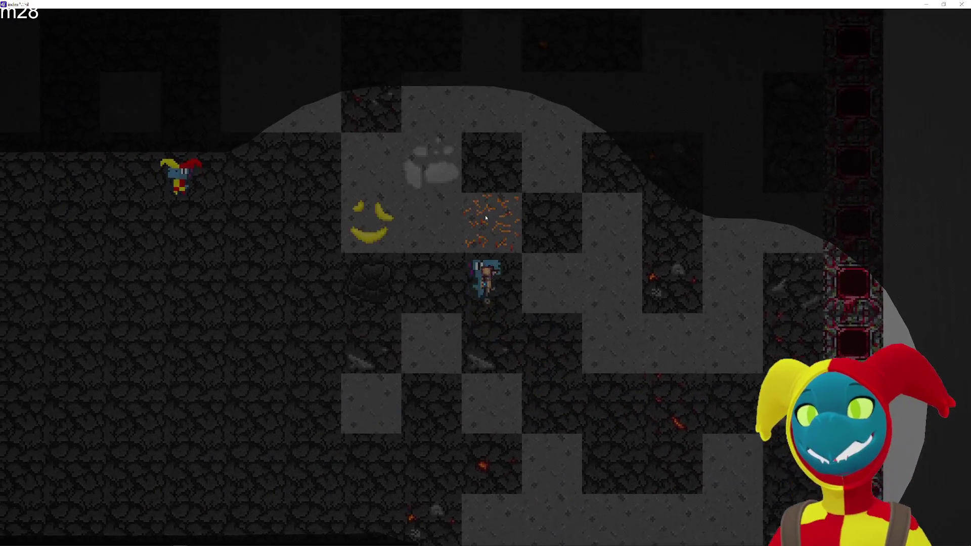
{"action": "key", "text": "w"}
{"action": "key", "text": "a"}
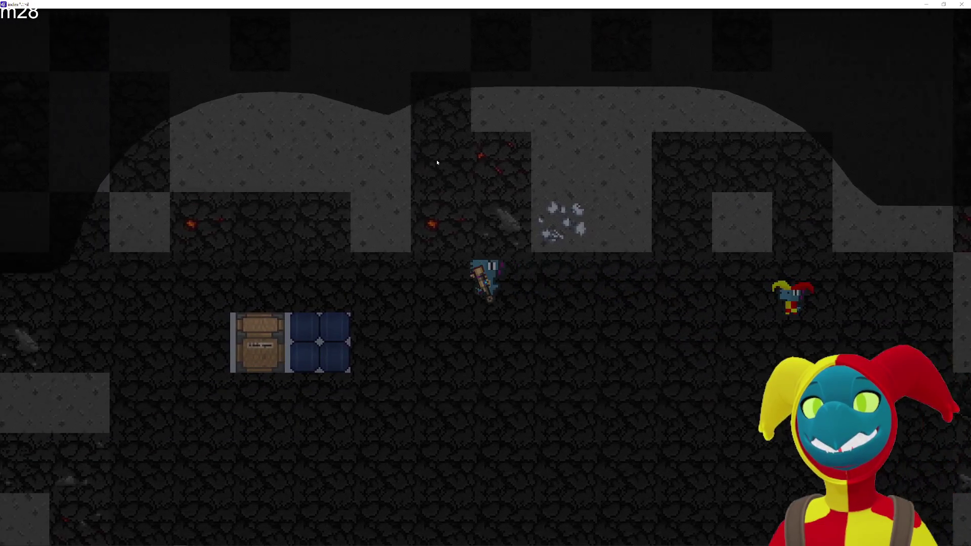
{"action": "key", "text": "w"}
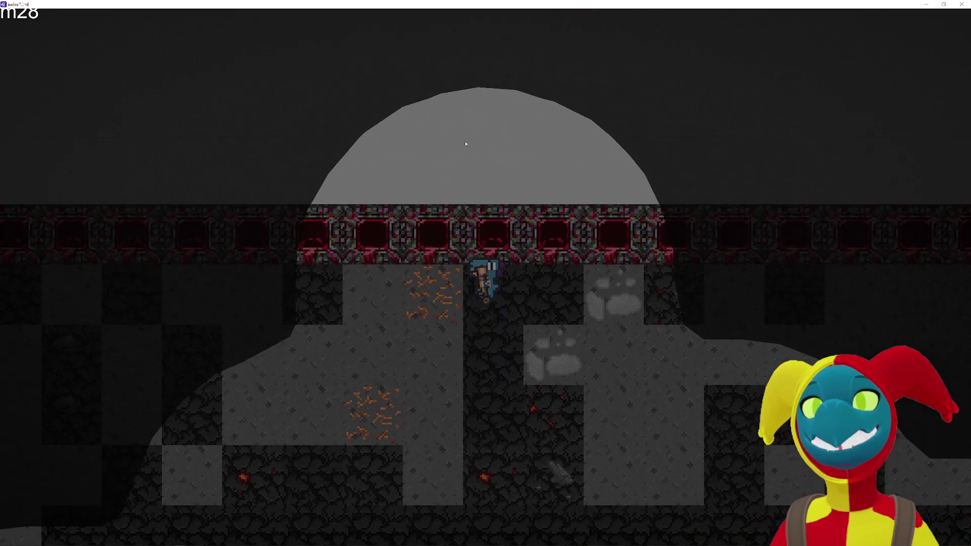
{"action": "key", "text": "s"}
Walk the miner down through the lower cave, then left and up the tunnel past the crystals.
{"action": "key", "text": "s"}
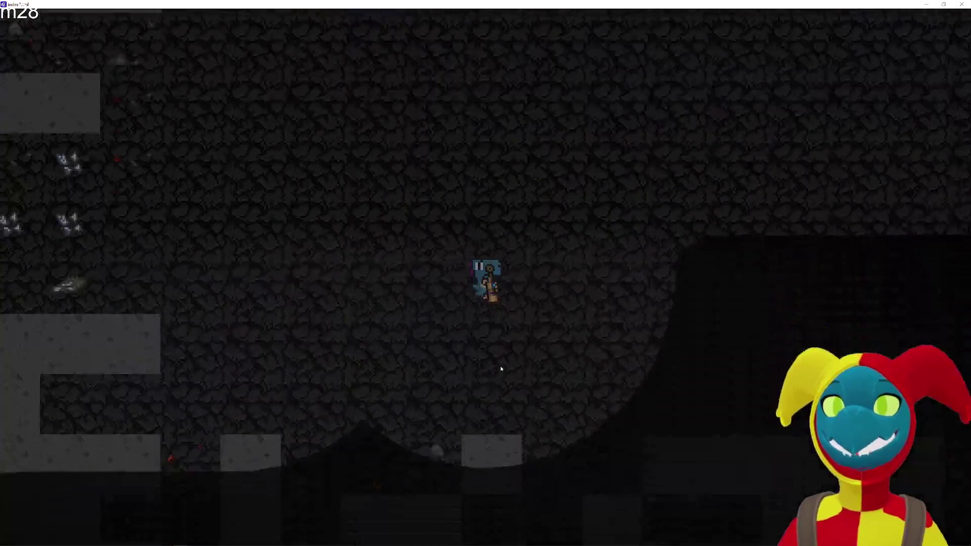
{"action": "key", "text": "s"}
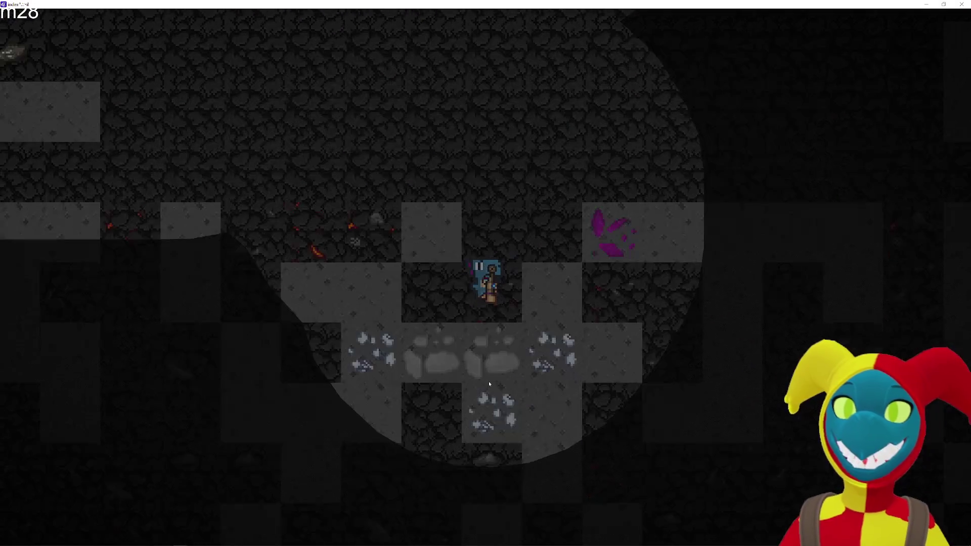
{"action": "key", "text": "s"}
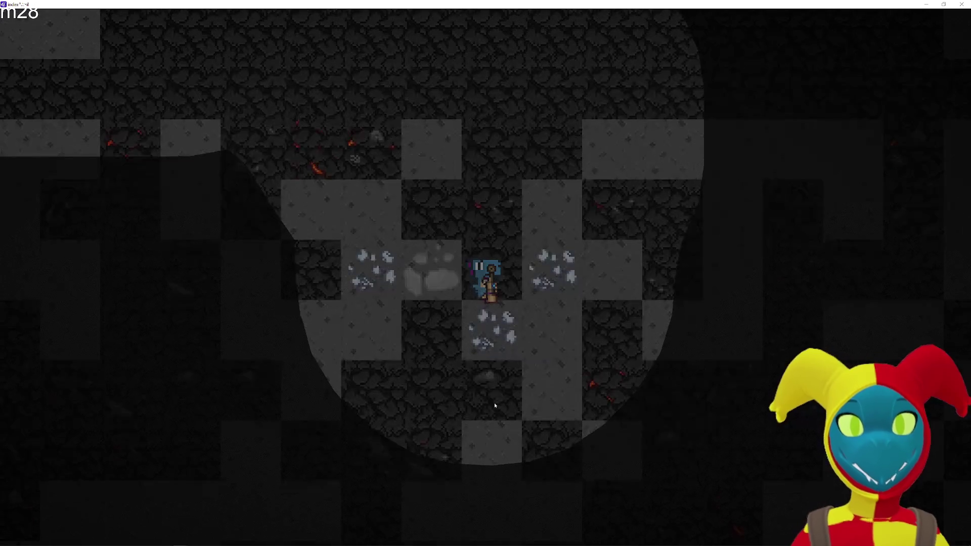
{"action": "key", "text": "a"}
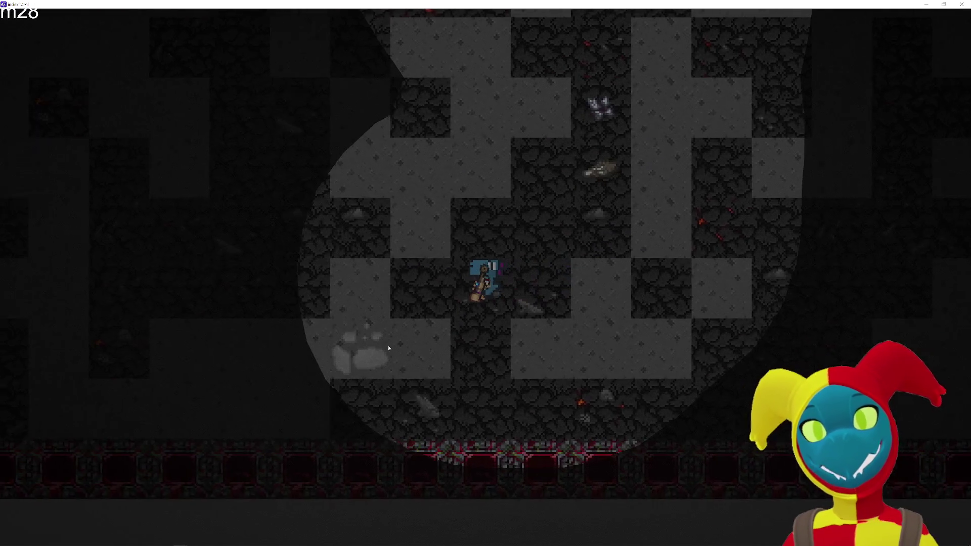
{"action": "key", "text": "a"}
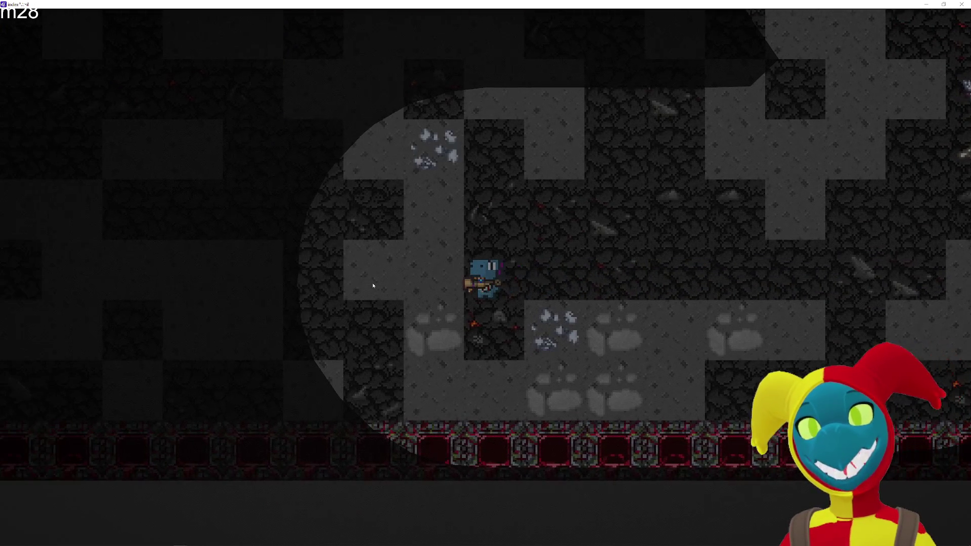
{"action": "key", "text": "w"}
{"action": "key", "text": "w"}
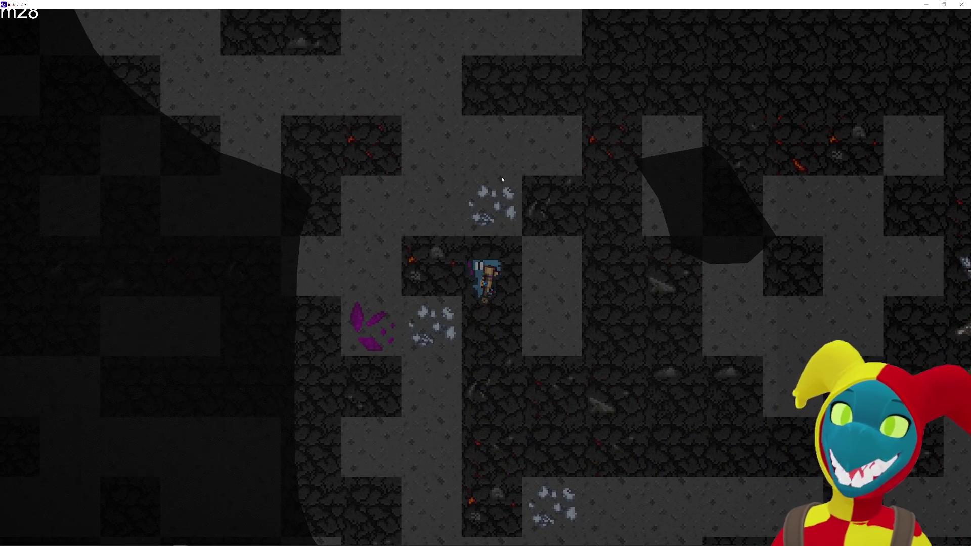
{"action": "key", "text": "w"}
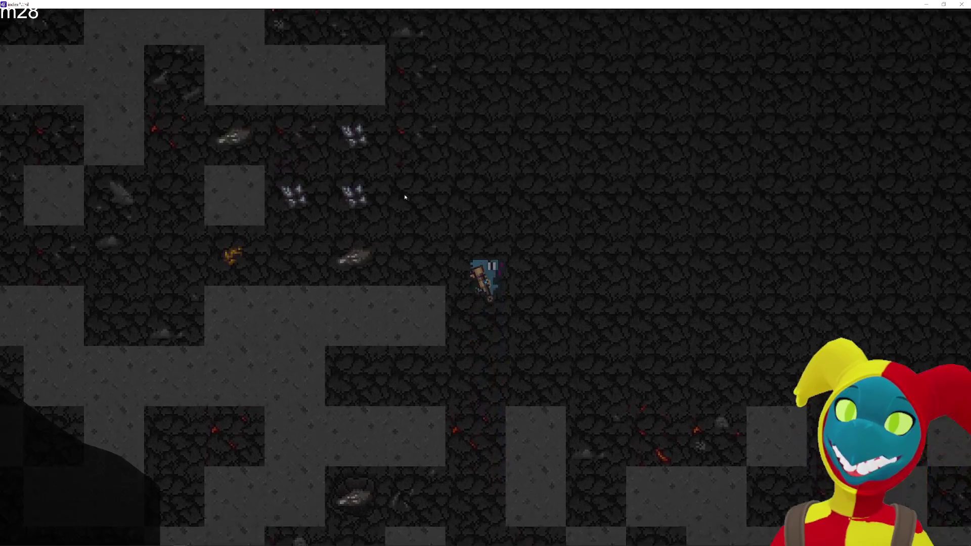
Walk the miner from the ore tile north through unexplored tunnels toward the red wall row.
{"action": "key", "text": "a"}
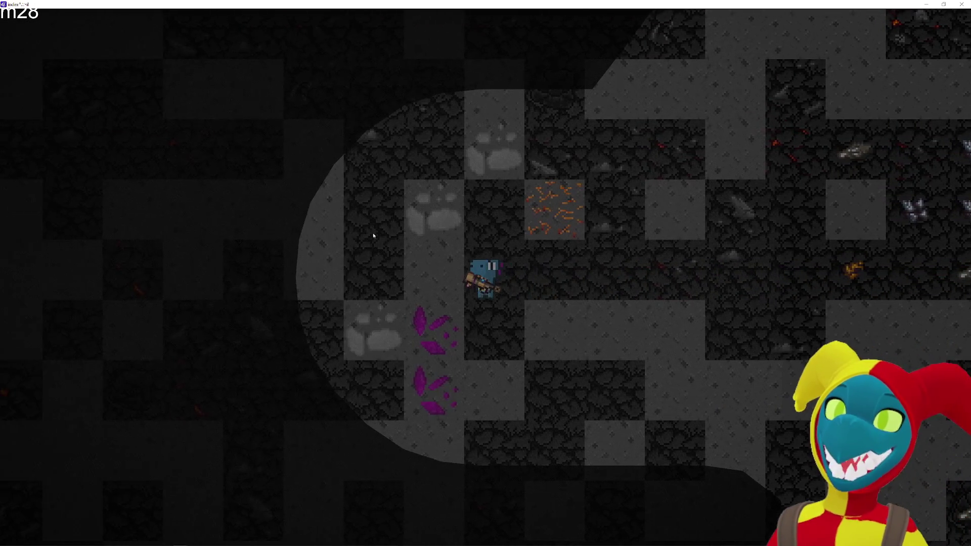
{"action": "key", "text": "w"}
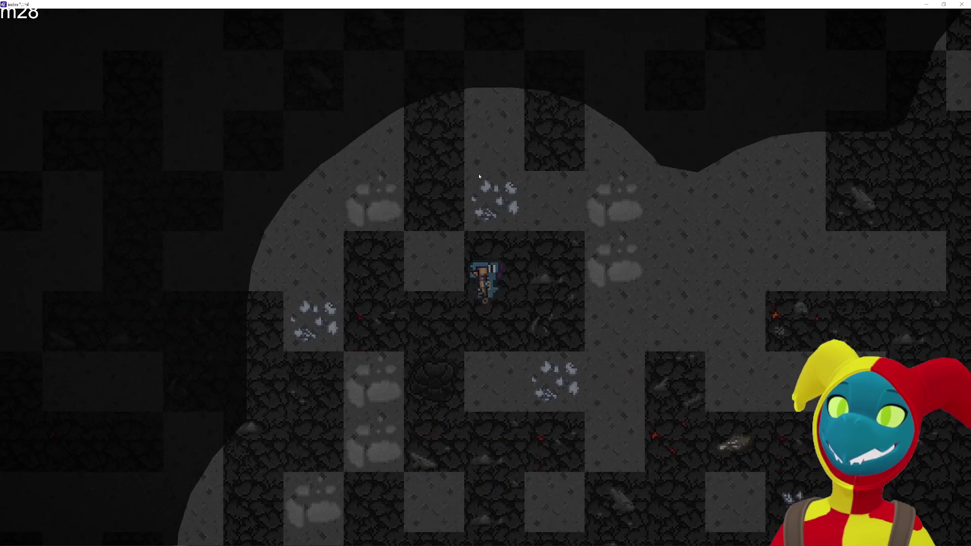
{"action": "key", "text": "w"}
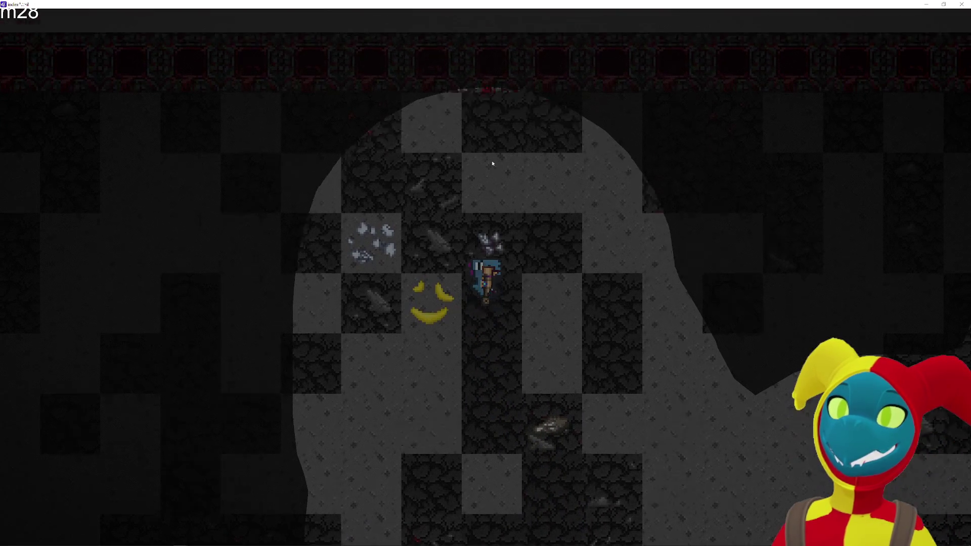
{"action": "key", "text": "s"}
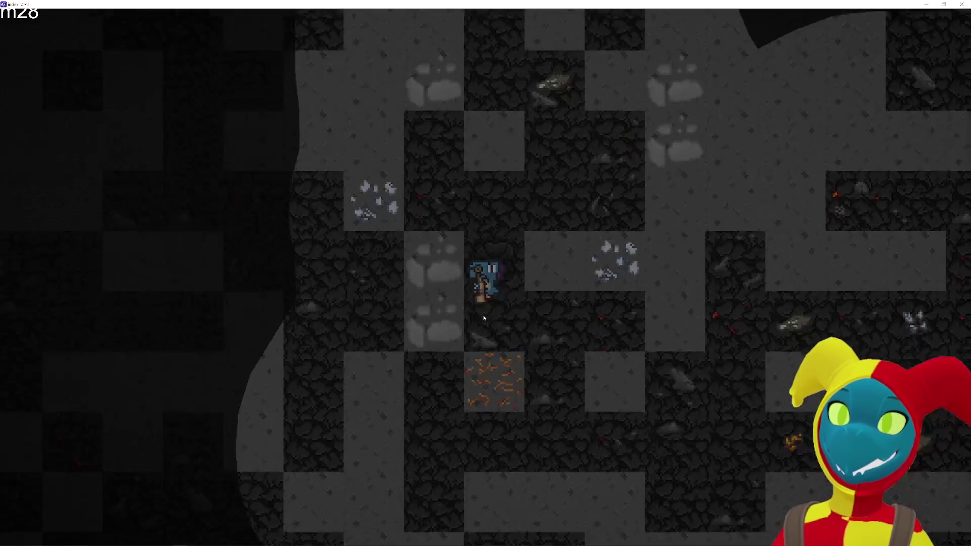
{"action": "key", "text": "d"}
{"action": "key", "text": "w"}
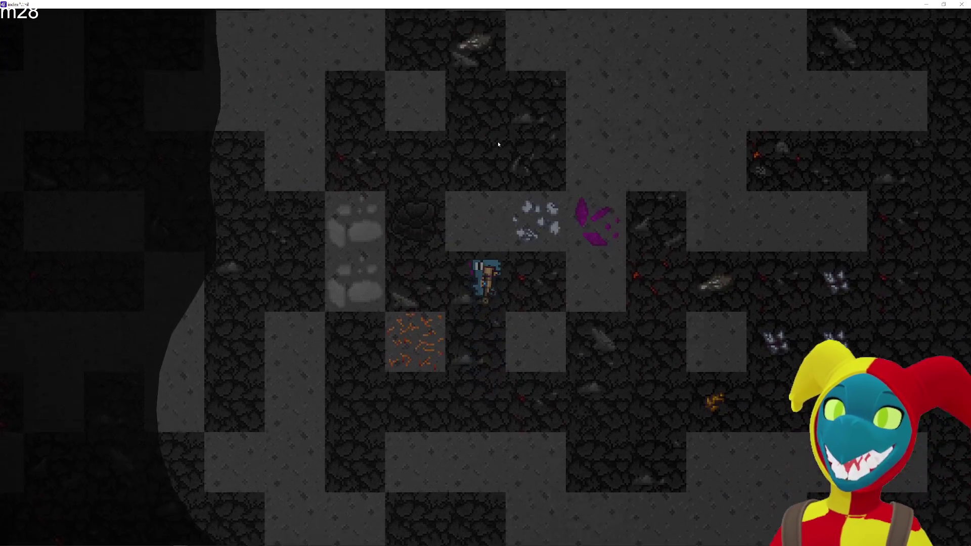
{"action": "key", "text": "a"}
{"action": "key", "text": "w"}
{"action": "key", "text": "d"}
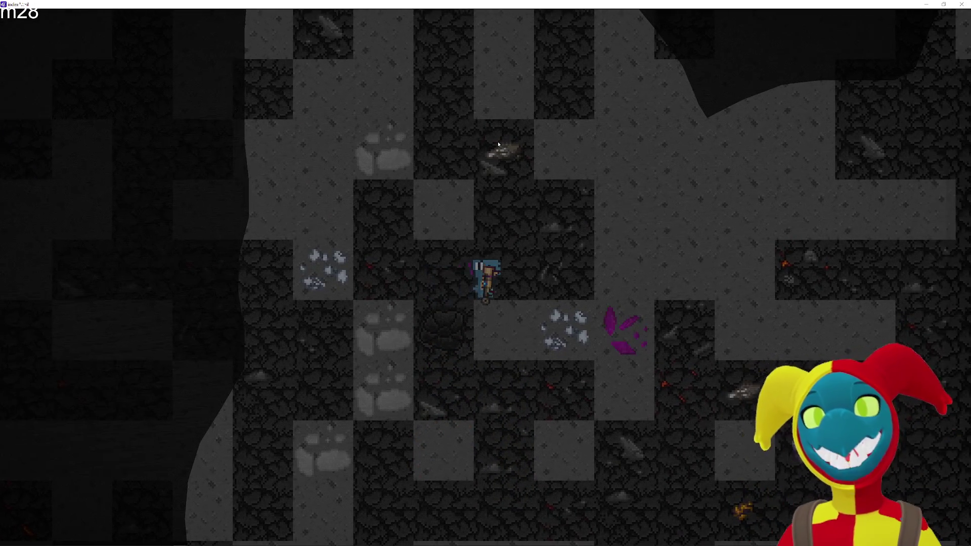
{"action": "key", "text": "w"}
{"action": "key", "text": "d"}
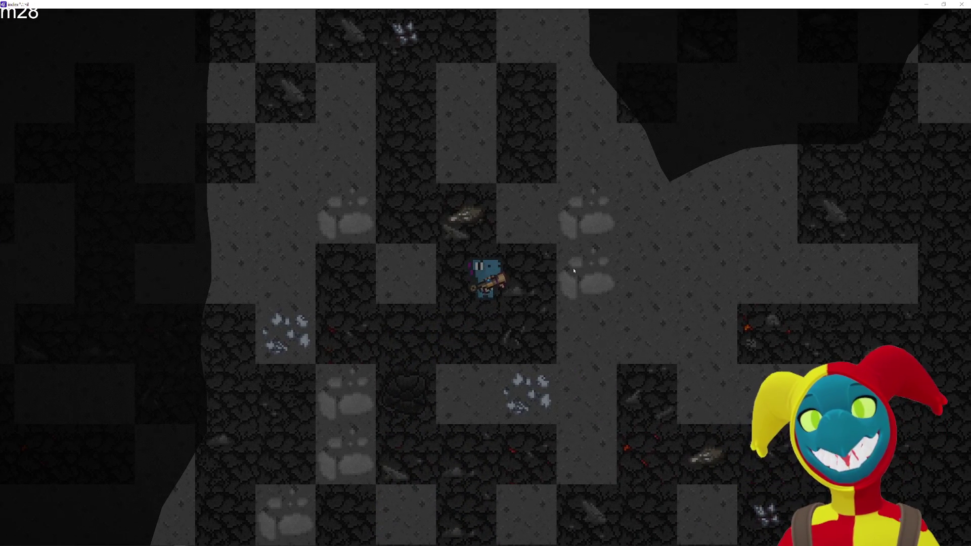
{"action": "key", "text": "w"}
{"action": "key", "text": "a"}
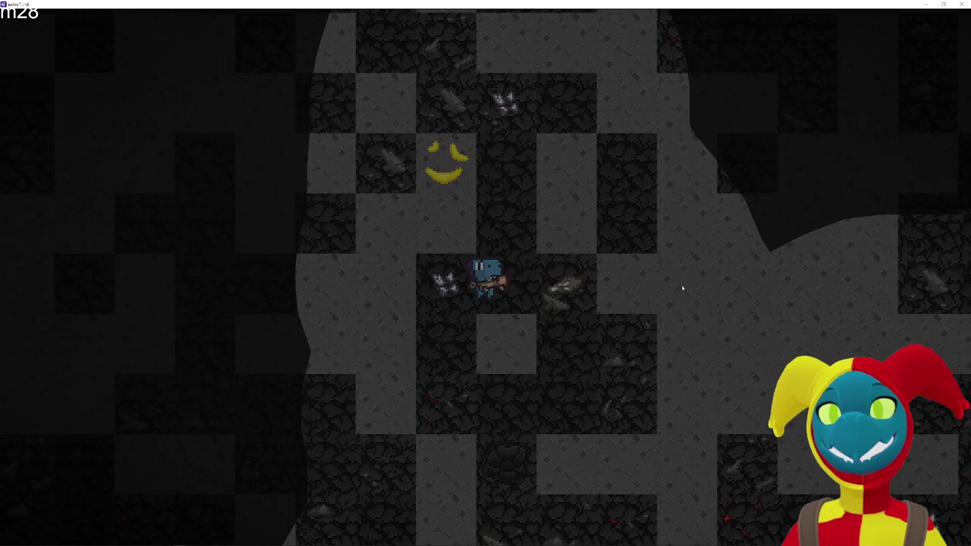
Explore the tunnels around the bananas, then head east into unexplored cave.
{"action": "key", "text": "d"}
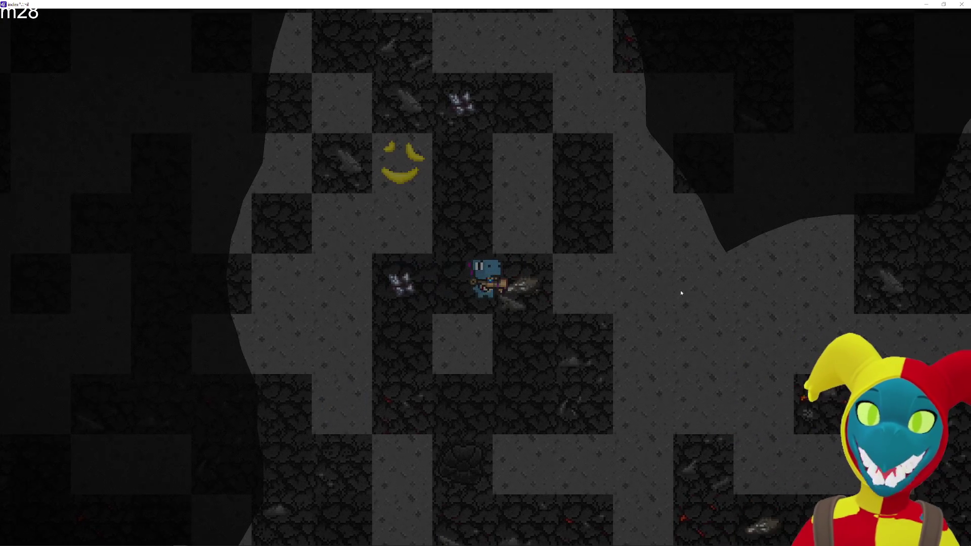
{"action": "key", "text": "d"}
{"action": "key", "text": "a"}
{"action": "key", "text": "w"}
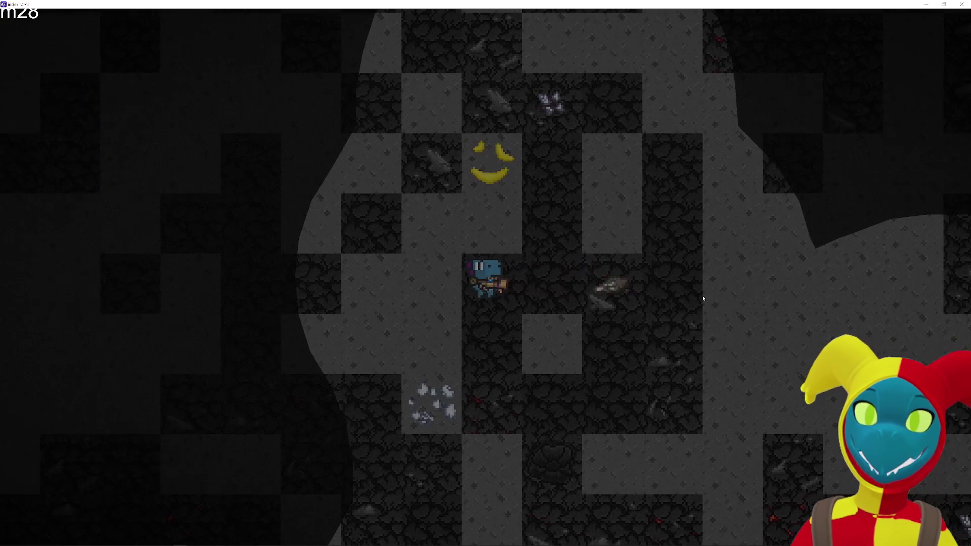
{"action": "key", "text": "s"}
{"action": "key", "text": "d"}
{"action": "key", "text": "a"}
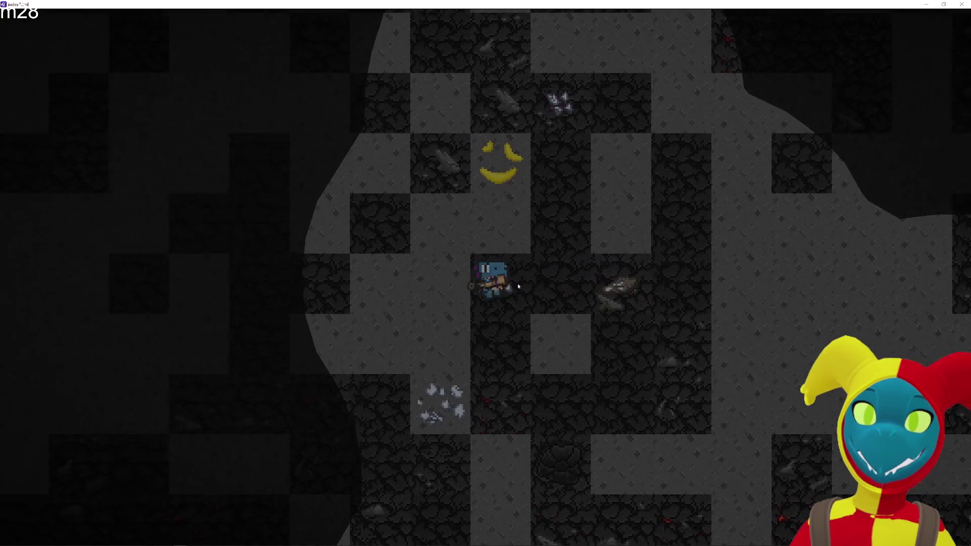
{"action": "key", "text": "a"}
{"action": "key", "text": "d"}
{"action": "key", "text": "a"}
{"action": "key", "text": "w"}
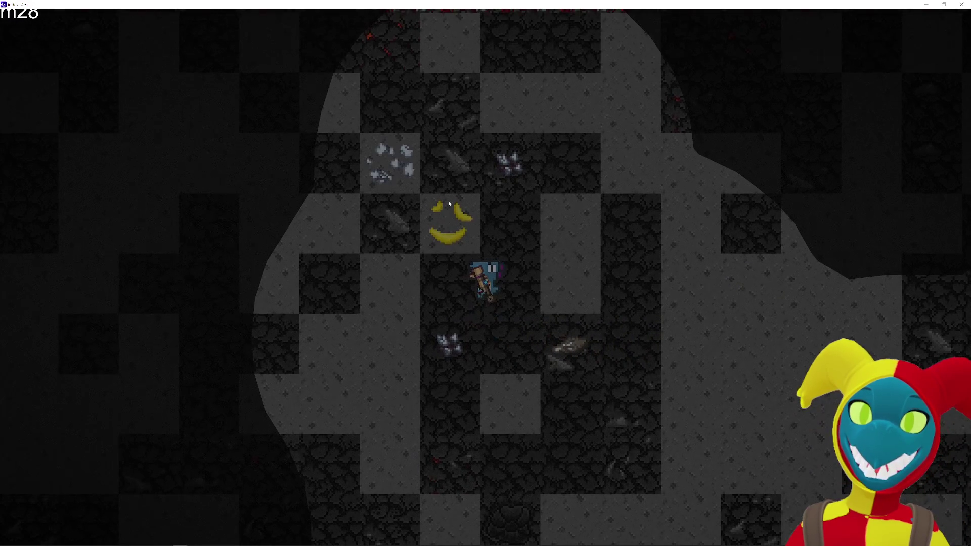
{"action": "key", "text": "s"}
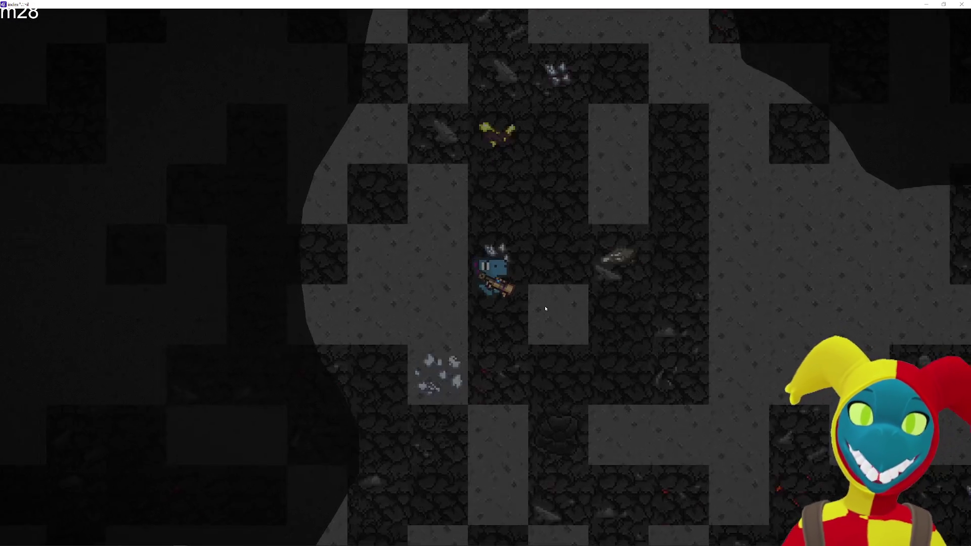
{"action": "key", "text": "d"}
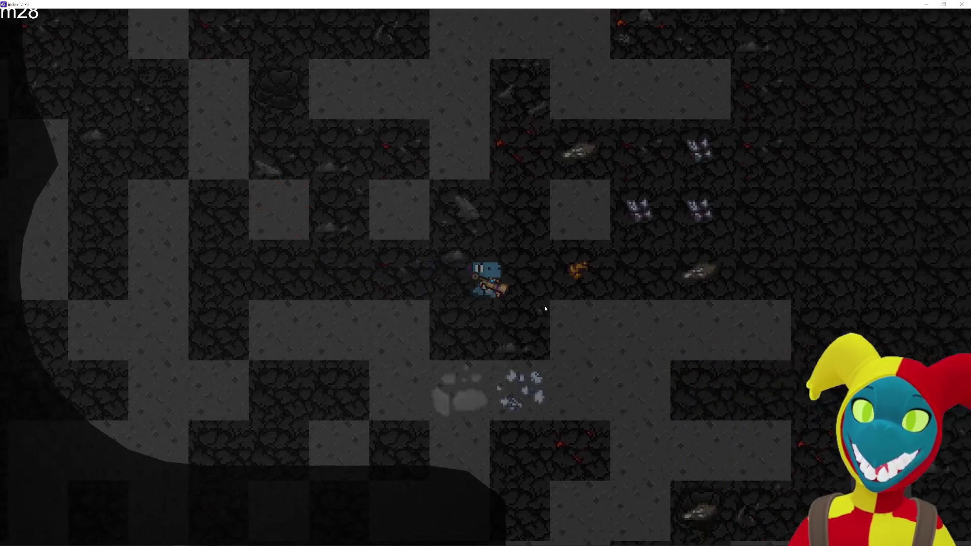
{"action": "key", "text": "d"}
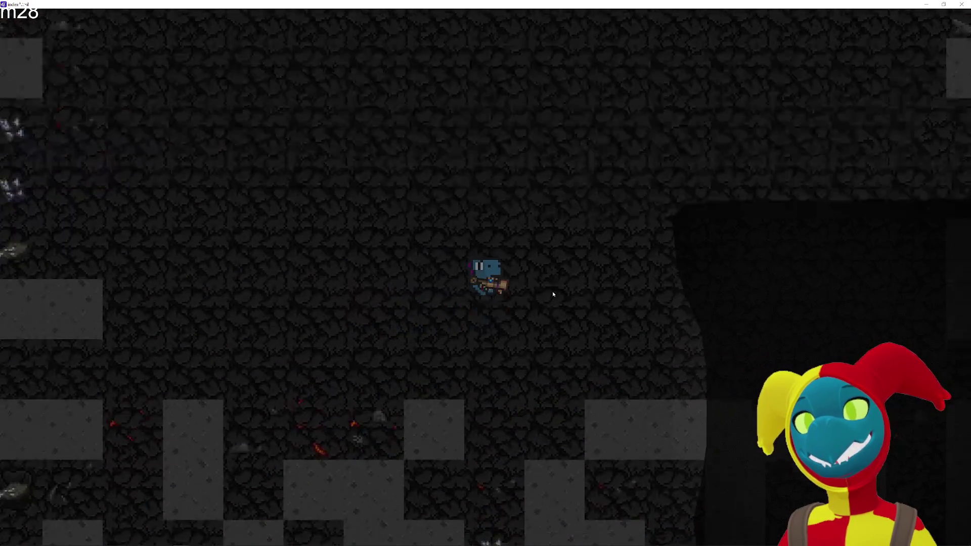
Walk south-west to the red-brick row, then wander back north toward new ore.
{"action": "key", "text": "w"}
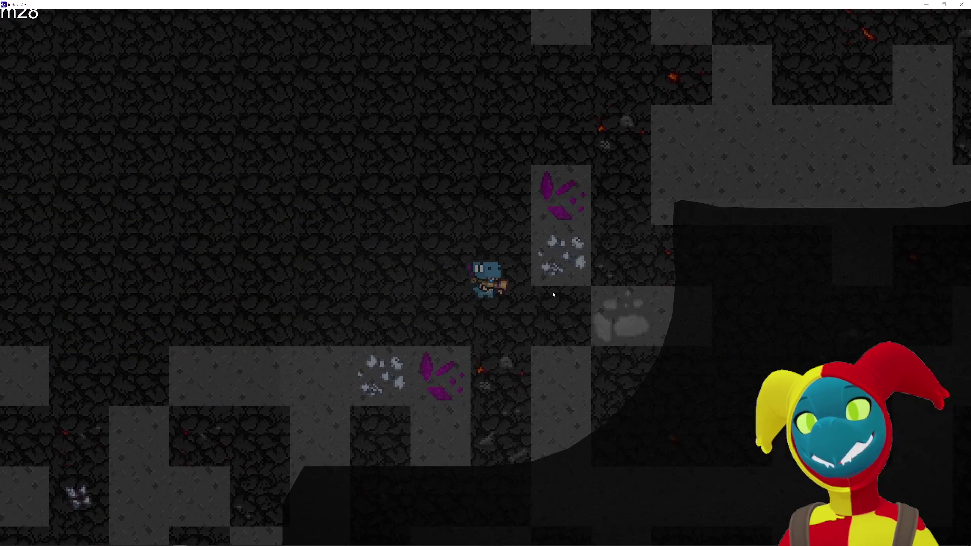
{"action": "key", "text": "s"}
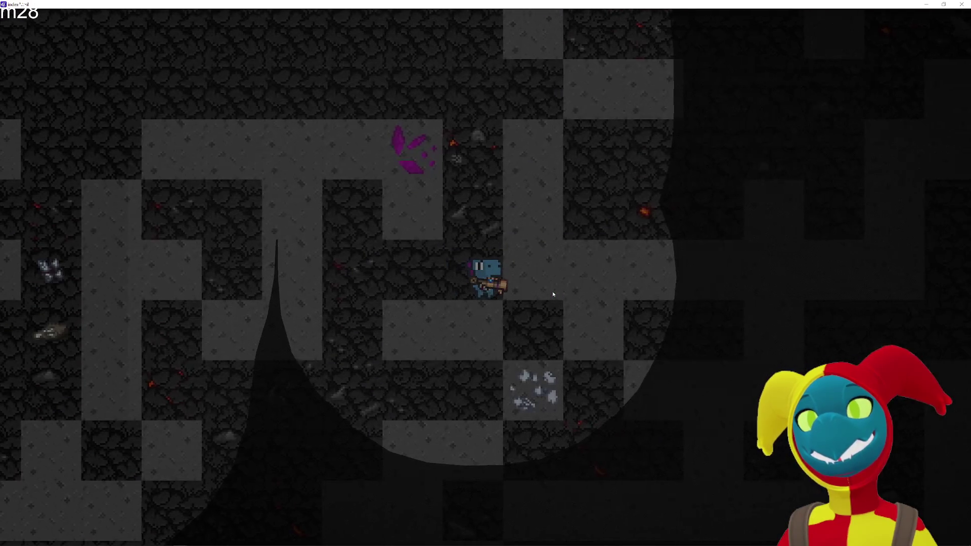
{"action": "key", "text": "a"}
{"action": "key", "text": "s"}
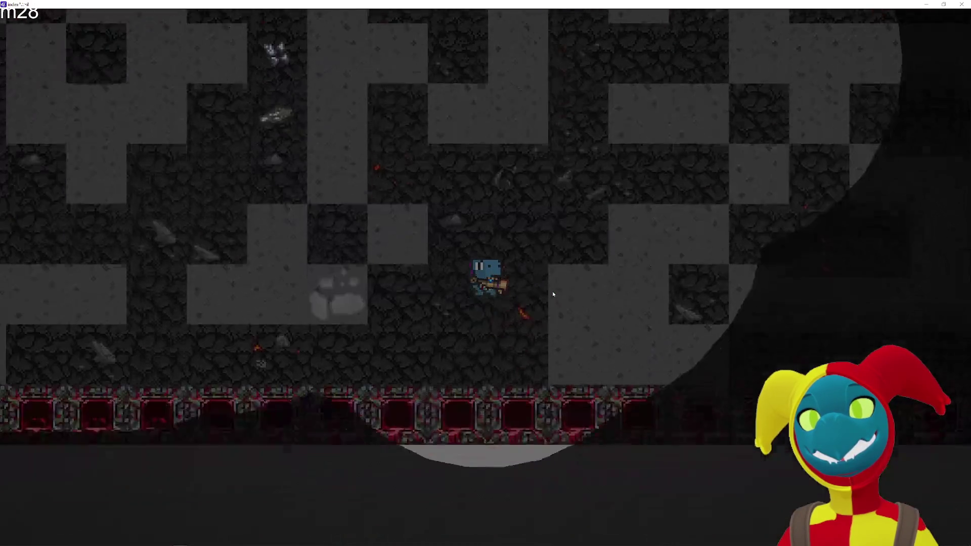
{"action": "key", "text": "w"}
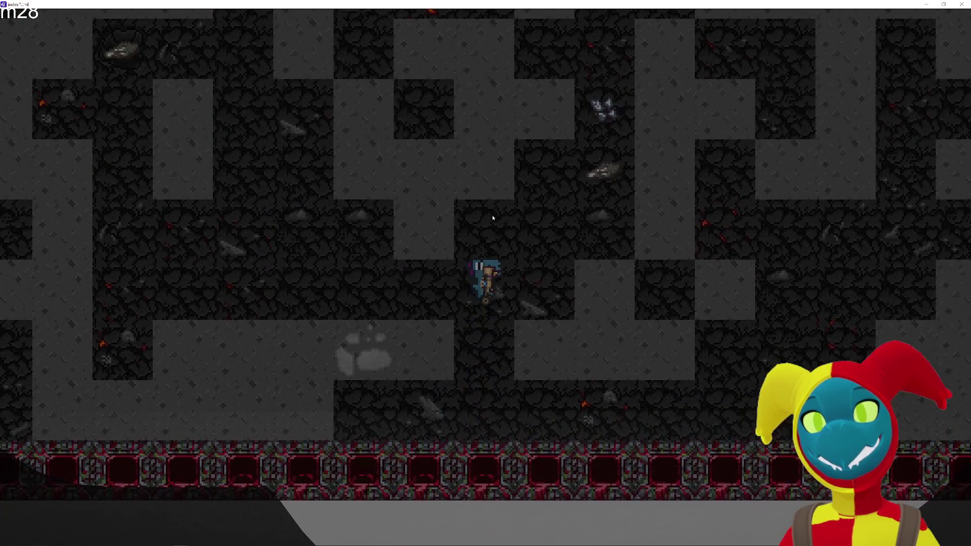
{"action": "key", "text": "s"}
{"action": "key", "text": "a"}
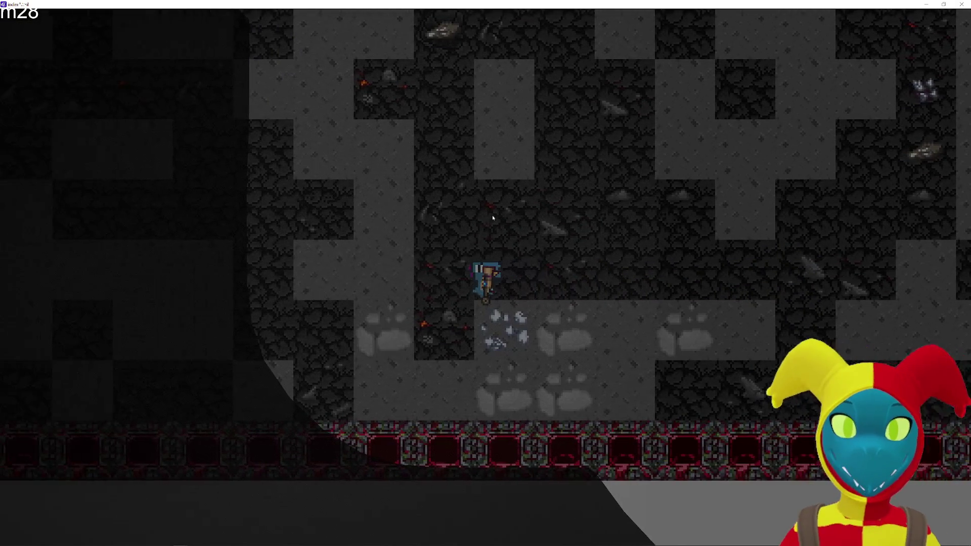
{"action": "key", "text": "w"}
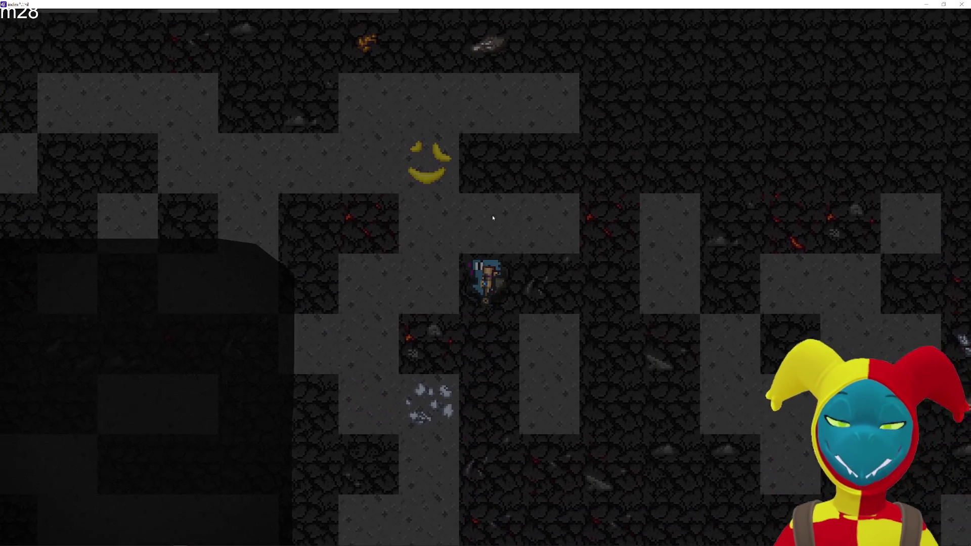
{"action": "key", "text": "d"}
{"action": "key", "text": "w"}
{"action": "key", "text": "a"}
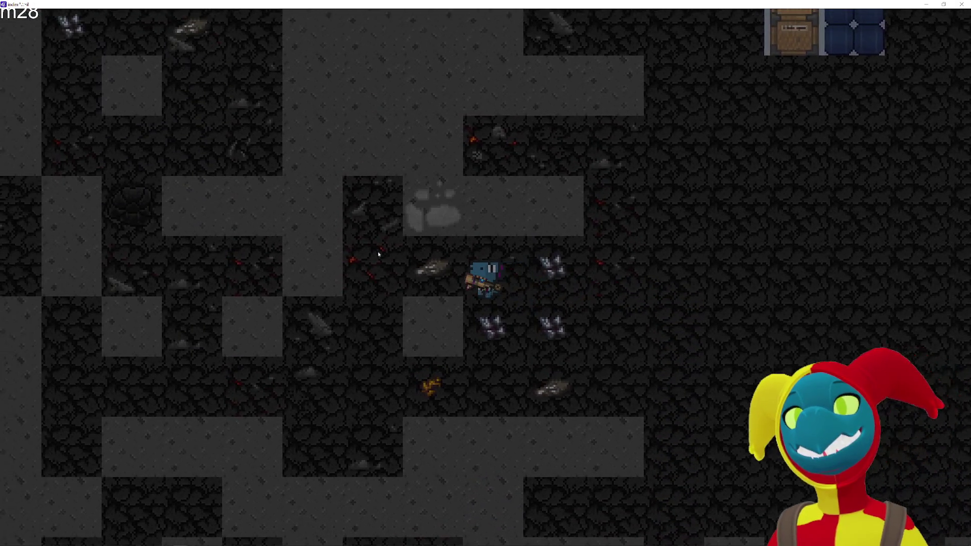
{"action": "key", "text": "s"}
{"action": "key", "text": "a"}
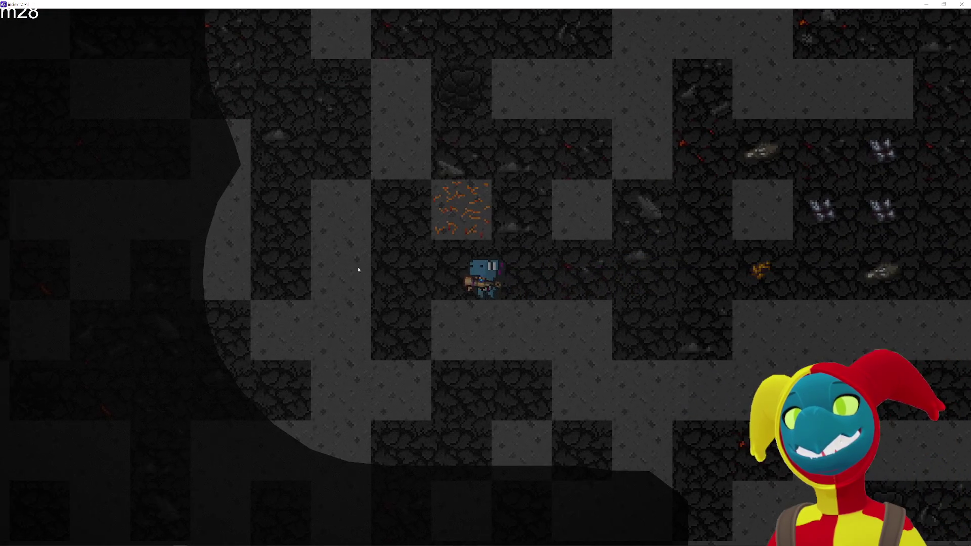
{"action": "key", "text": "a"}
{"action": "key", "text": "w"}
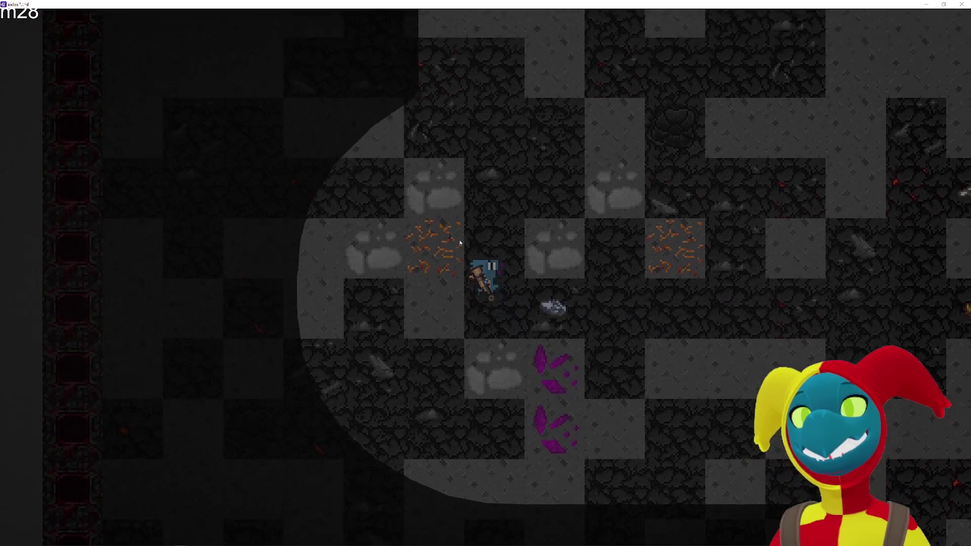
Head north to the top wall, revealing a banana, then walk east away from the brick wall.
{"action": "key", "text": "w"}
{"action": "key", "text": "a"}
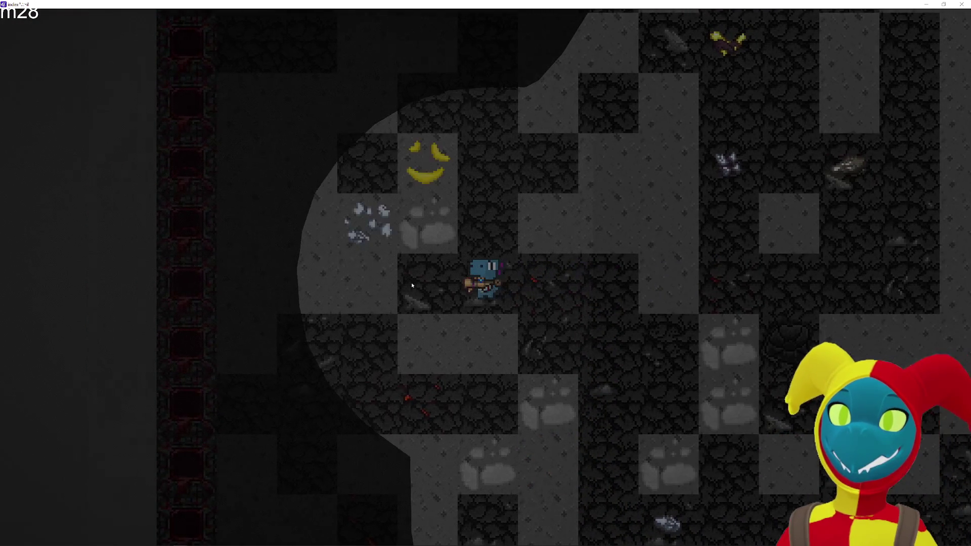
{"action": "key", "text": "w"}
{"action": "key", "text": "w"}
{"action": "key", "text": "w"}
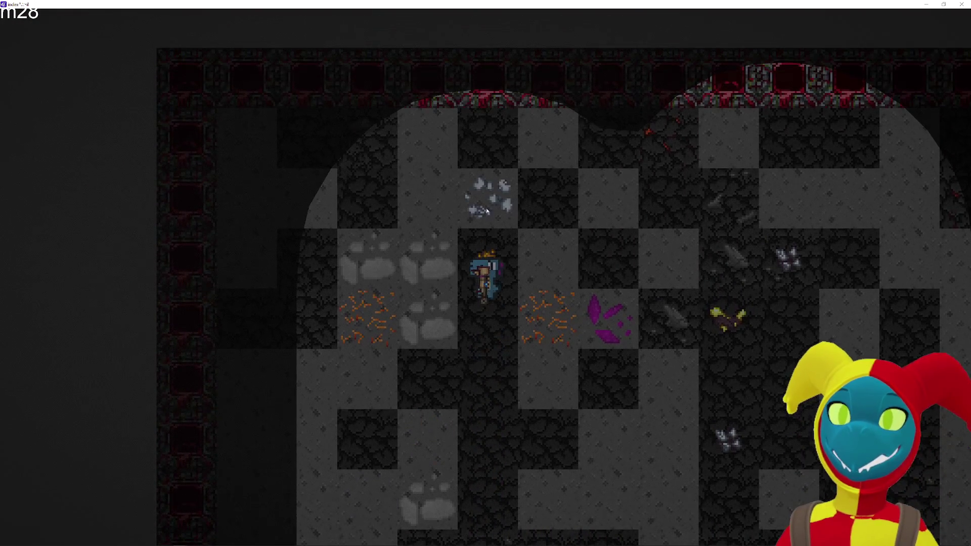
{"action": "key", "text": "w"}
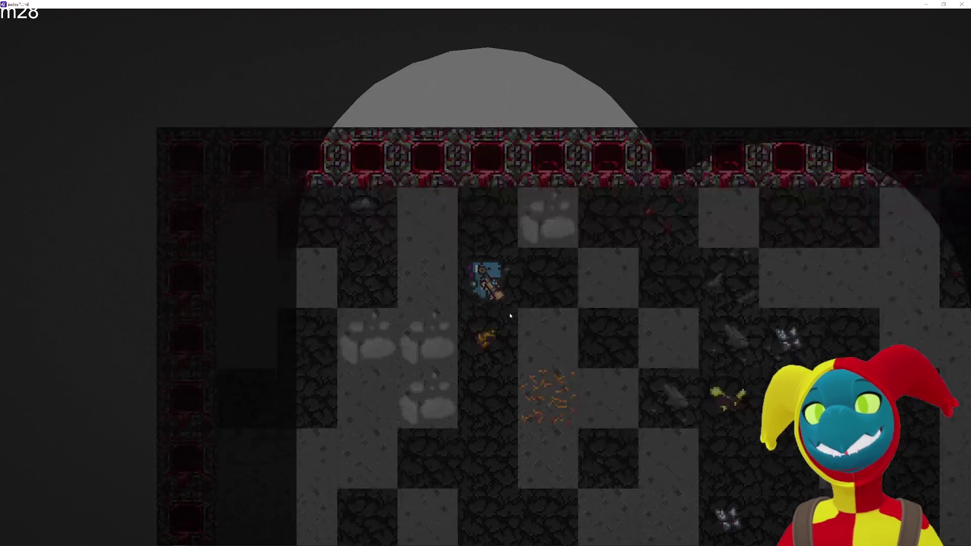
{"action": "key", "text": "s"}
{"action": "key", "text": "s"}
{"action": "key", "text": "s"}
{"action": "key", "text": "d"}
{"action": "key", "text": "s"}
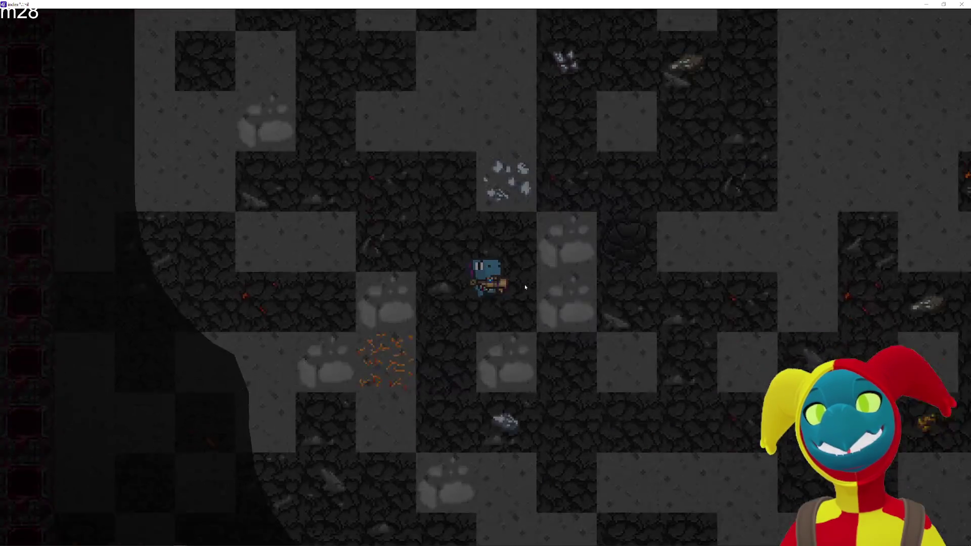
{"action": "key", "text": "d"}
{"action": "key", "text": "d"}
{"action": "key", "text": "d"}
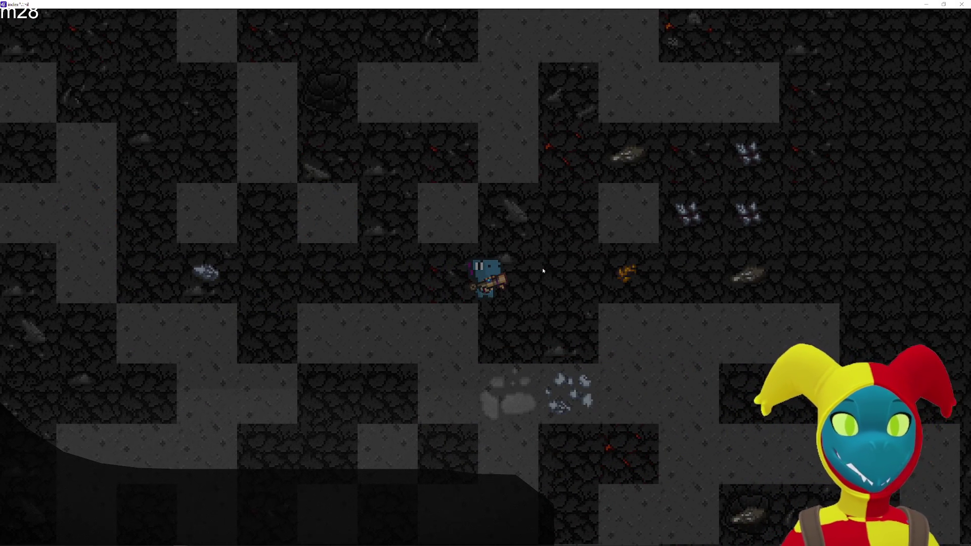
{"action": "key", "text": "d"}
{"action": "key", "text": "d"}
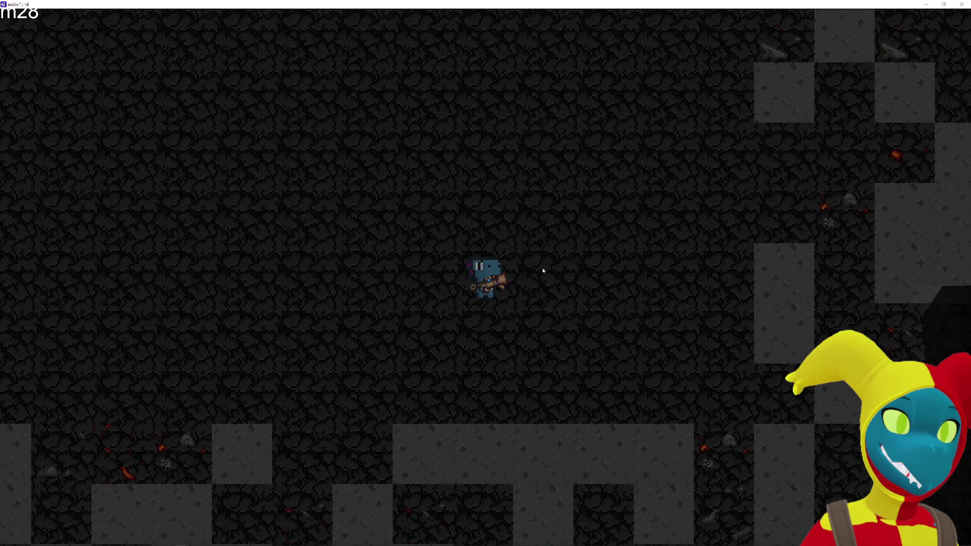
Walk past the purple crystals and along the top wall to find the chest by the blue tile.
{"action": "key", "text": "s"}
{"action": "key", "text": "d"}
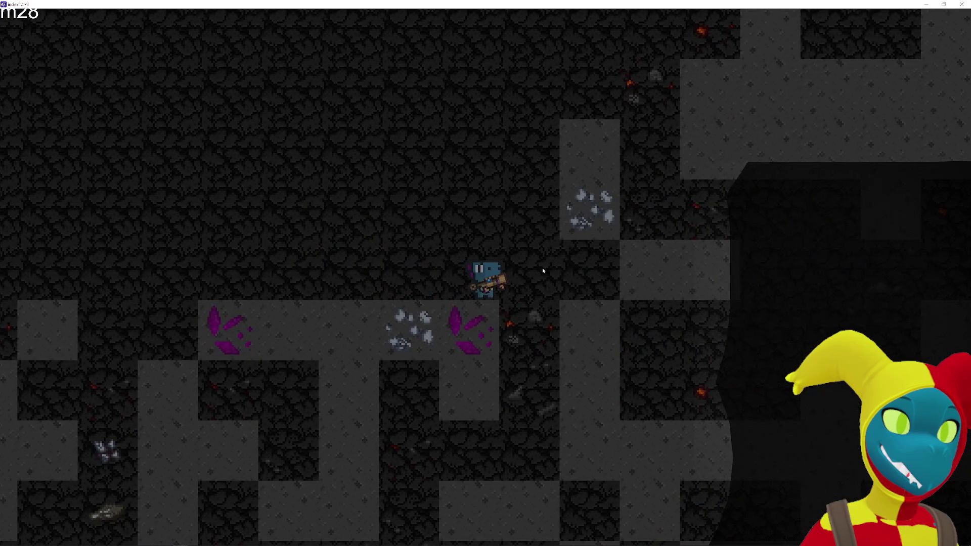
{"action": "key", "text": "a"}
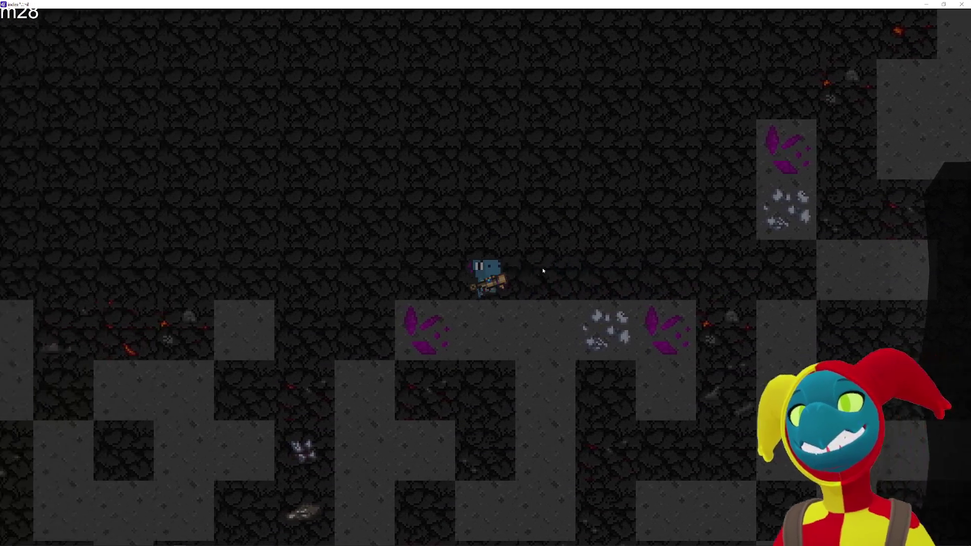
{"action": "key", "text": "s"}
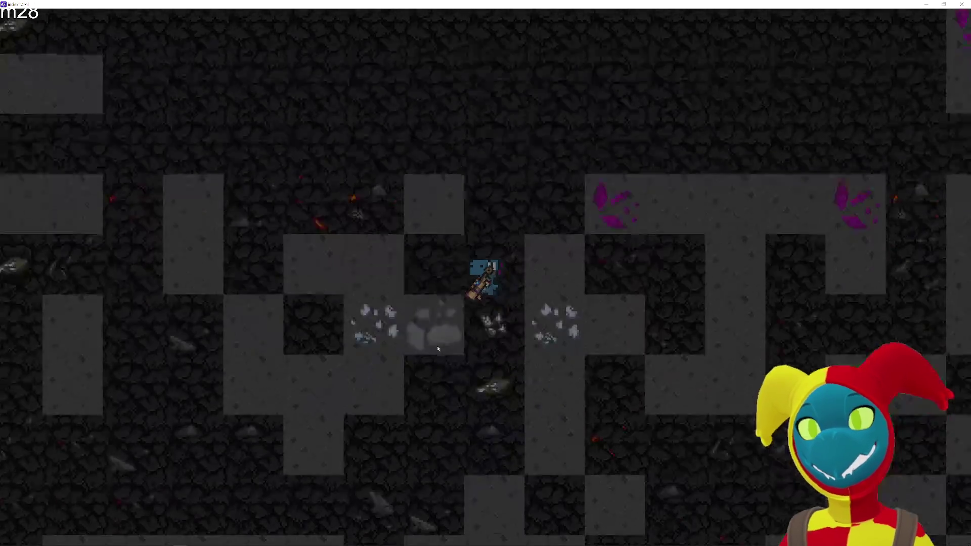
{"action": "key", "text": "a"}
{"action": "key", "text": "w"}
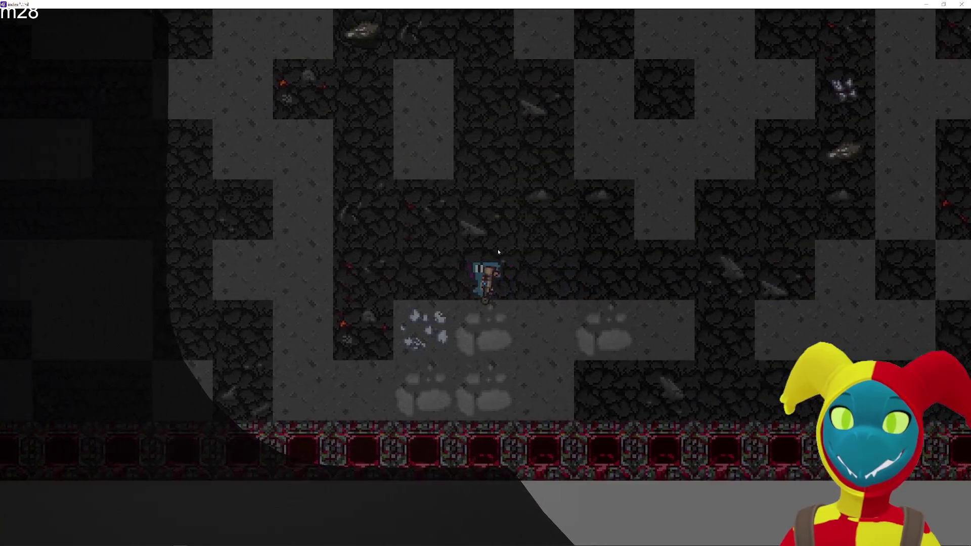
{"action": "key", "text": "w"}
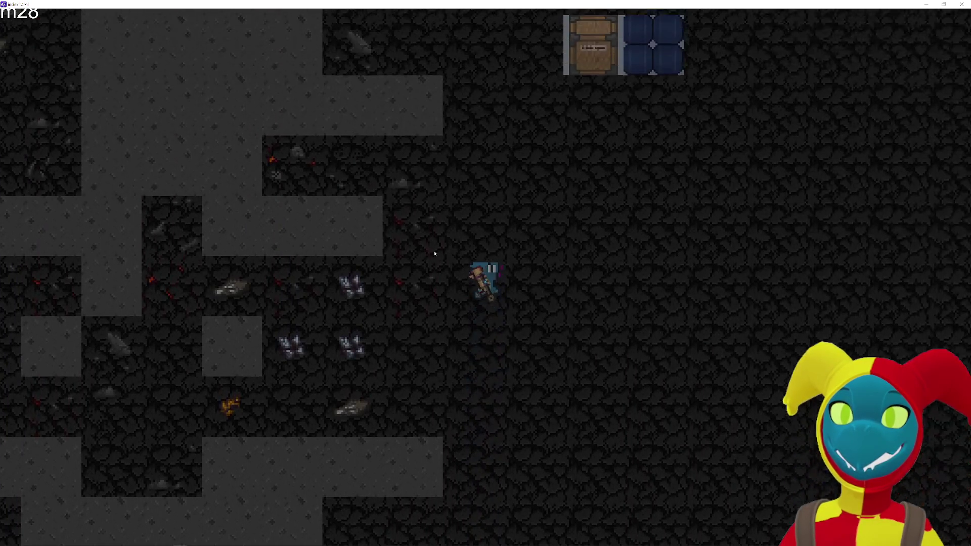
{"action": "key", "text": "a"}
{"action": "key", "text": "w"}
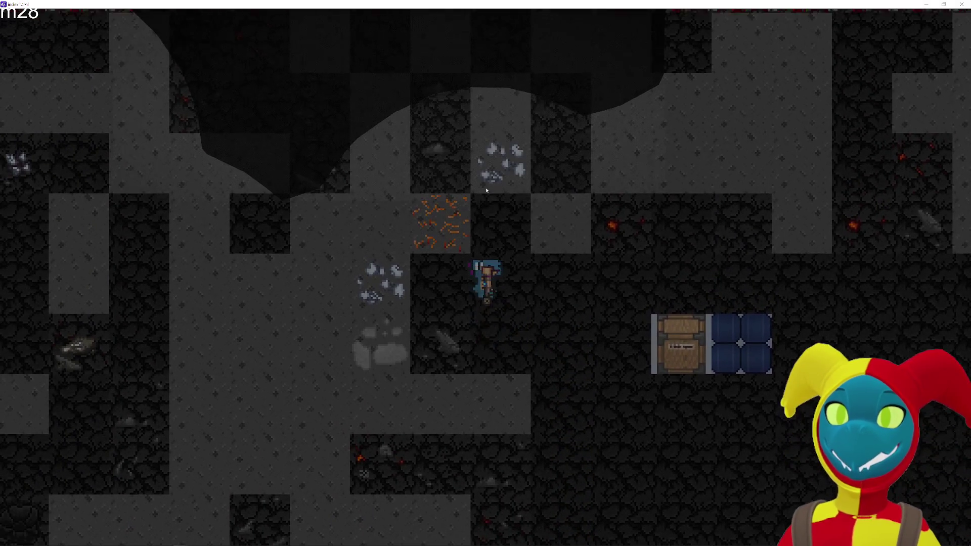
{"action": "key", "text": "a"}
{"action": "key", "text": "w"}
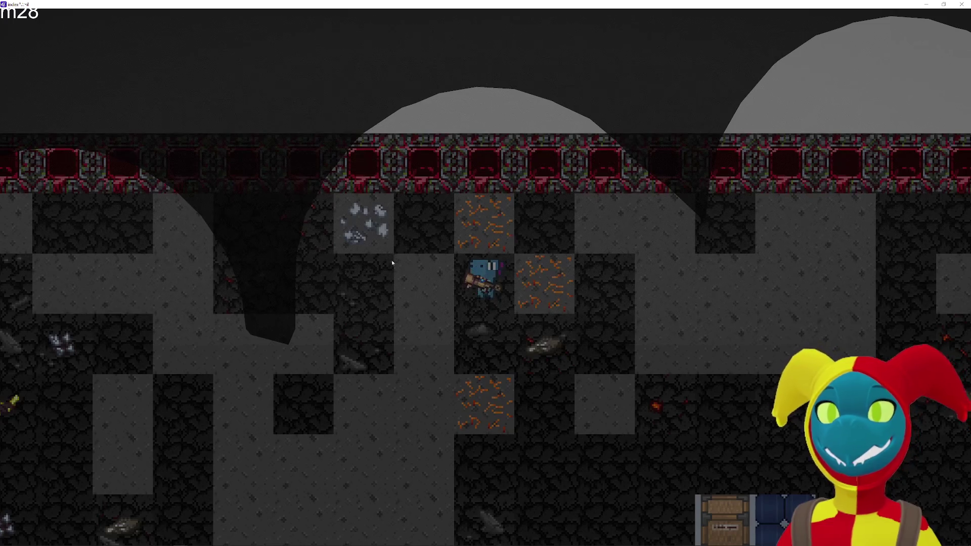
{"action": "key", "text": "d"}
{"action": "key", "text": "s"}
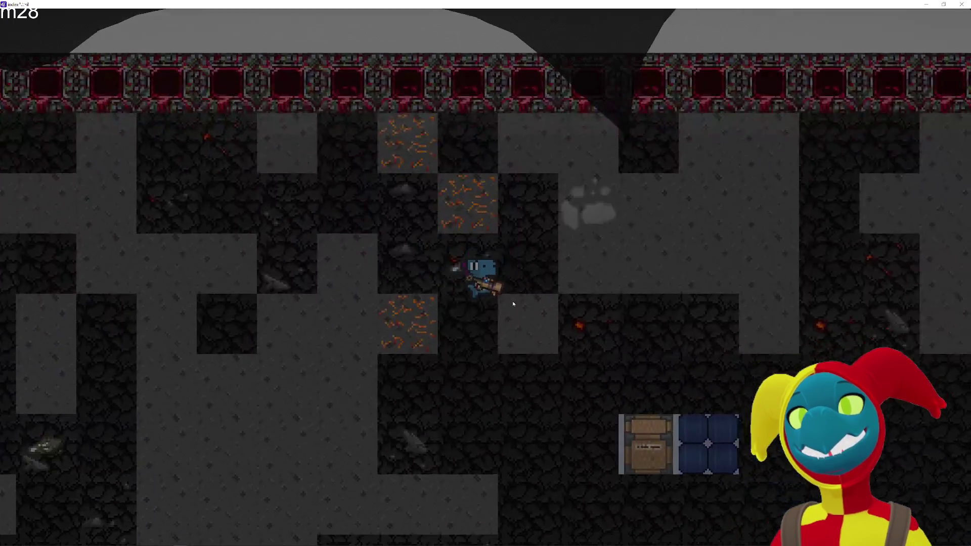
{"action": "key", "text": "d"}
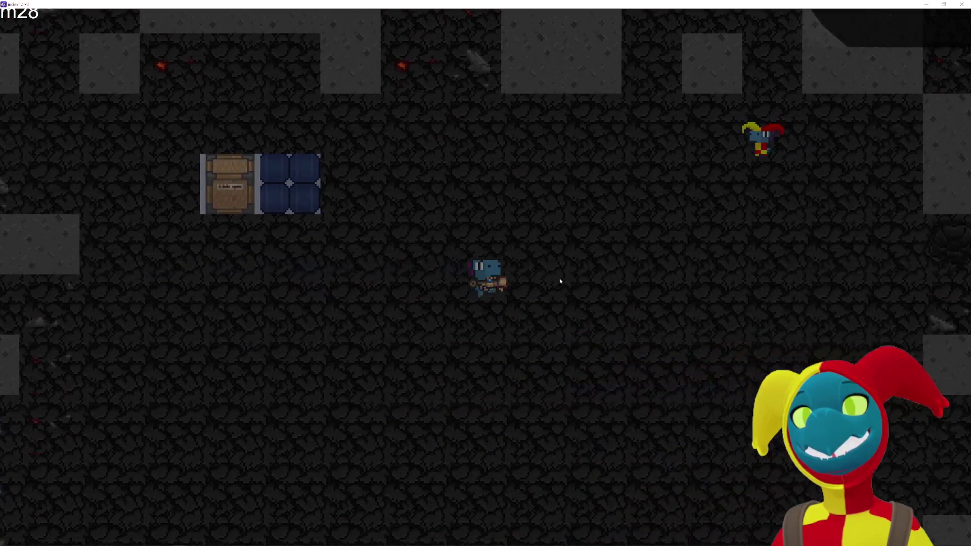
{"action": "key", "text": "a"}
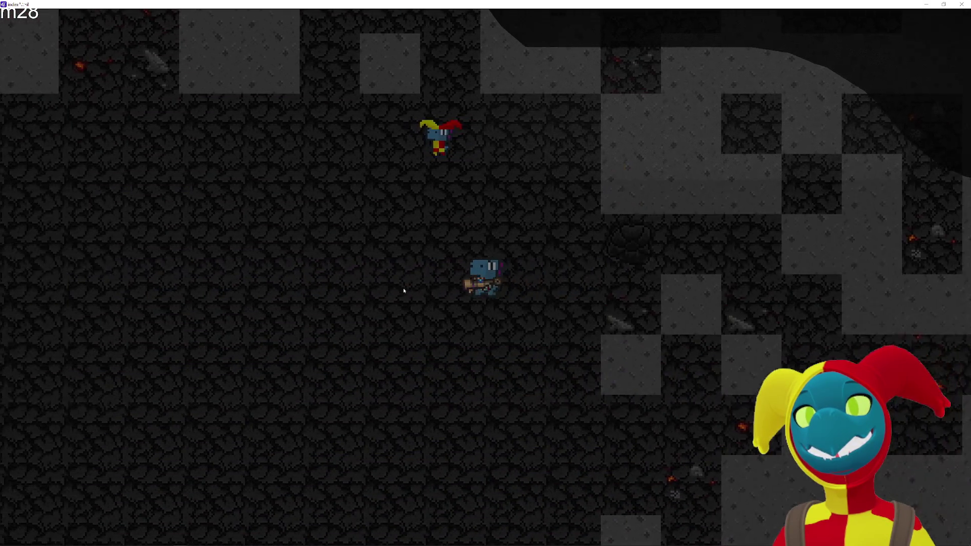
Trek south and west along the lava wall, then loop back north to the chest.
{"action": "key", "text": "s"}
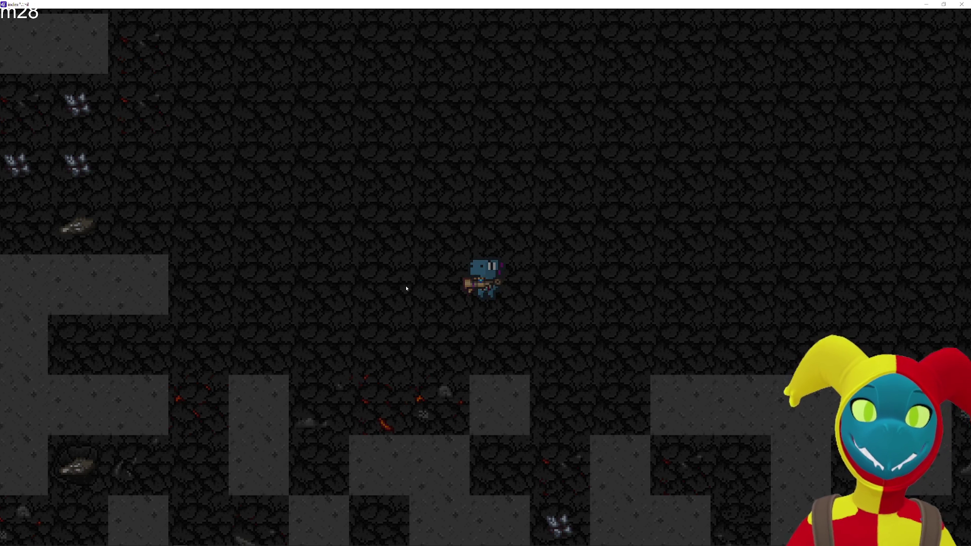
{"action": "key", "text": "a"}
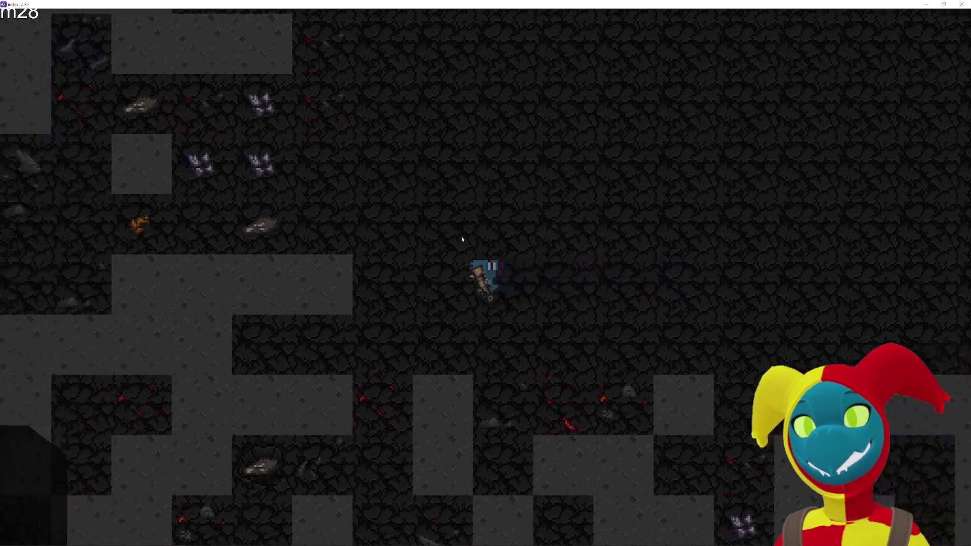
{"action": "key", "text": "a"}
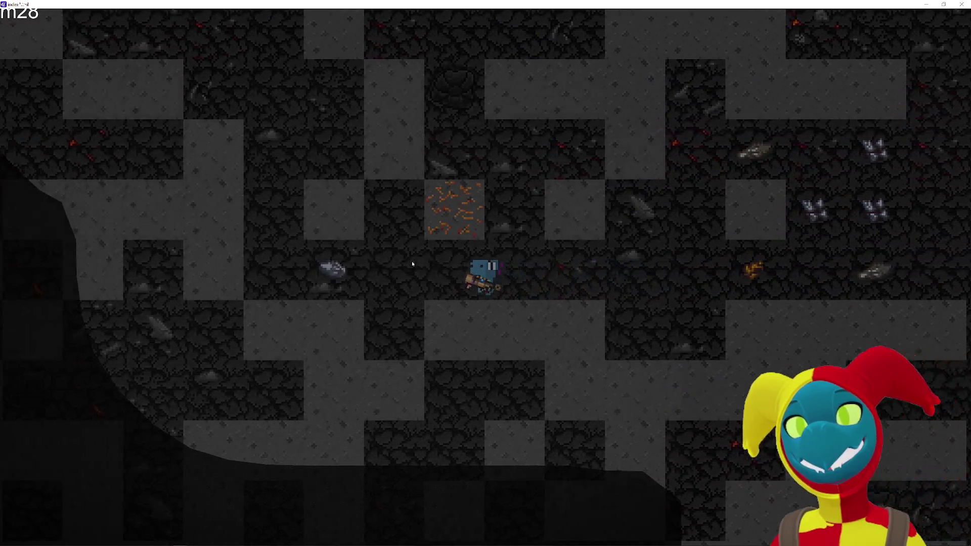
{"action": "key", "text": "s"}
{"action": "key", "text": "s"}
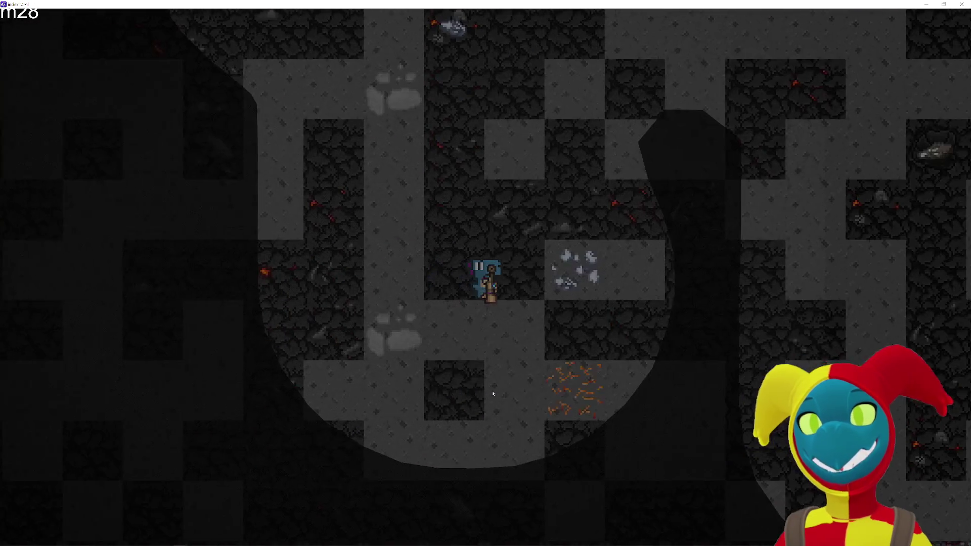
{"action": "key", "text": "s"}
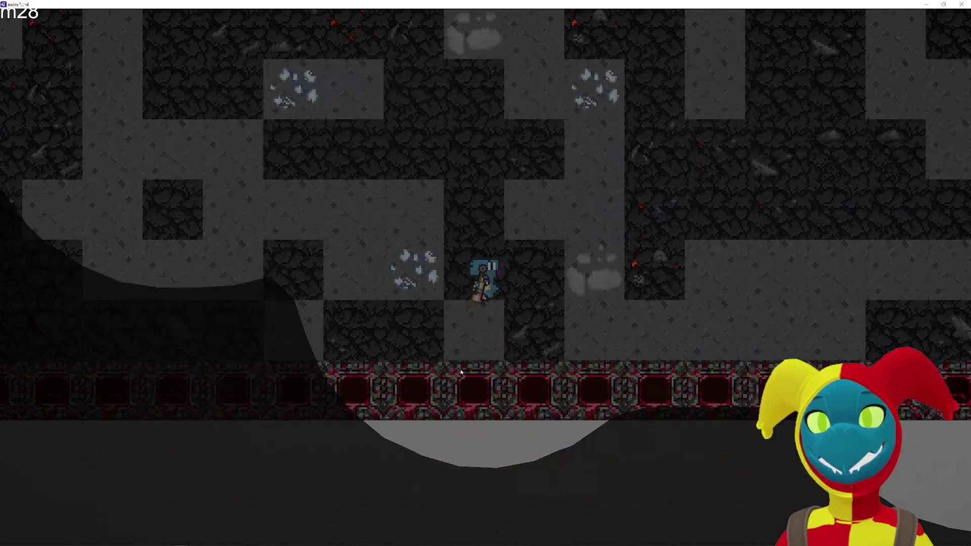
{"action": "key", "text": "a"}
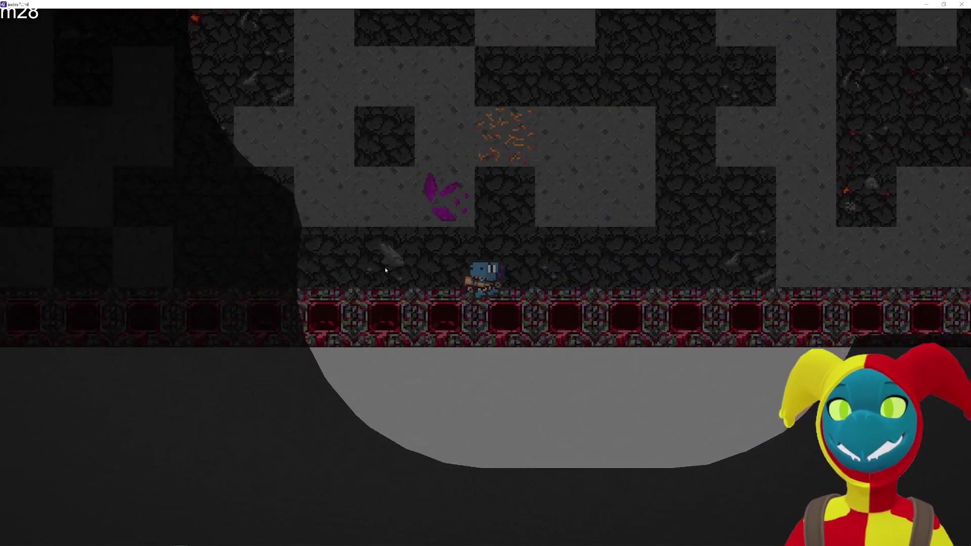
{"action": "key", "text": "w"}
{"action": "key", "text": "w"}
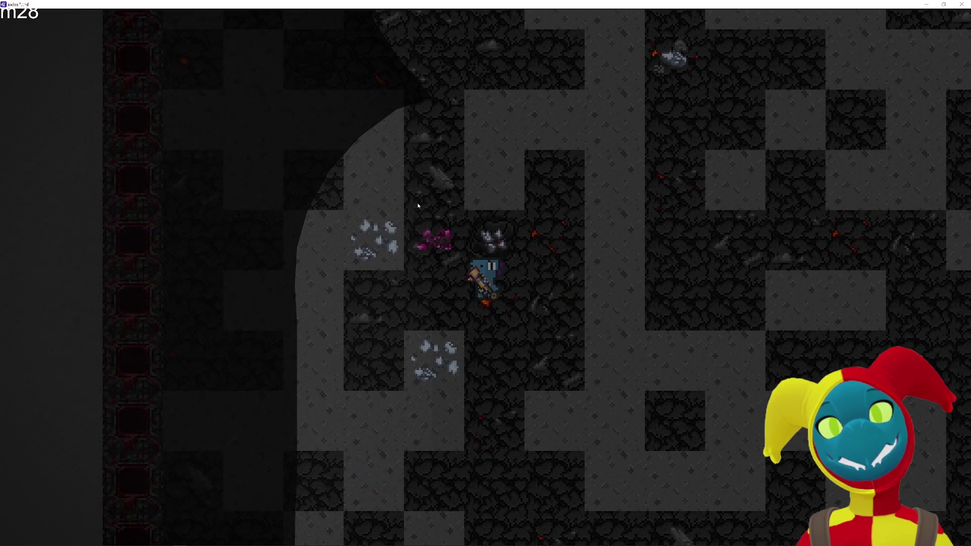
{"action": "key", "text": "a"}
{"action": "key", "text": "w"}
{"action": "key", "text": "w"}
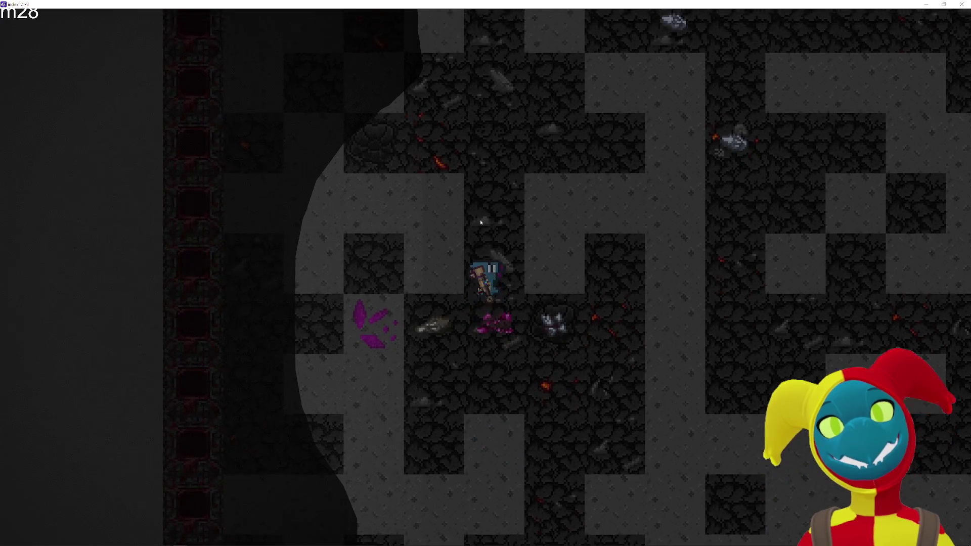
{"action": "key", "text": "d"}
{"action": "key", "text": "d"}
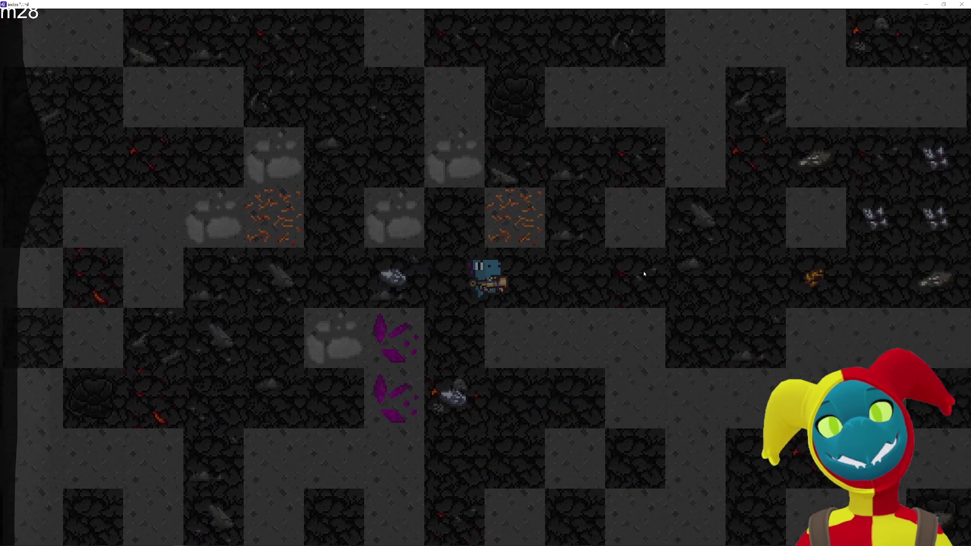
{"action": "key", "text": "w"}
{"action": "key", "text": "d"}
Haul the chest around behind the miner in every direction near the blue tiles.
{"action": "key", "text": "s"}
{"action": "key", "text": "a"}
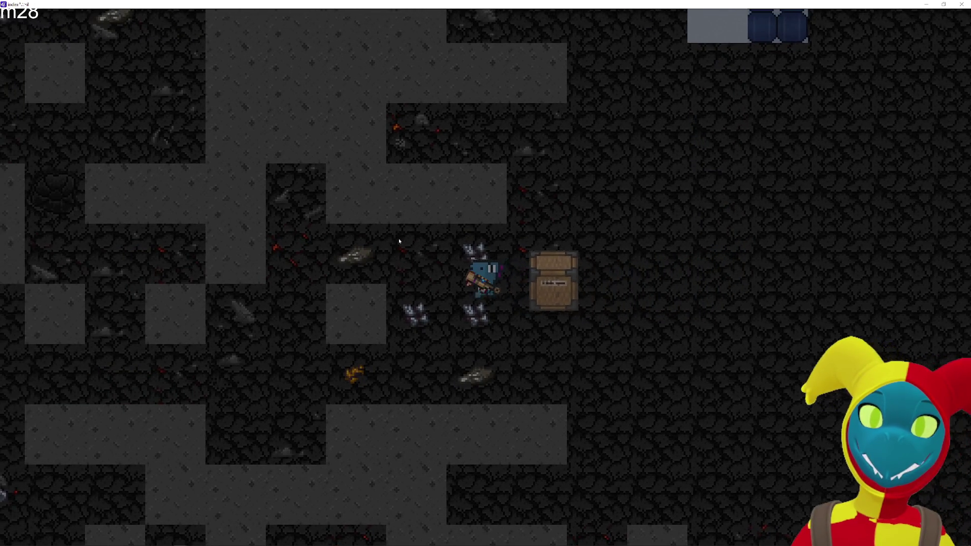
{"action": "key", "text": "a"}
{"action": "key", "text": "w"}
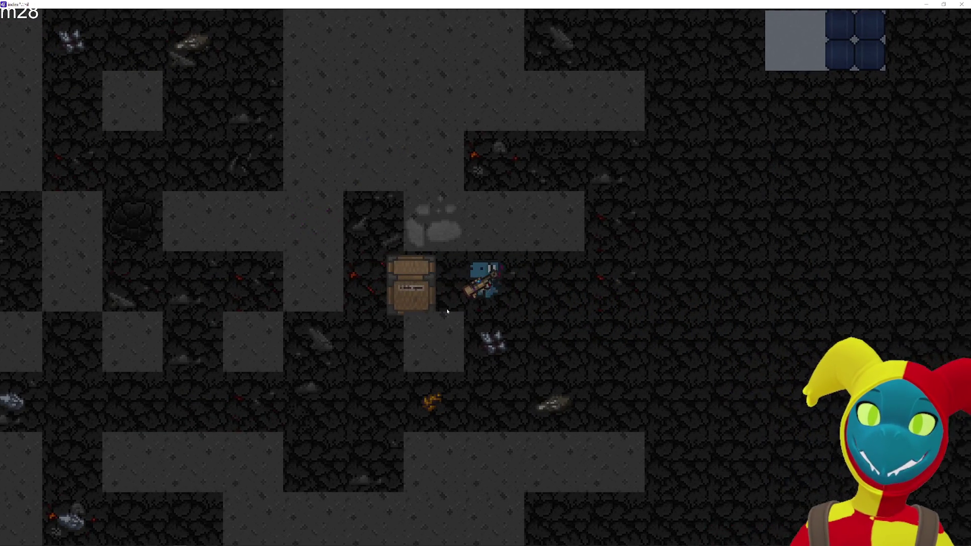
{"action": "key", "text": "d"}
{"action": "key", "text": "s"}
{"action": "key", "text": "a"}
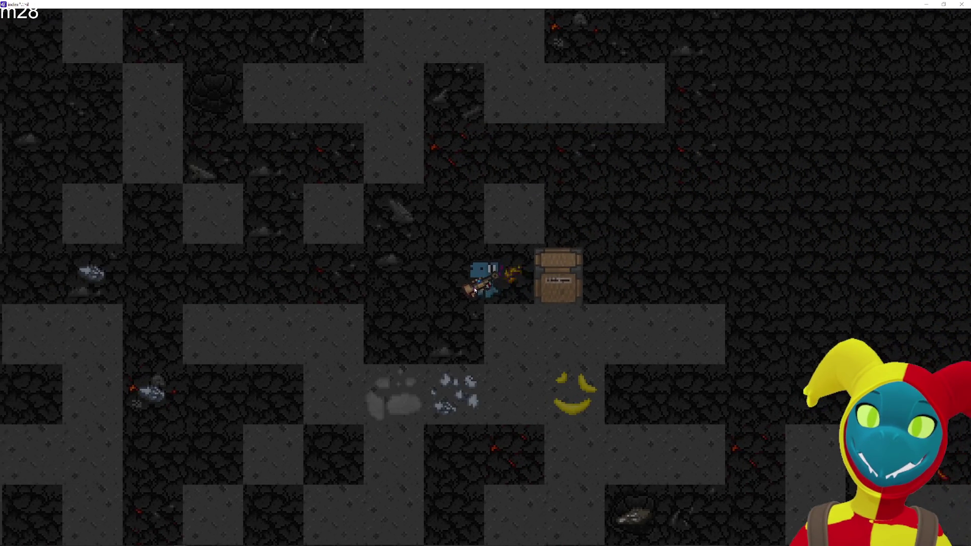
{"action": "key", "text": "d"}
{"action": "key", "text": "w"}
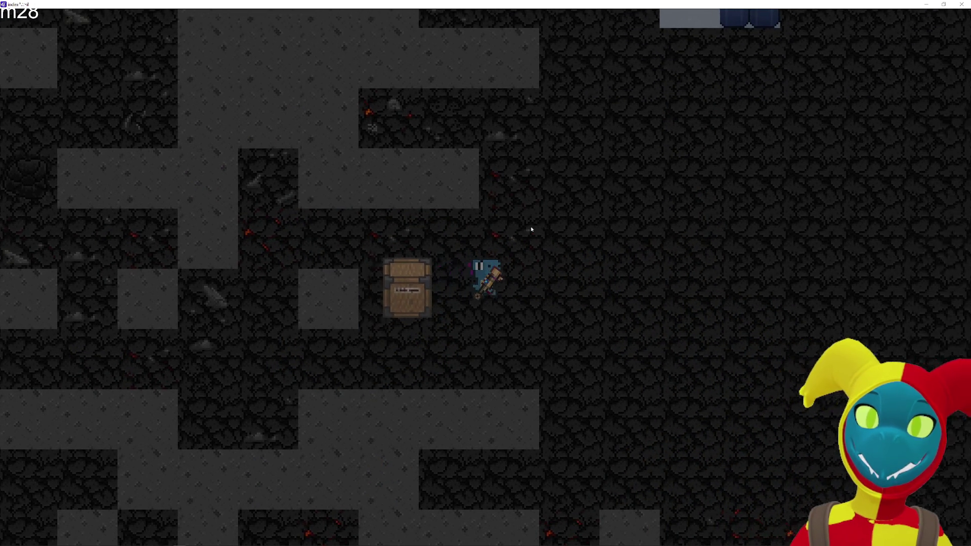
{"action": "key", "text": "d"}
{"action": "key", "text": "w"}
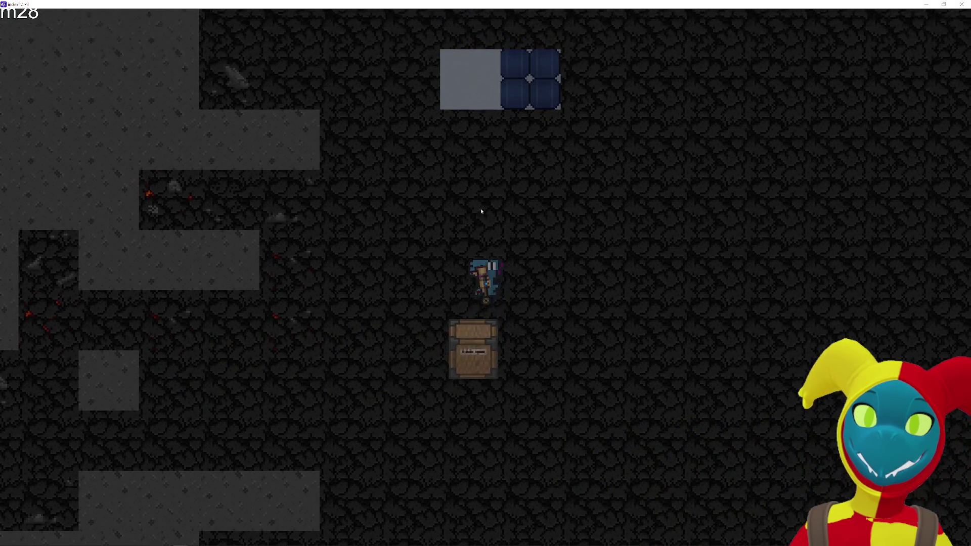
{"action": "key", "text": "d"}
{"action": "key", "text": "w"}
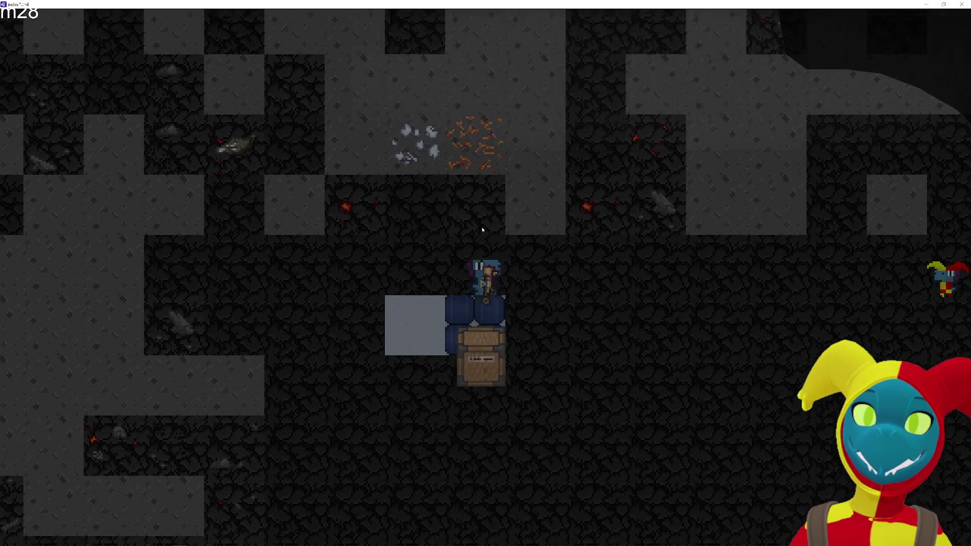
{"action": "key", "text": "s"}
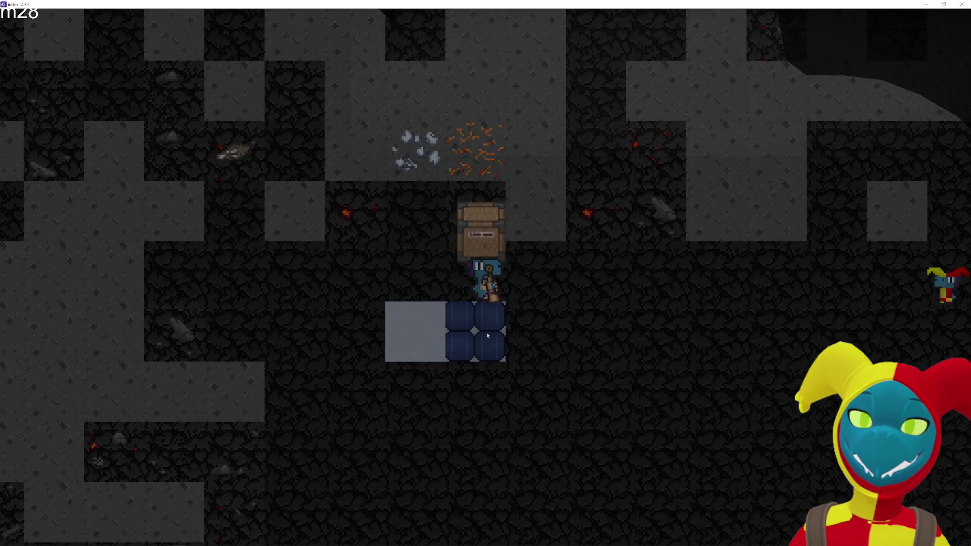
{"action": "key", "text": "s"}
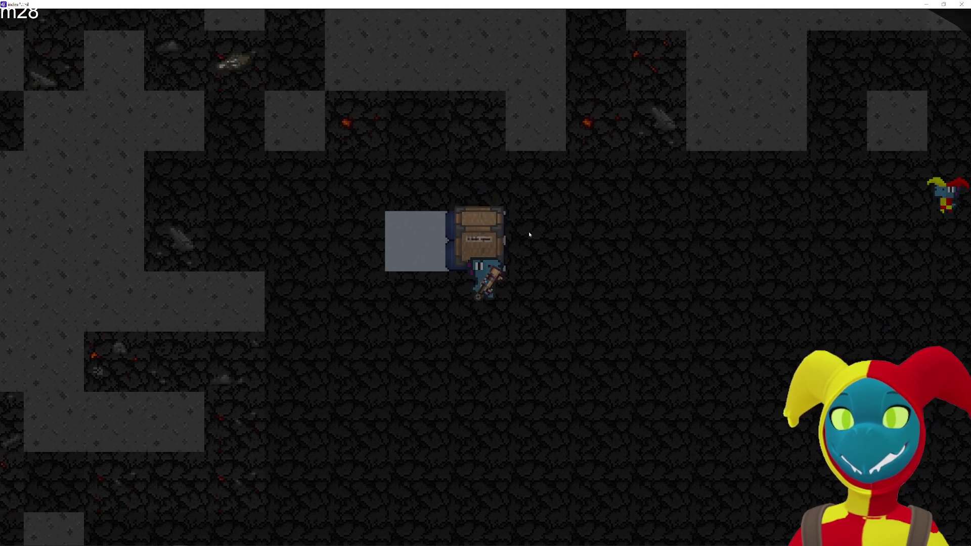
Leave the chest behind and explore east toward the crystal ores by the red wall.
{"action": "key", "text": "s"}
{"action": "key", "text": "d"}
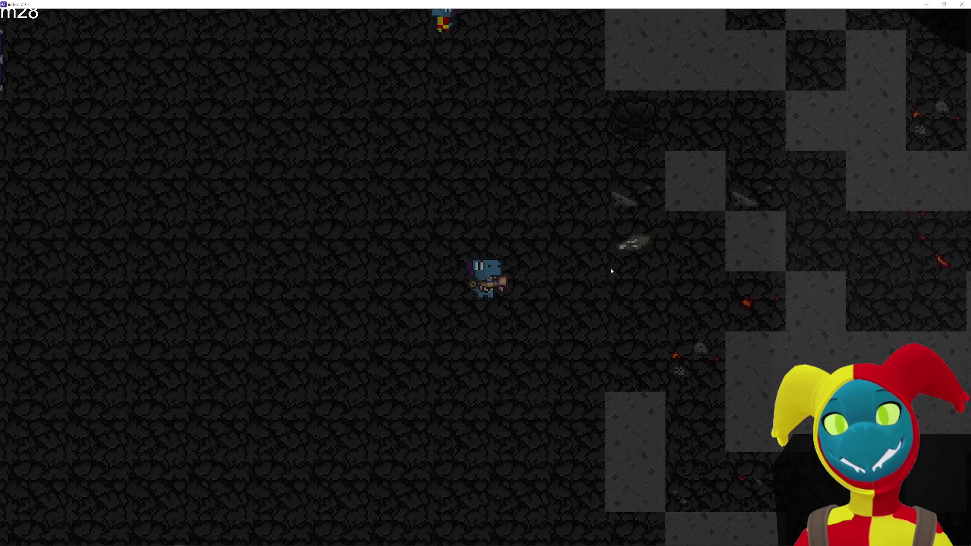
{"action": "key", "text": "a"}
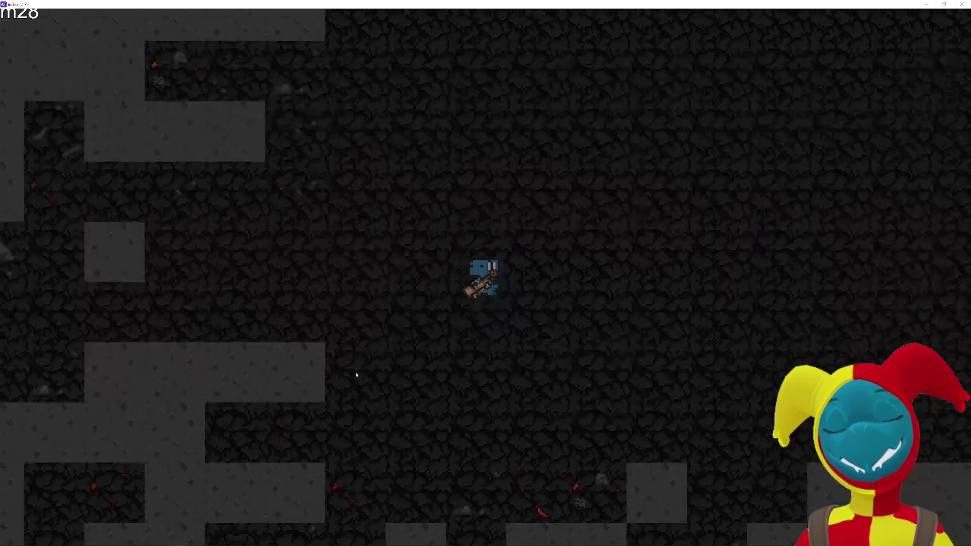
{"action": "key", "text": "a"}
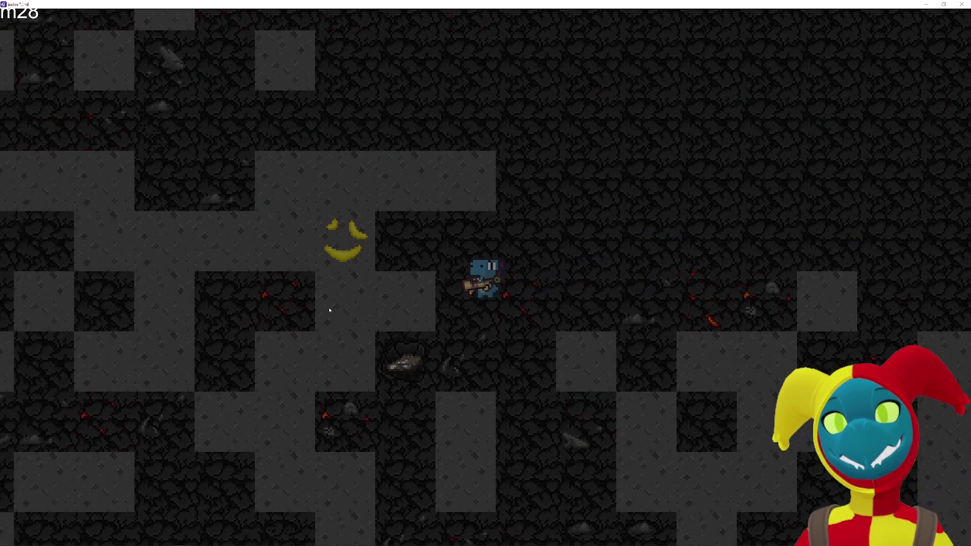
{"action": "key", "text": "d"}
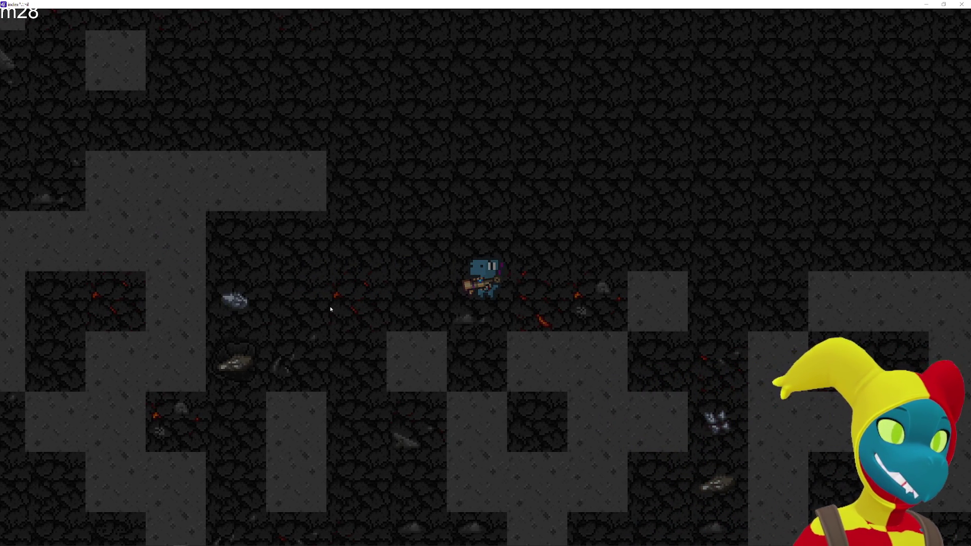
{"action": "key", "text": "a"}
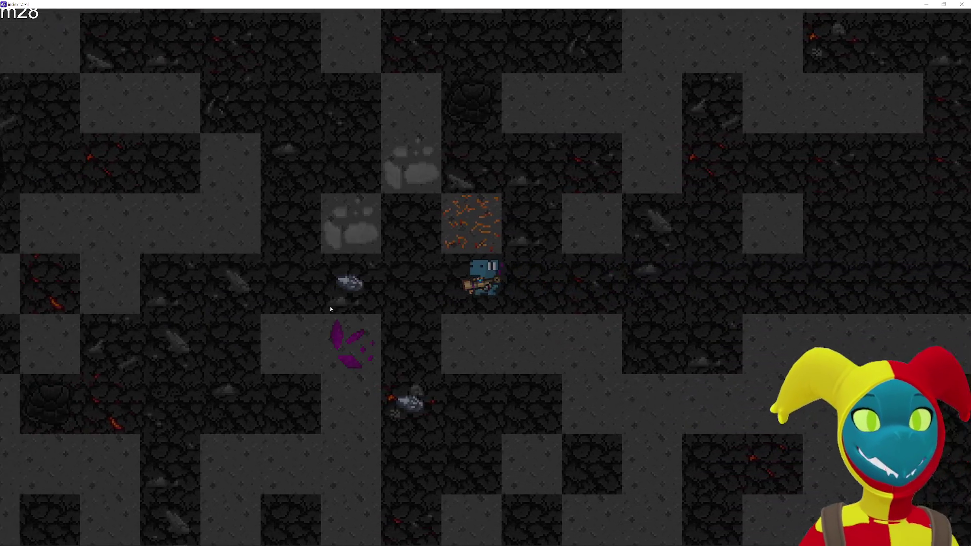
{"action": "key", "text": "w"}
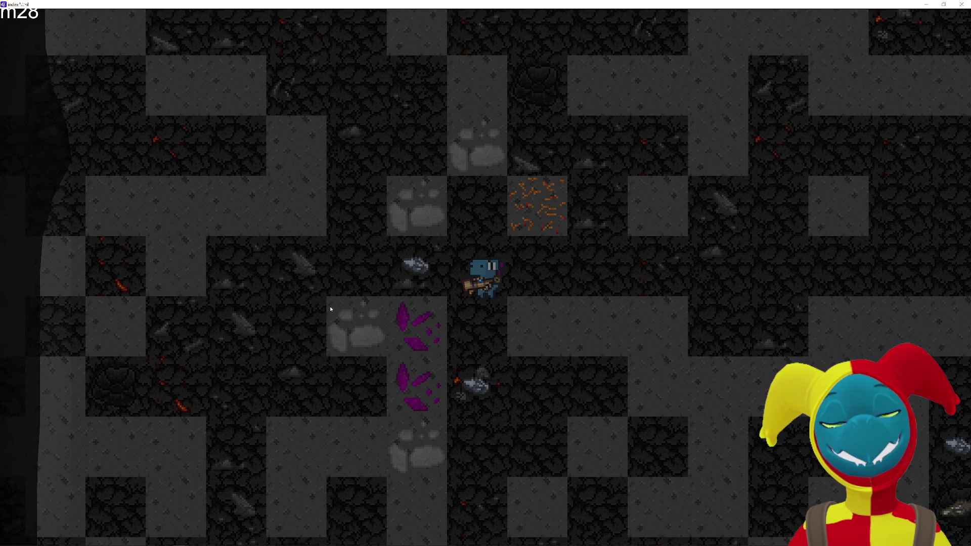
{"action": "key", "text": "d"}
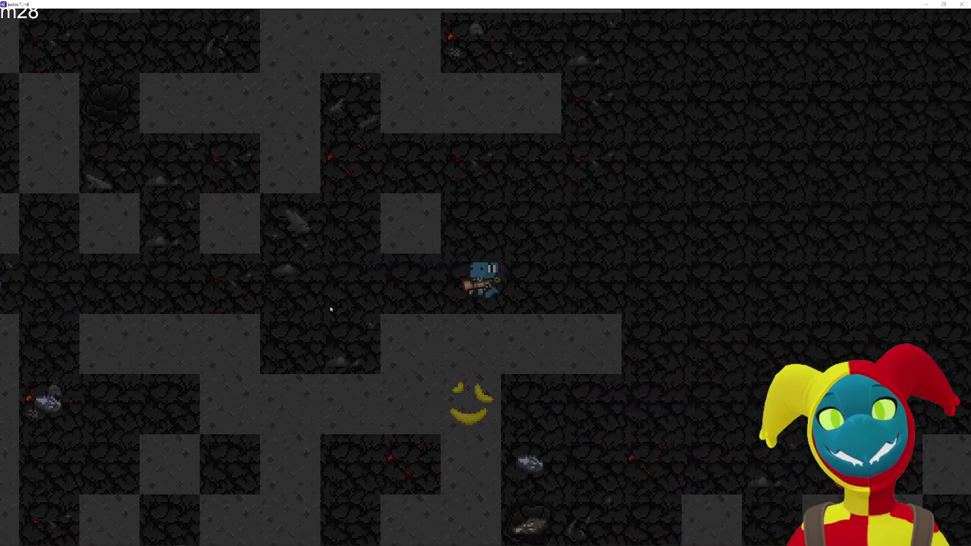
{"action": "key", "text": "d"}
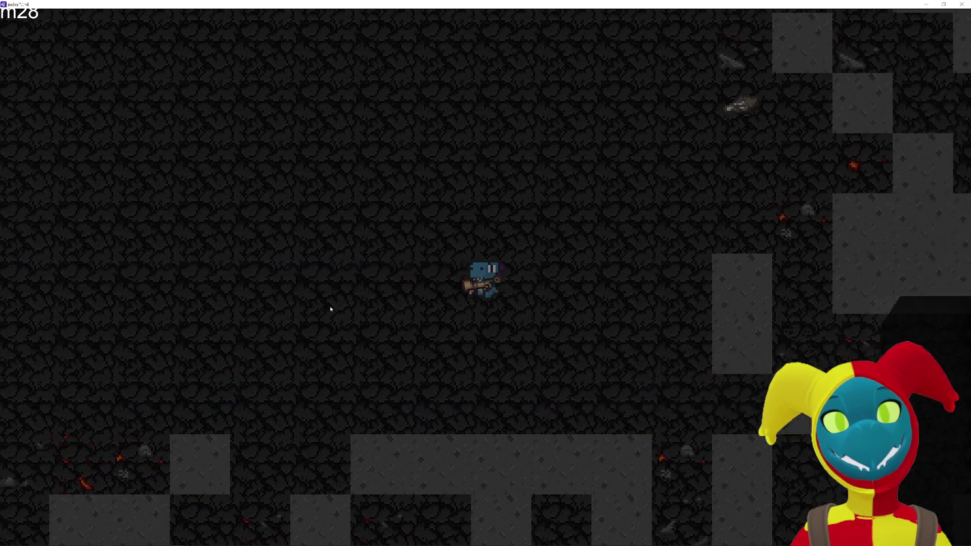
{"action": "key", "text": "d"}
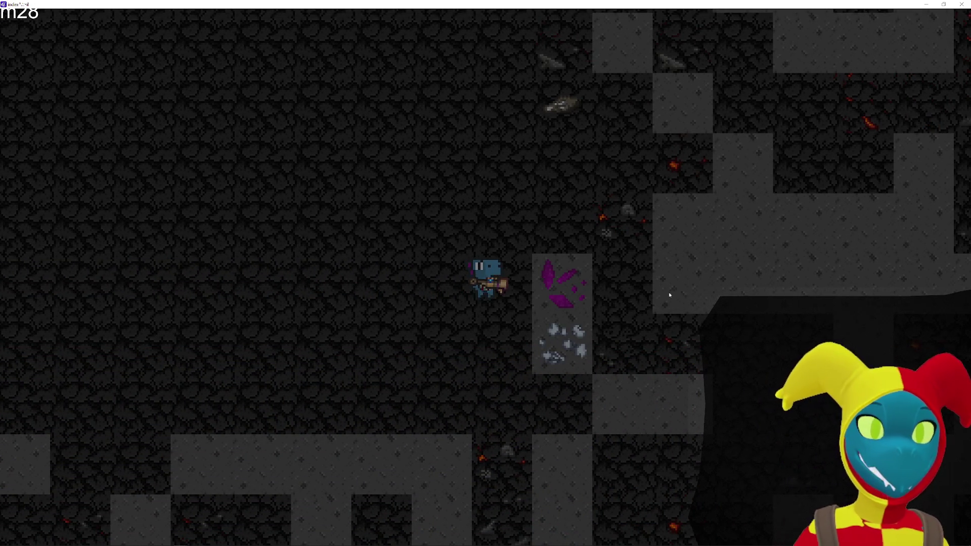
{"action": "key", "text": "w"}
{"action": "key", "text": "d"}
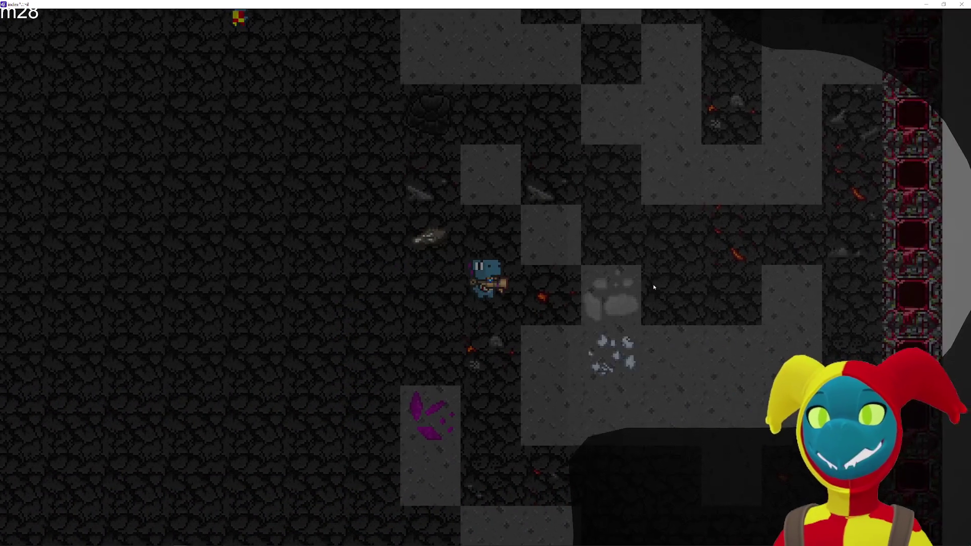
Mine the crystal ore block beside the red wall, then walk back west.
{"action": "key", "text": "s"}
{"action": "key", "text": "d"}
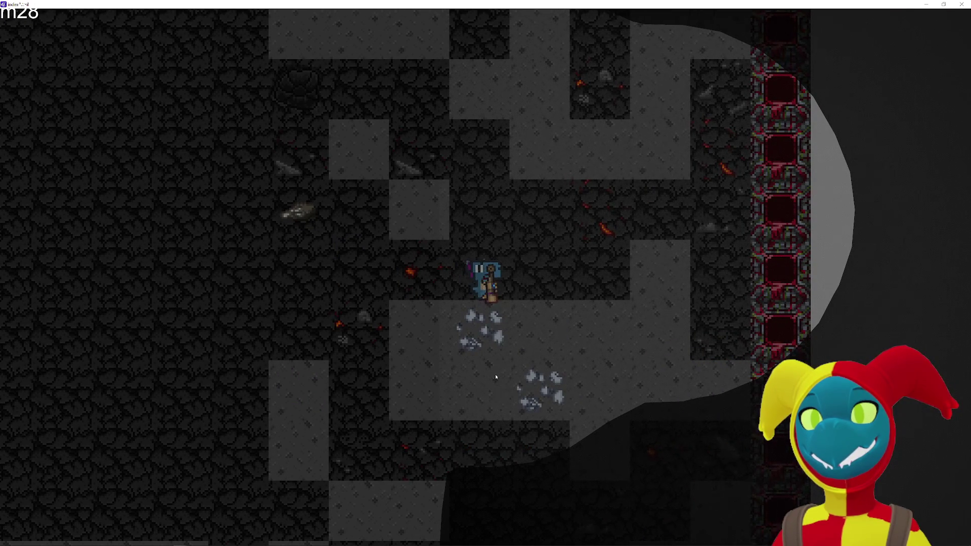
{"action": "key", "text": "s"}
{"action": "key", "text": "d"}
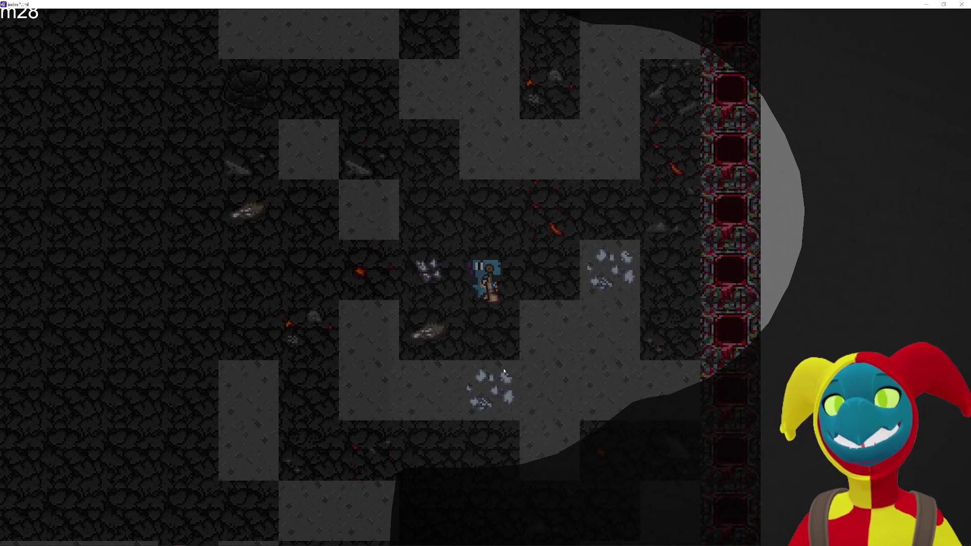
{"action": "key", "text": "s"}
{"action": "key", "text": "w"}
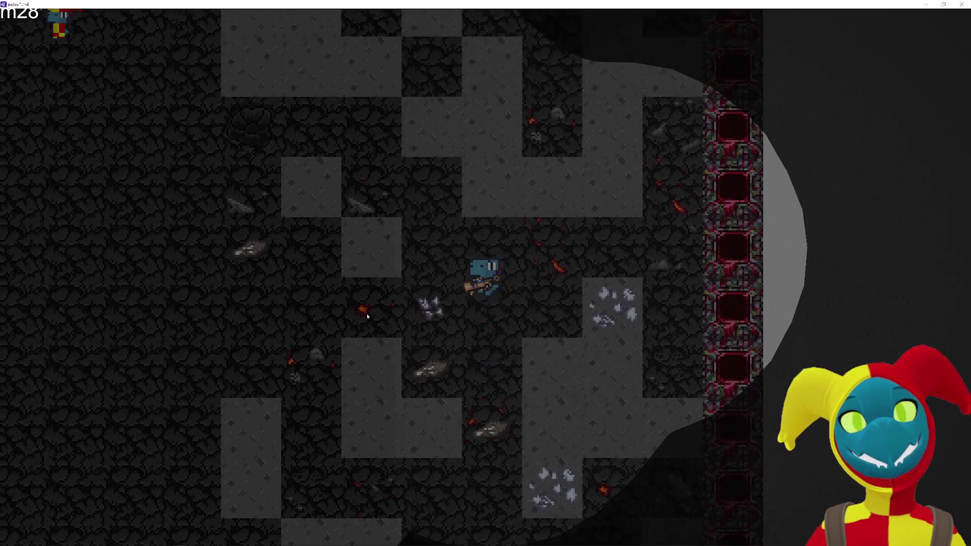
{"action": "key", "text": "a"}
{"action": "key", "text": "a"}
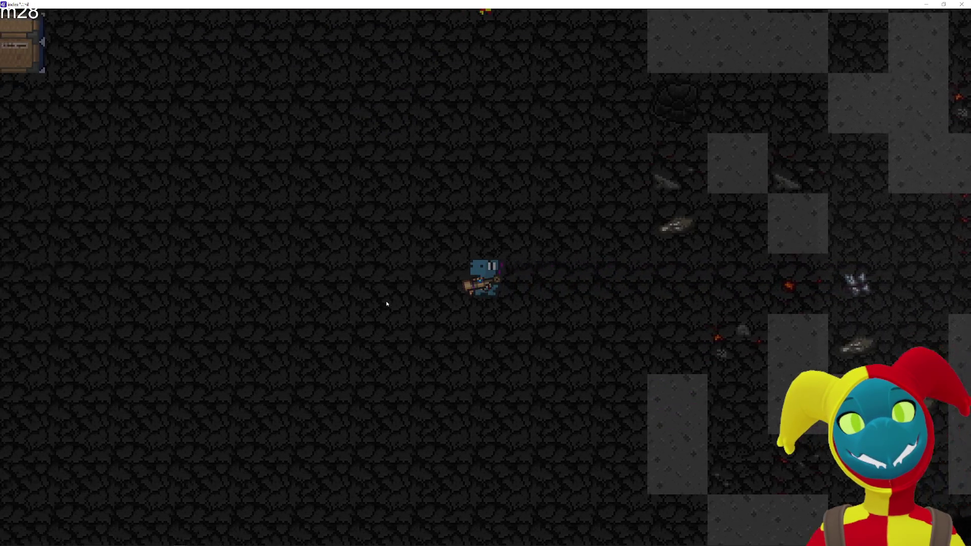
Walk south to the purple crystals and mine the upper one.
{"action": "key", "text": "w"}
{"action": "key", "text": "s"}
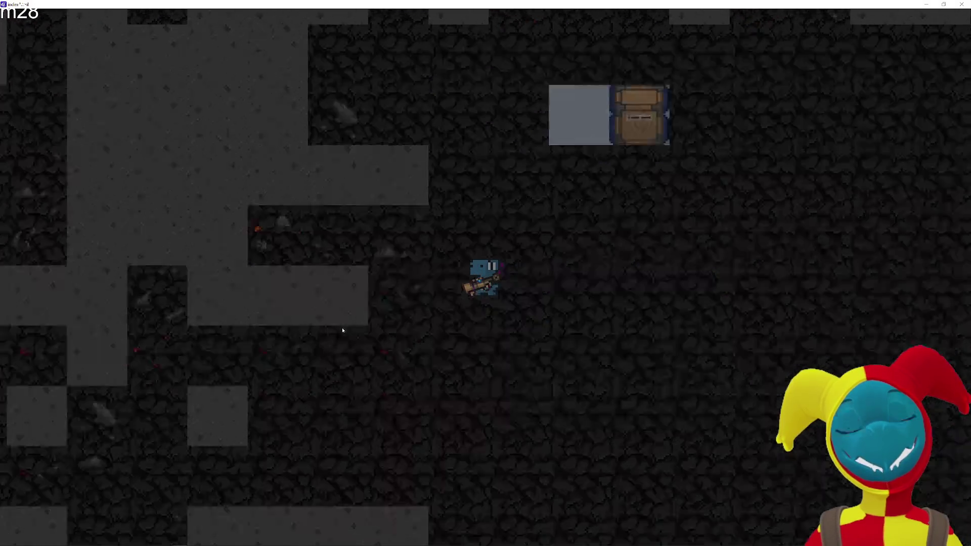
{"action": "key", "text": "s"}
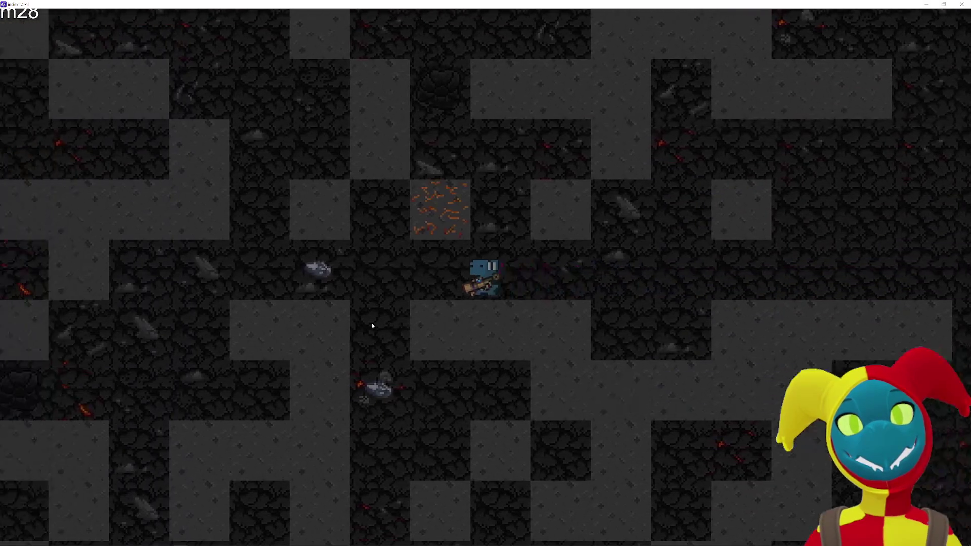
{"action": "key", "text": "s"}
{"action": "key", "text": "d"}
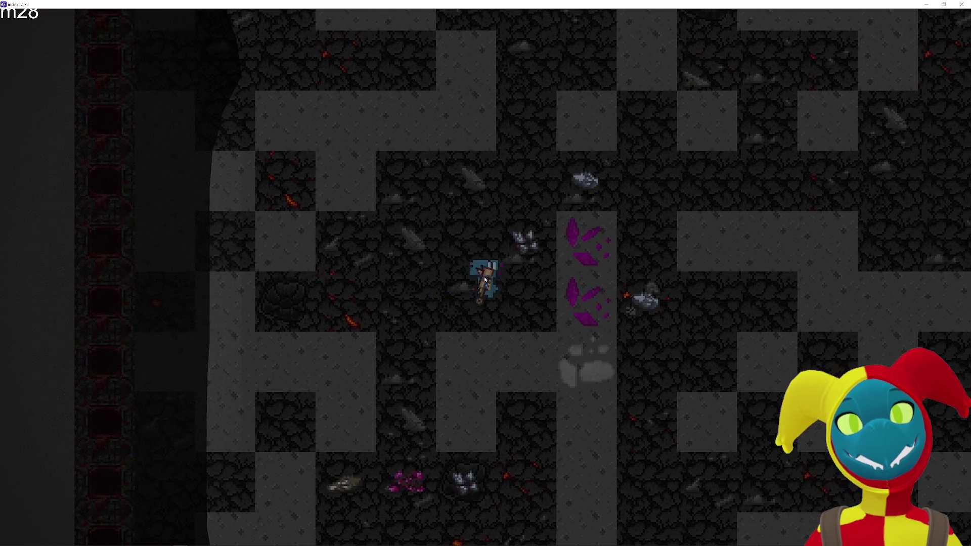
{"action": "left_click", "coordinate": [596, 260]}
Break the cracked grey stone block, then leave the preview for the editor.
{"action": "key", "text": "d"}
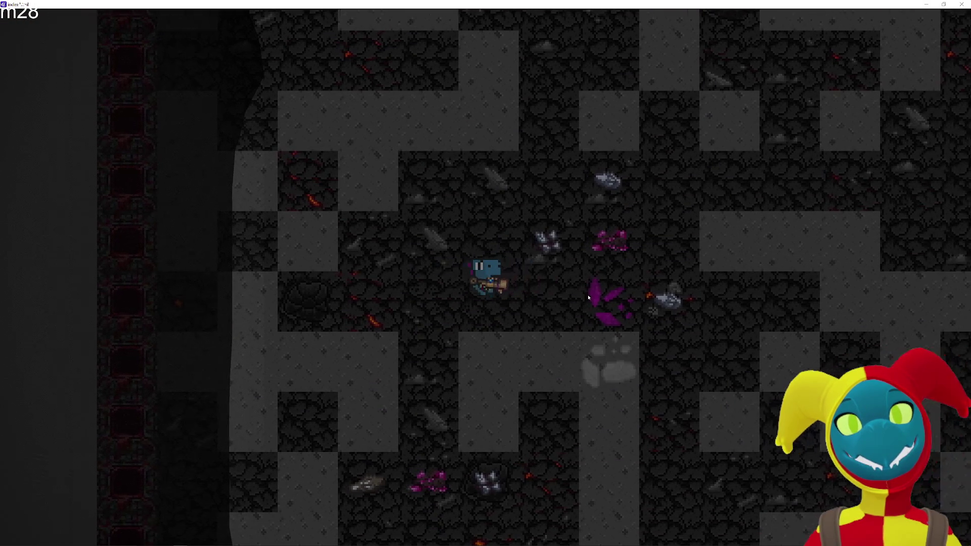
{"action": "key", "text": "w"}
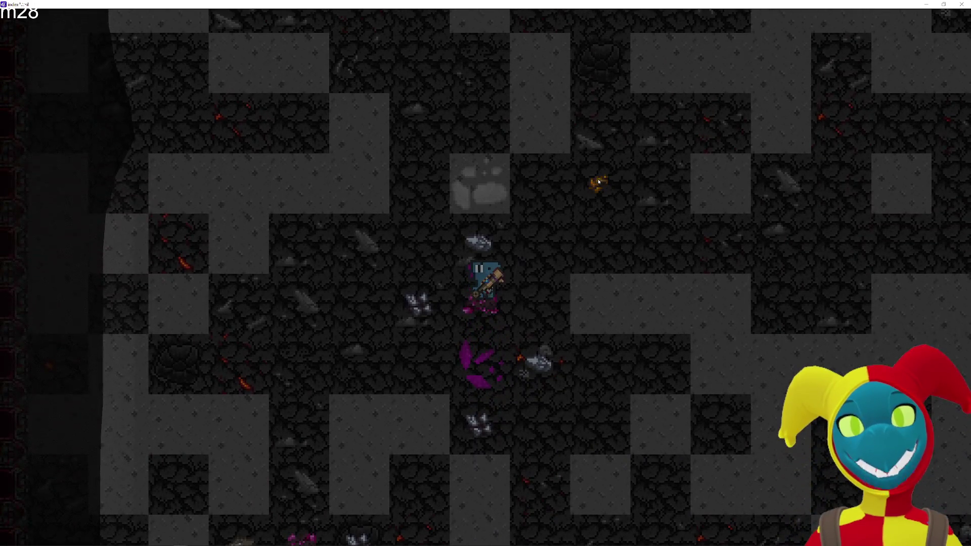
{"action": "key", "text": "d"}
{"action": "left_click", "coordinate": [449, 201]}
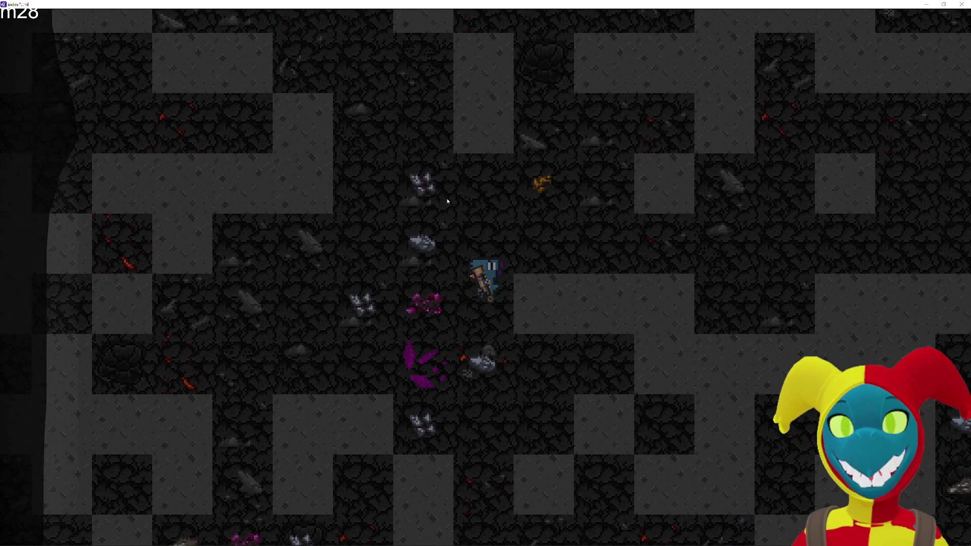
{"action": "key", "text": "d"}
{"action": "key", "text": "s"}
{"action": "key", "text": "alt+Tab"}
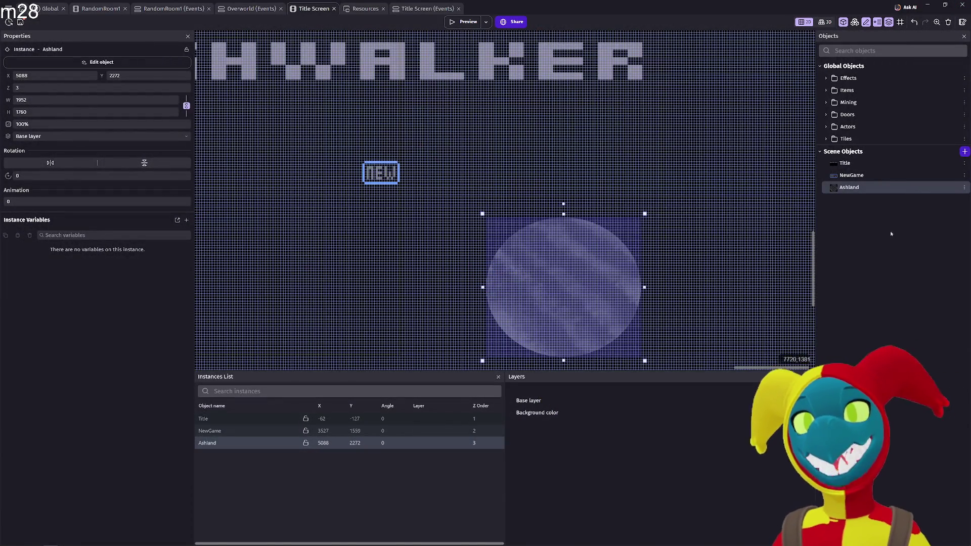
Run a preview of the game from the Title Screen scene.
{"action": "left_click", "coordinate": [478, 22]}
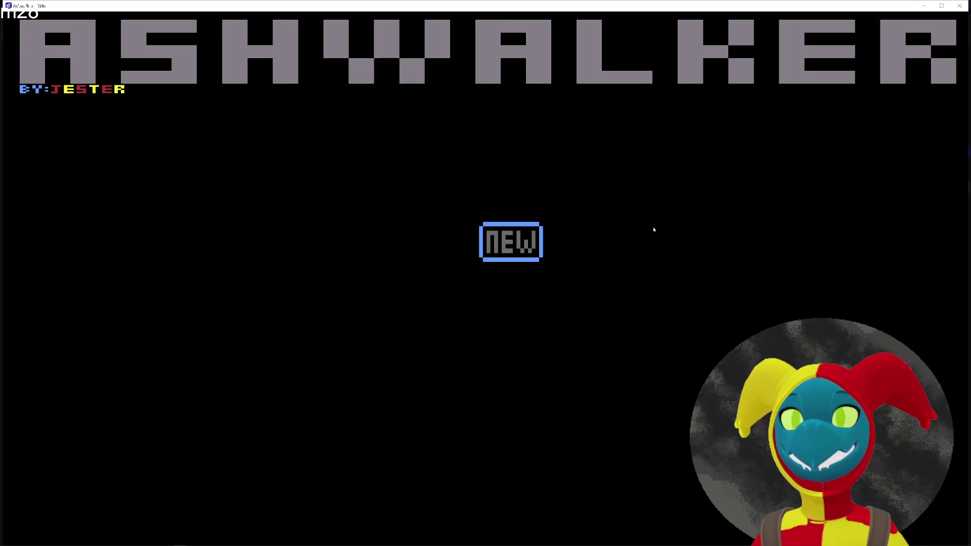
Start a new game, walk the blue dinosaur out of the base, then close the preview for RandomRoom1.
{"action": "key", "text": "Return"}
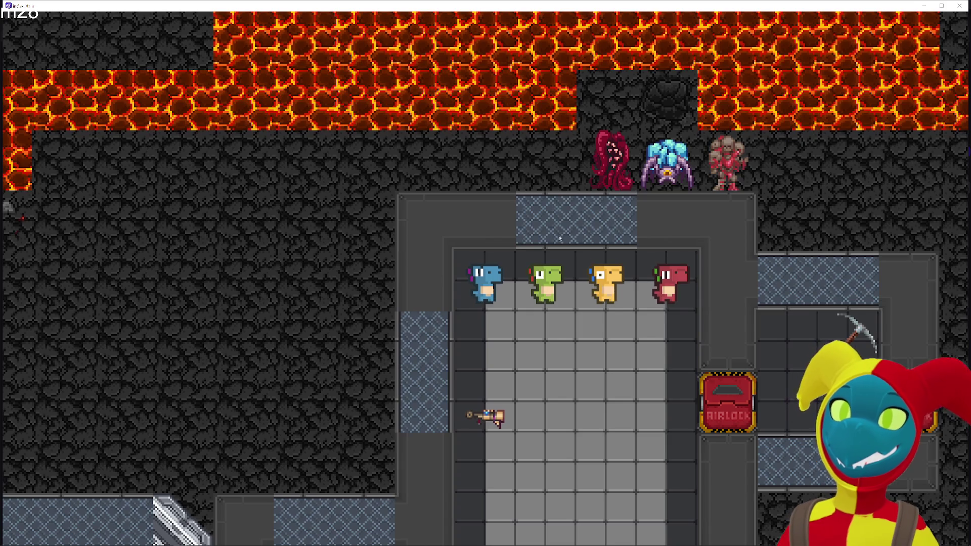
{"action": "key", "text": "s"}
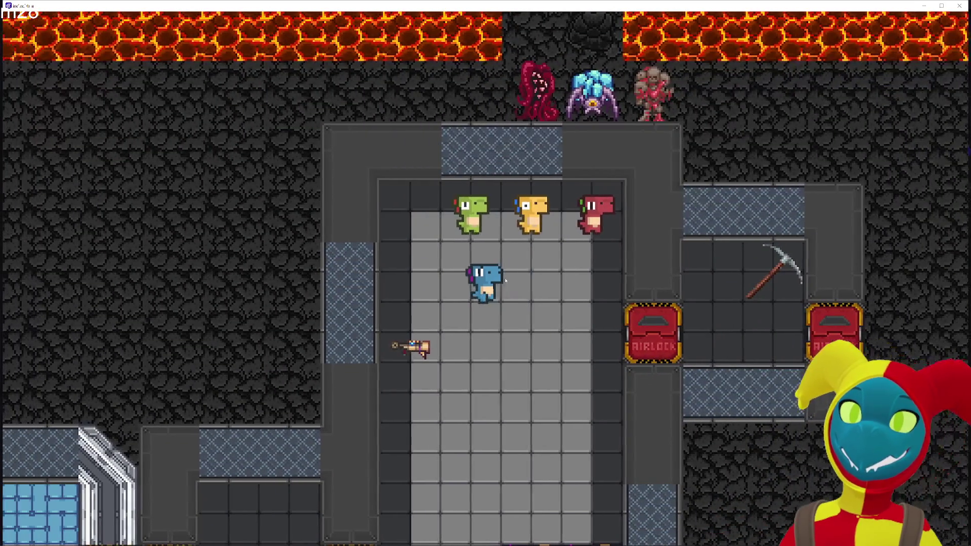
{"action": "key", "text": "a"}
{"action": "key", "text": "w"}
{"action": "key", "text": "d"}
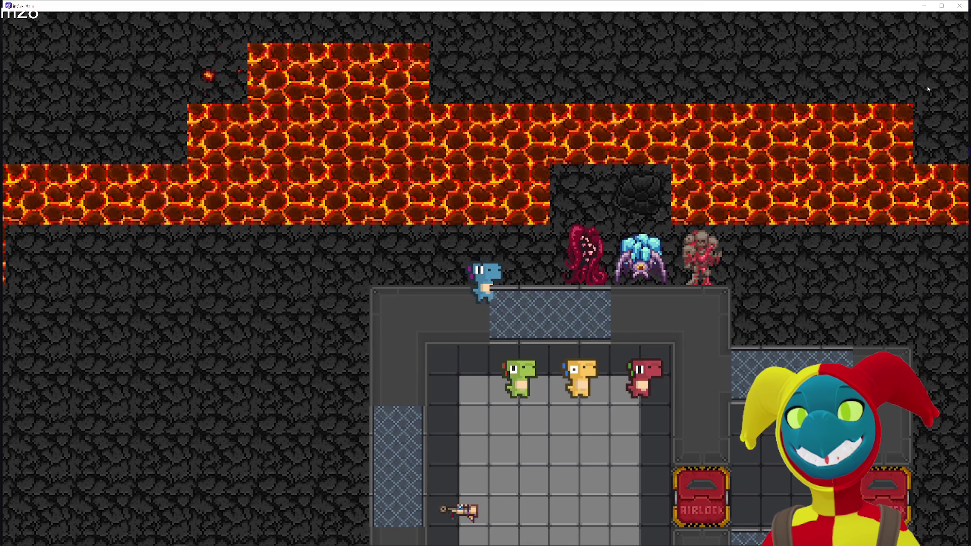
{"action": "key", "text": "alt+F4"}
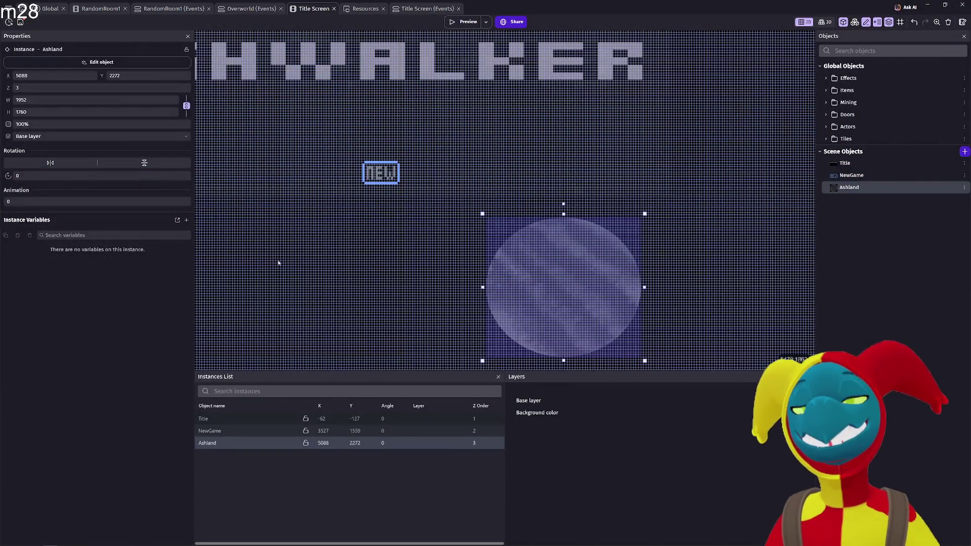
{"action": "left_click", "coordinate": [101, 9]}
Create a new Sprite object, NewSprite2, in the RandomRoom1 scene.
{"action": "left_click_drag", "start_coordinate": [459, 242], "coordinate": [555, 188]}
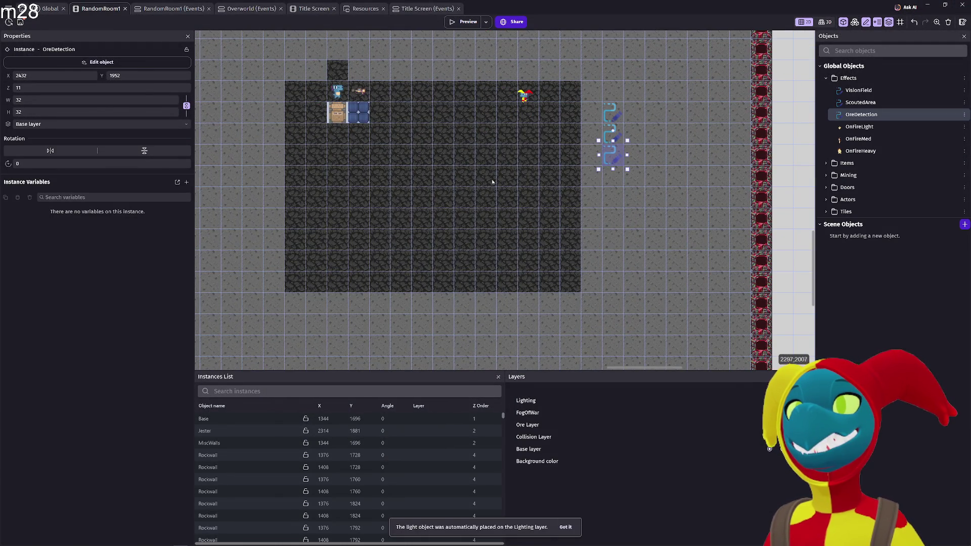
{"action": "left_click", "coordinate": [446, 189]}
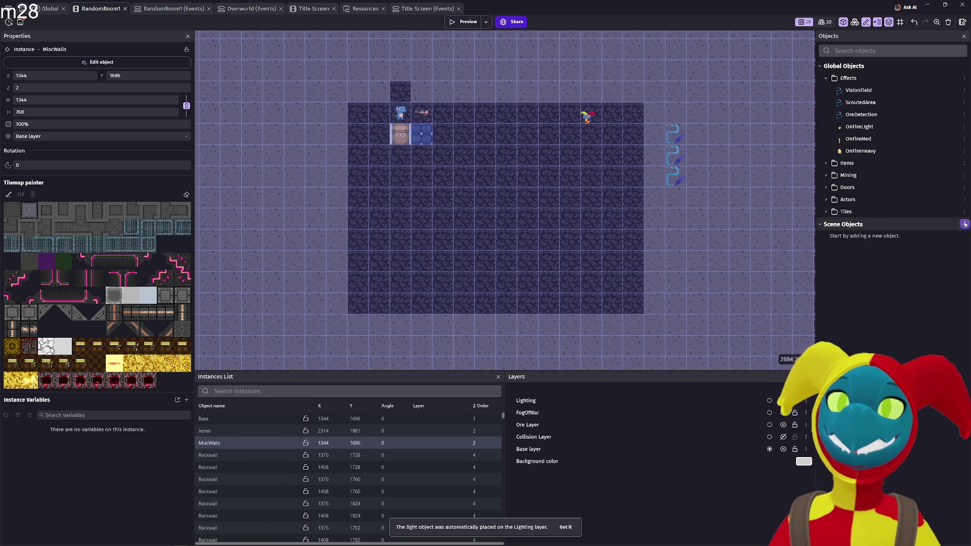
{"action": "left_click", "coordinate": [964, 224]}
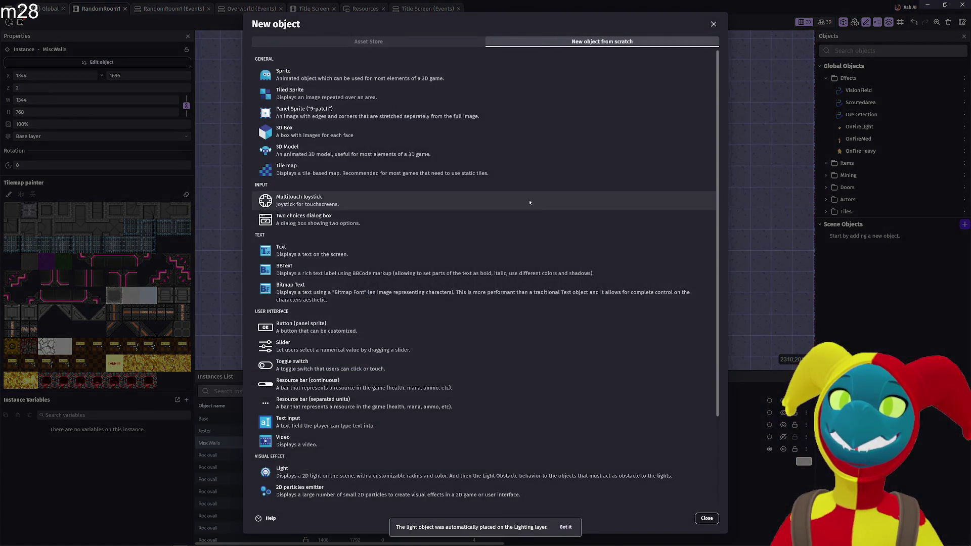
{"action": "left_click", "coordinate": [432, 76]}
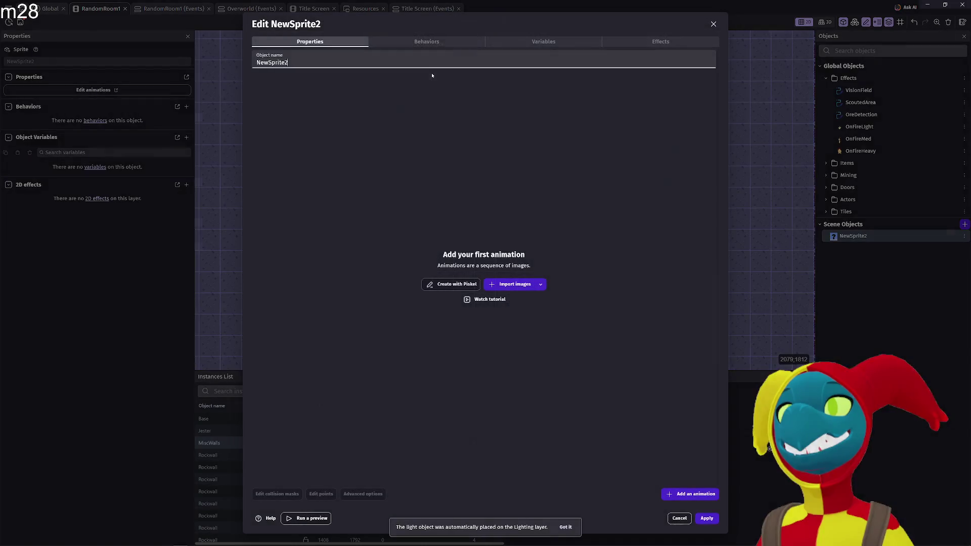
Browse for sprite images with the file type set to All Files, then cancel without picking one.
{"action": "left_click", "coordinate": [519, 286]}
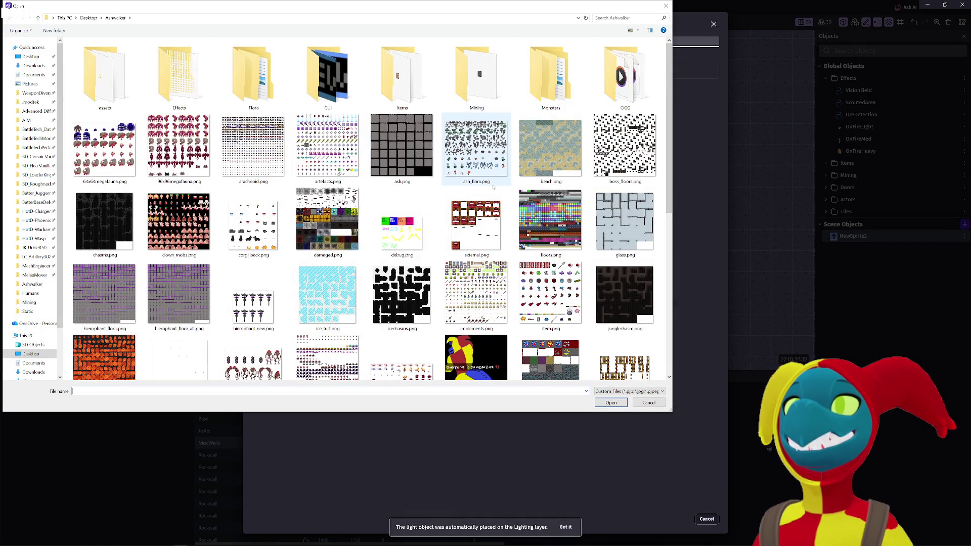
{"action": "scroll", "coordinate": [503, 177], "scroll_direction": "down", "scroll_amount": 3}
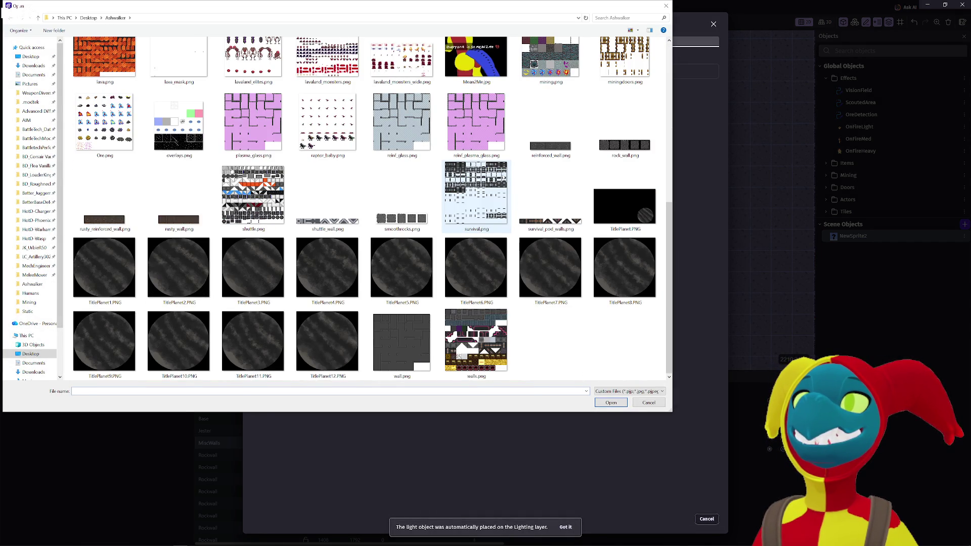
{"action": "left_click", "coordinate": [611, 393]}
{"action": "left_click", "coordinate": [612, 400]}
{"action": "left_click", "coordinate": [612, 391]}
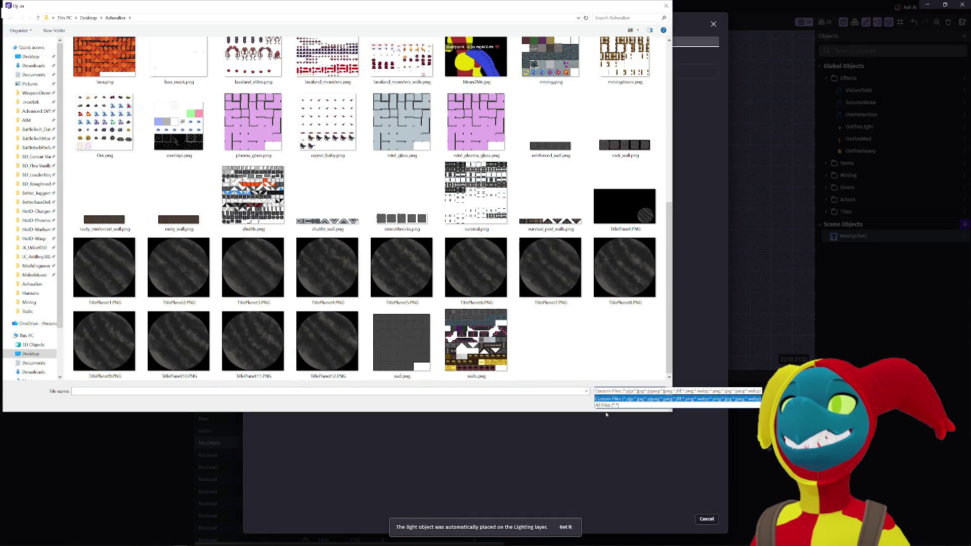
{"action": "left_click", "coordinate": [614, 406]}
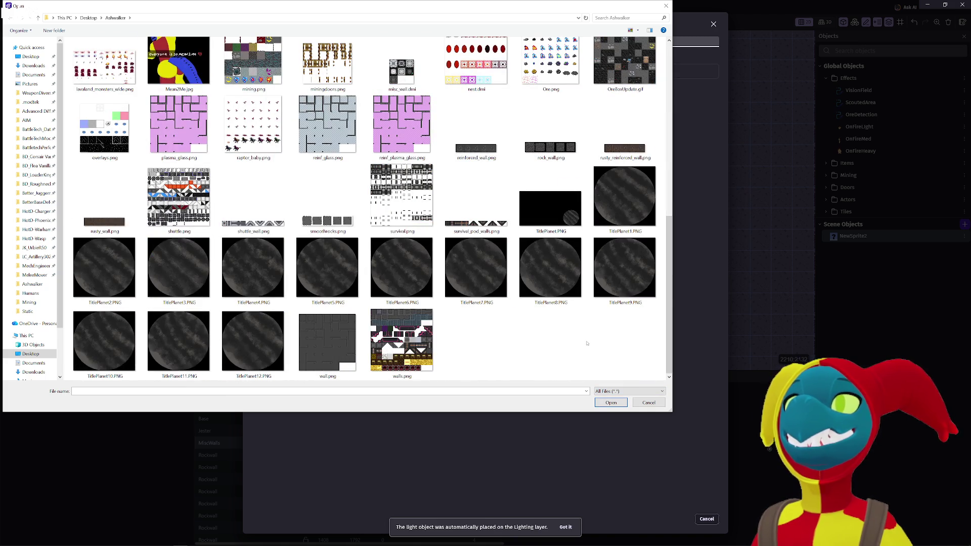
{"action": "scroll", "coordinate": [305, 259], "scroll_direction": "up", "scroll_amount": 3}
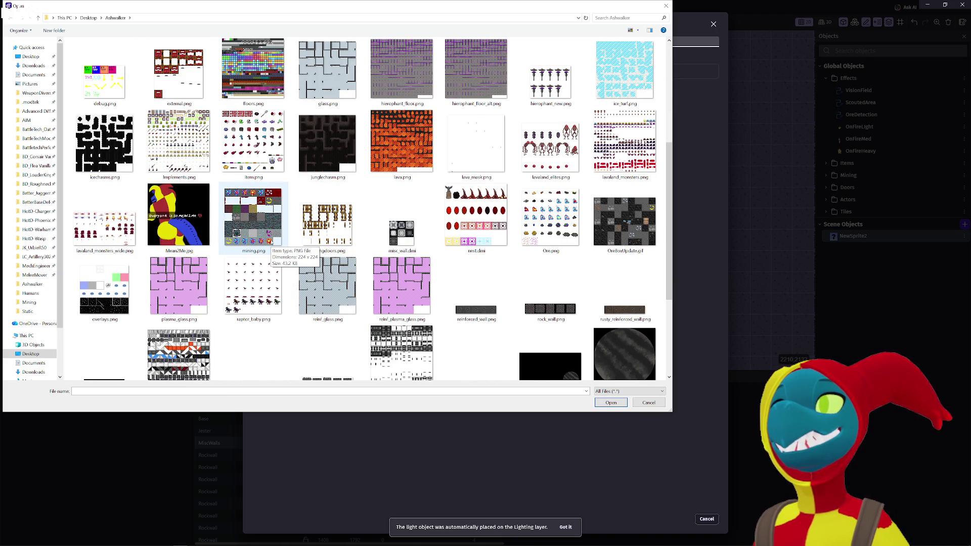
{"action": "scroll", "coordinate": [269, 242], "scroll_direction": "up", "scroll_amount": 5}
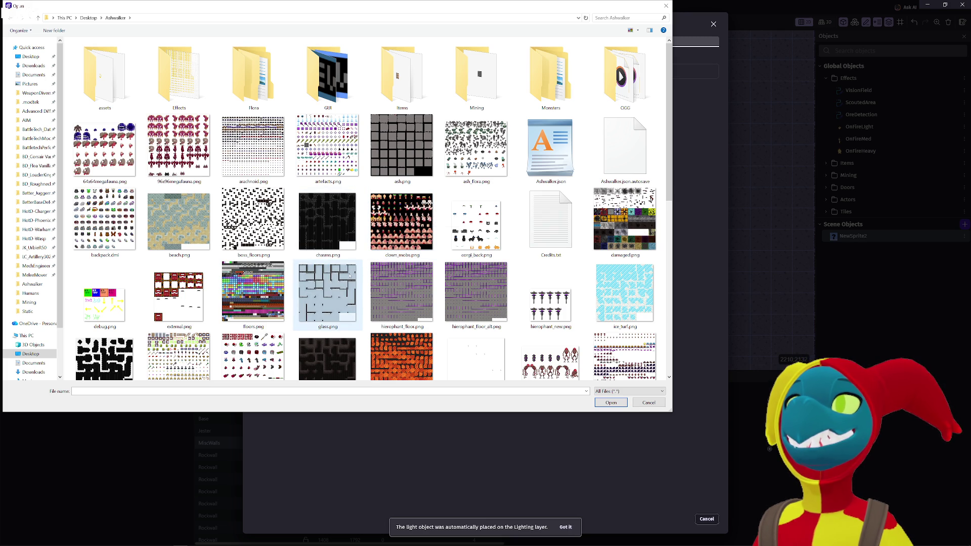
{"action": "scroll", "coordinate": [350, 276], "scroll_direction": "down", "scroll_amount": 3}
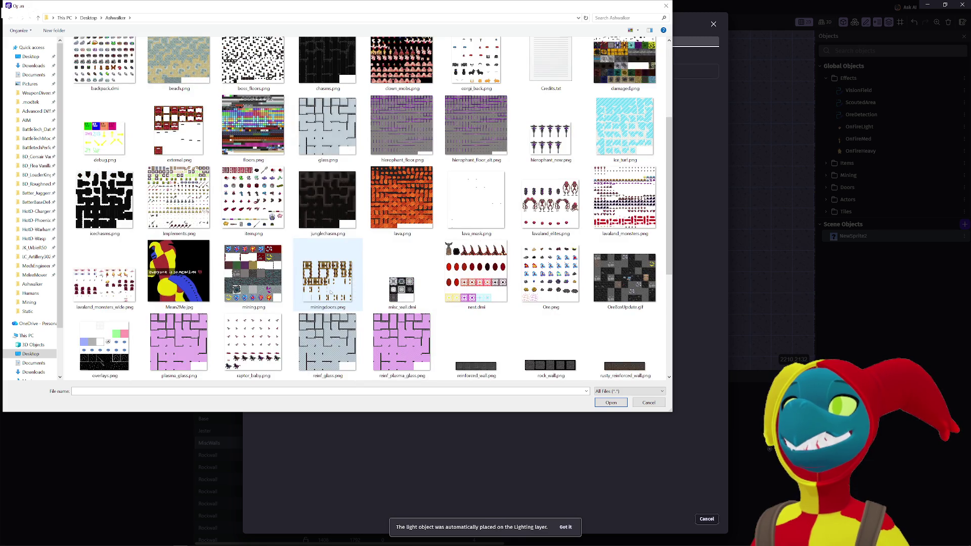
{"action": "scroll", "coordinate": [325, 294], "scroll_direction": "down", "scroll_amount": 3}
{"action": "scroll", "coordinate": [325, 293], "scroll_direction": "up", "scroll_amount": 5}
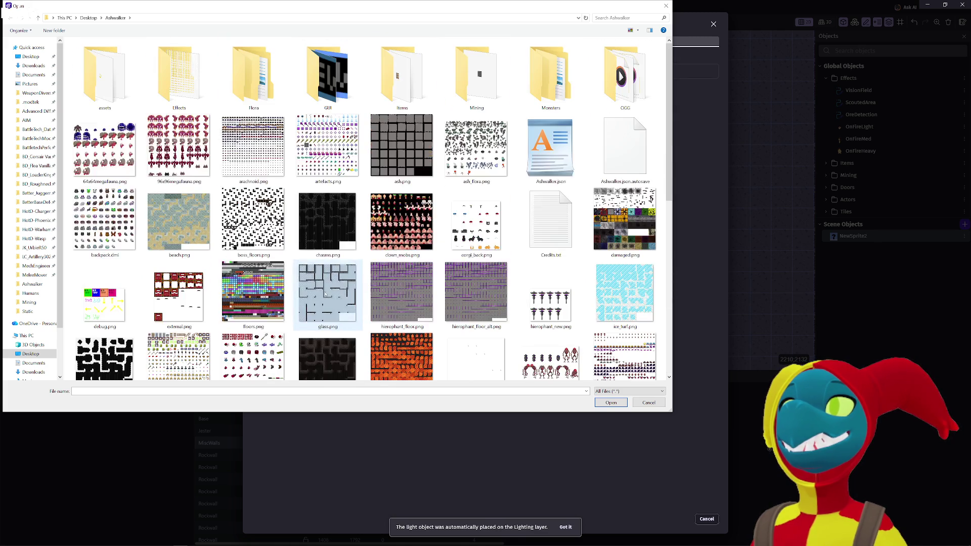
{"action": "scroll", "coordinate": [325, 294], "scroll_direction": "down", "scroll_amount": 2}
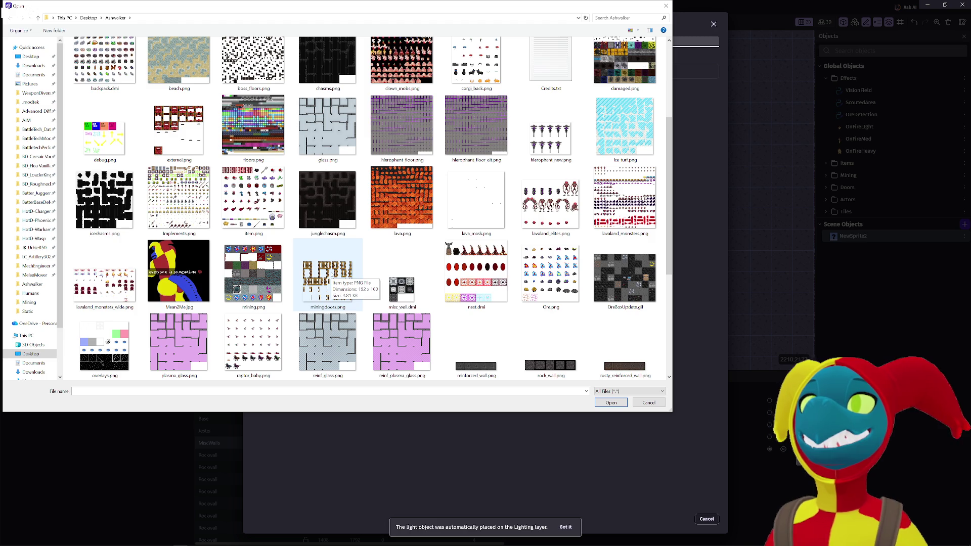
{"action": "double_click", "coordinate": [326, 270]}
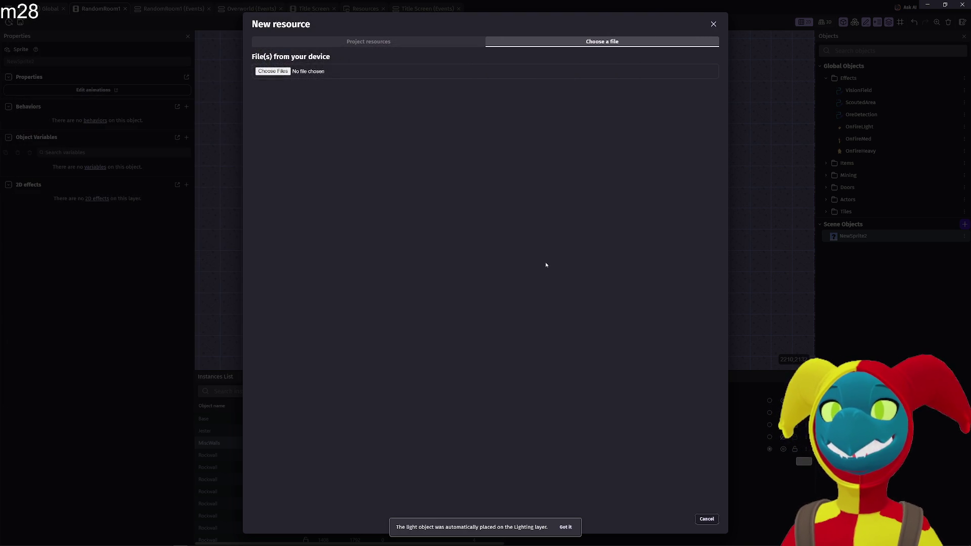
{"action": "left_click", "coordinate": [715, 24]}
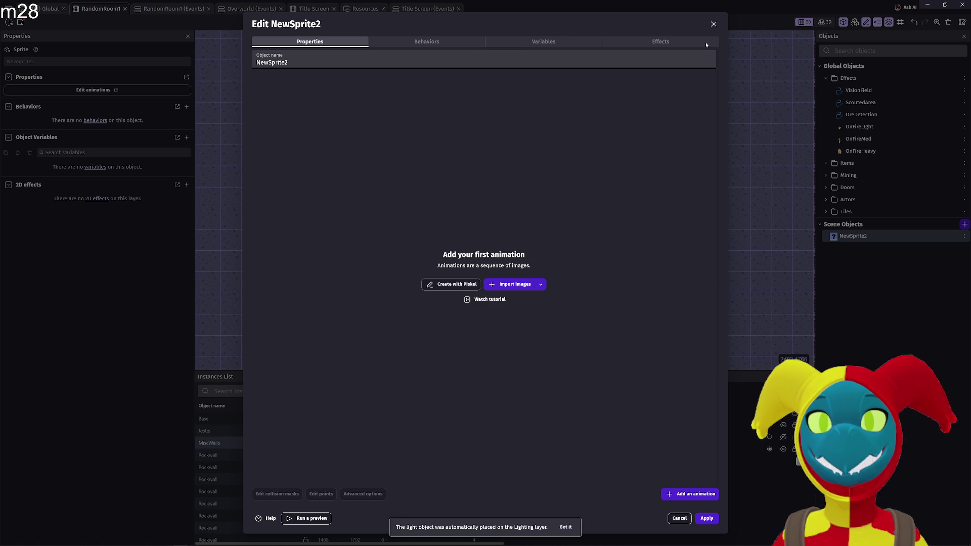
Close the NewSprite2 editor and move the lower Rockwall tiles left and down.
{"action": "left_click", "coordinate": [714, 24]}
{"action": "scroll", "coordinate": [658, 228], "scroll_direction": "up", "scroll_amount": 5}
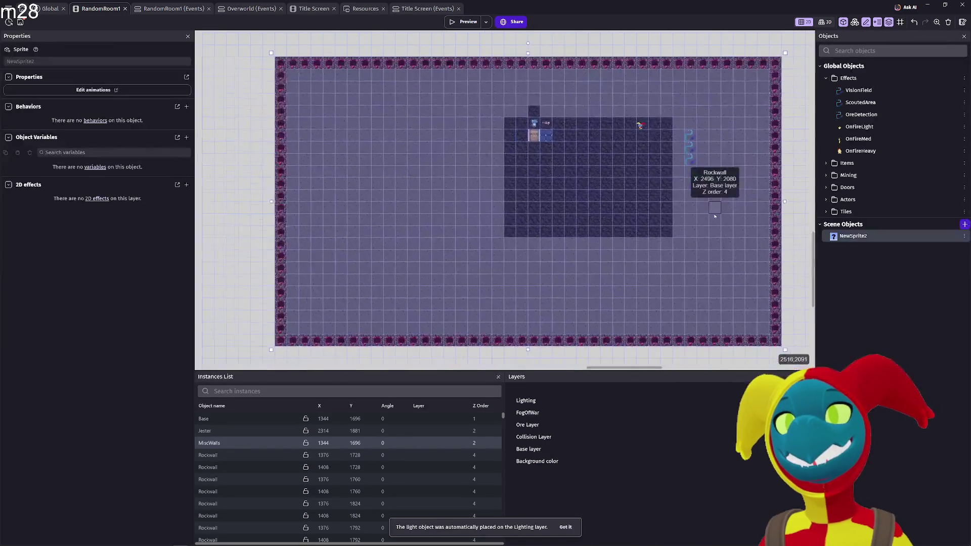
{"action": "left_click", "coordinate": [699, 265]}
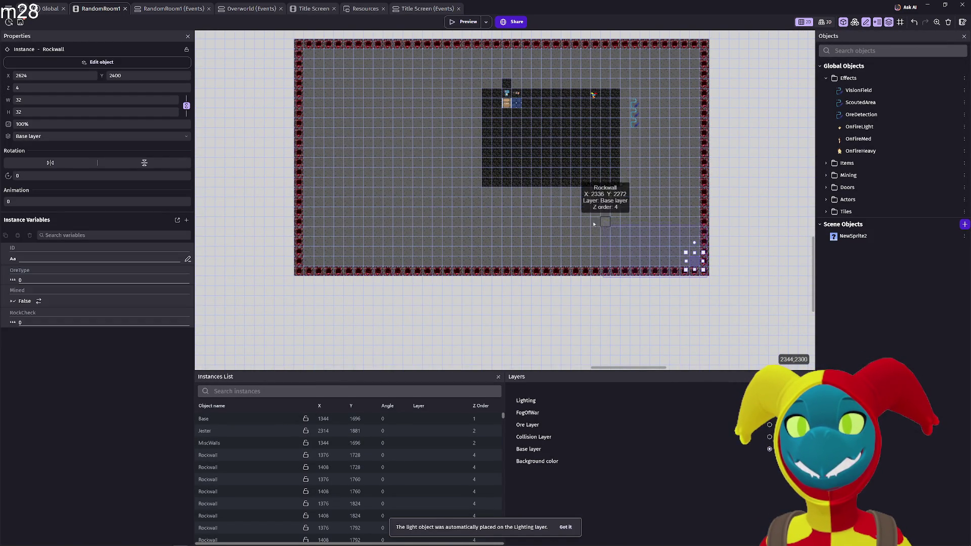
{"action": "left_click_drag", "start_coordinate": [710, 277], "coordinate": [284, 184]}
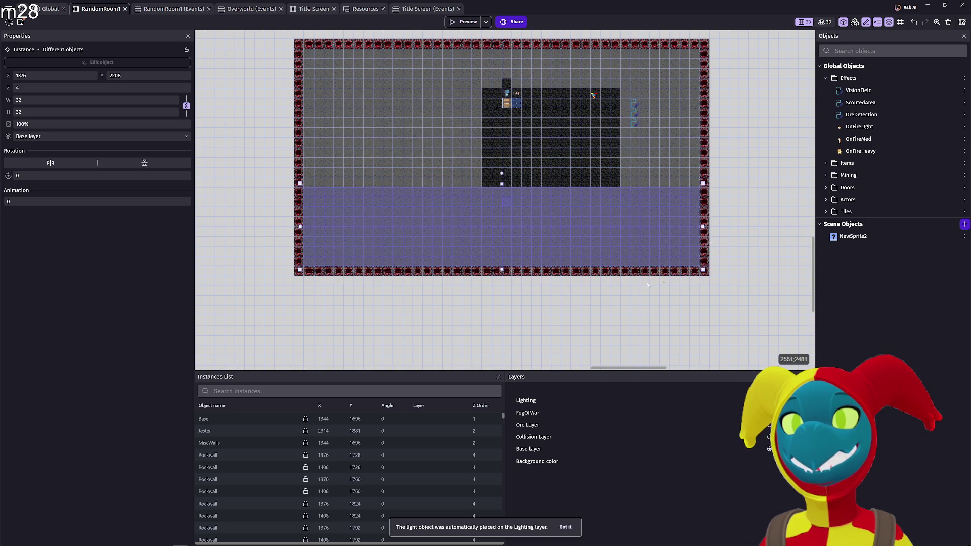
{"action": "mouse_move", "coordinate": [498, 237]}
{"action": "left_mouse_down"}
{"action": "mouse_move", "coordinate": [340, 276]}
{"action": "mouse_move", "coordinate": [509, 308]}
{"action": "mouse_move", "coordinate": [529, 144]}
{"action": "left_mouse_up"}
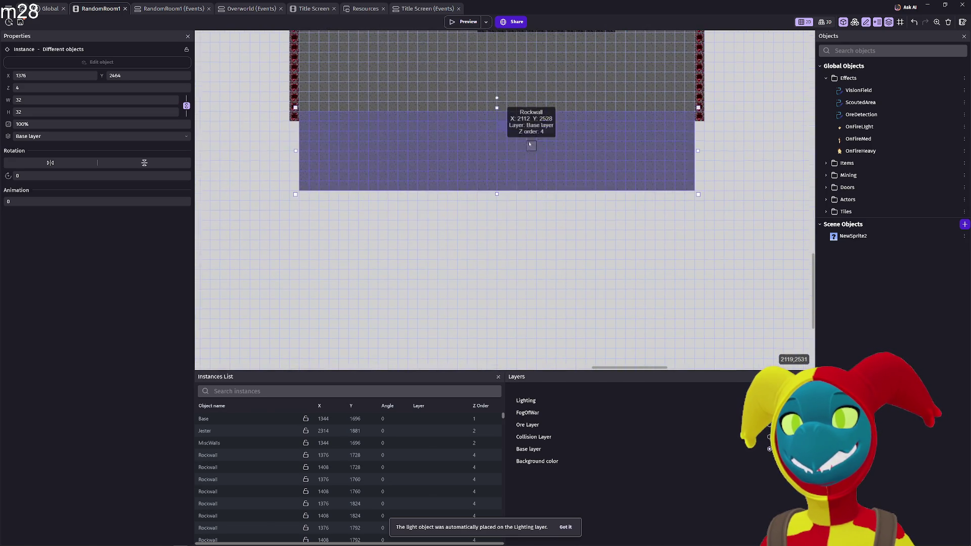
Drag a larger Rockwall block further down-left, placing it at X 288, Y 2944.
{"action": "scroll", "coordinate": [529, 141], "scroll_direction": "down", "scroll_amount": 5}
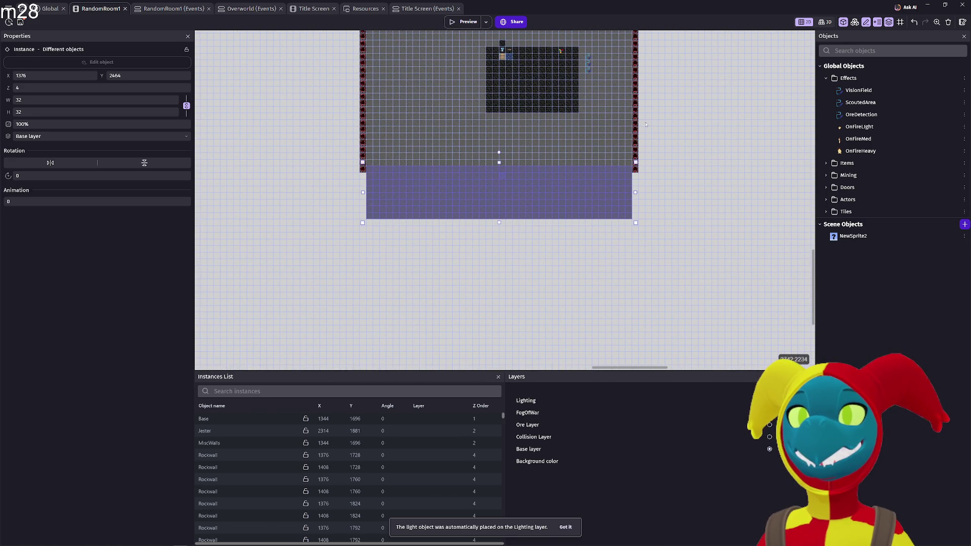
{"action": "mouse_move", "coordinate": [646, 109]}
{"action": "left_mouse_down"}
{"action": "mouse_move", "coordinate": [488, 180]}
{"action": "mouse_move", "coordinate": [348, 180]}
{"action": "mouse_move", "coordinate": [353, 172]}
{"action": "left_mouse_up"}
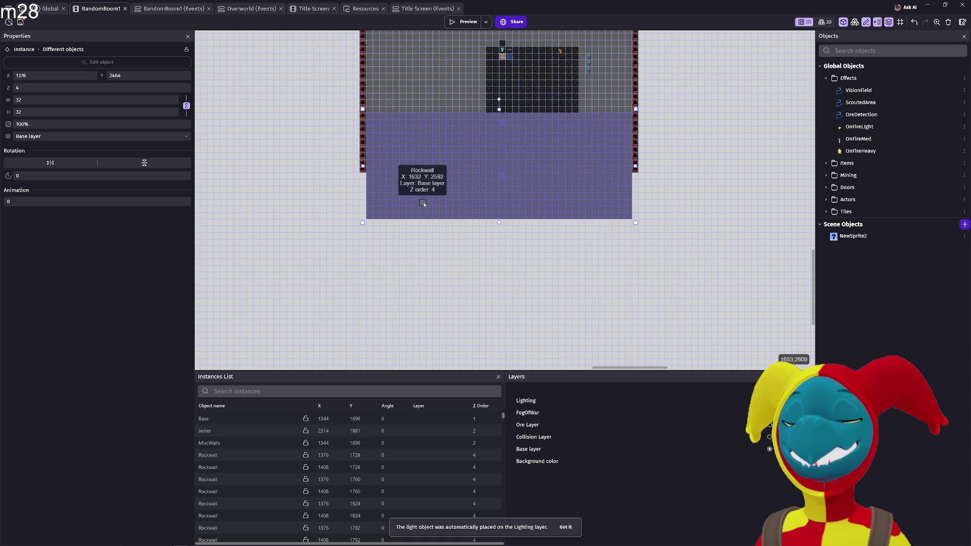
{"action": "mouse_move", "coordinate": [428, 216]}
{"action": "left_mouse_down"}
{"action": "mouse_move", "coordinate": [450, 259]}
{"action": "mouse_move", "coordinate": [504, 259]}
{"action": "left_mouse_up"}
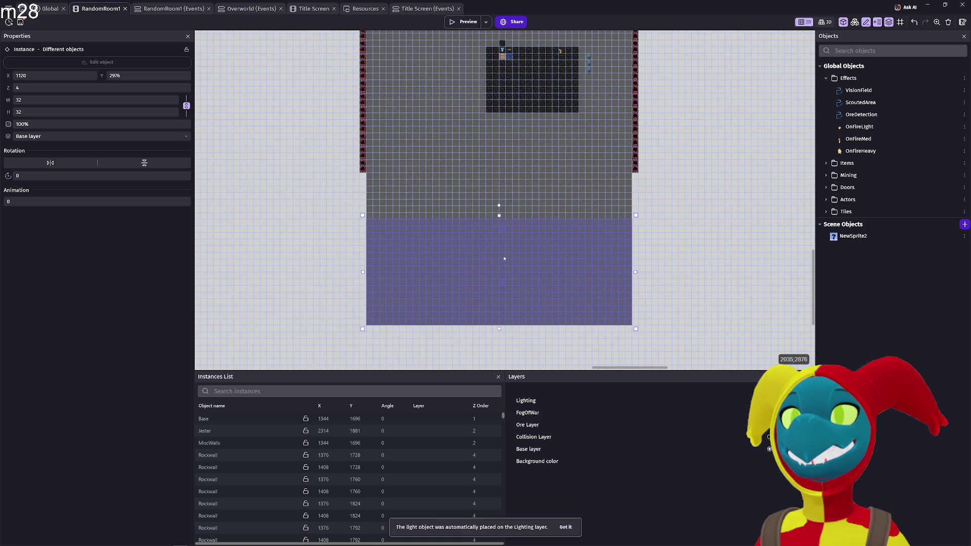
{"action": "scroll", "coordinate": [504, 265], "scroll_direction": "down", "scroll_amount": 3}
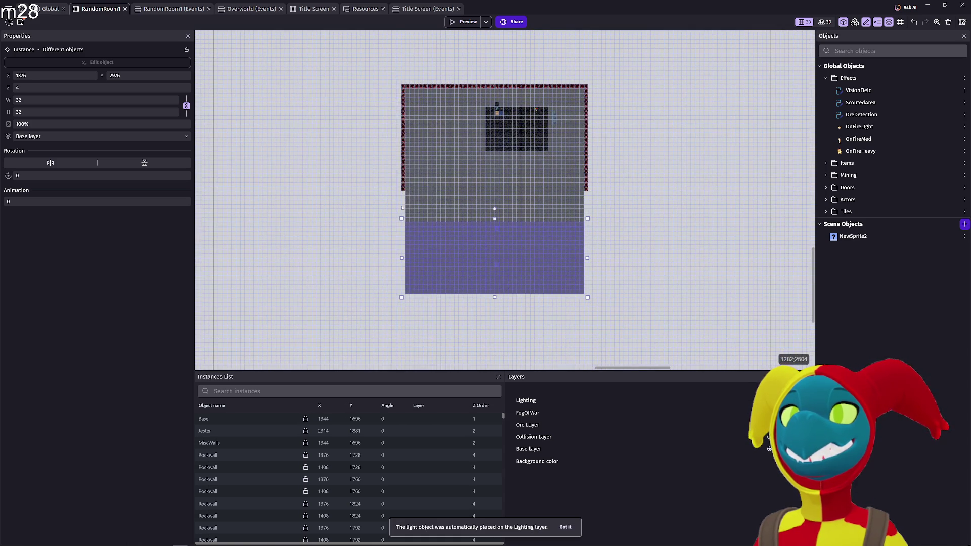
{"action": "mouse_move", "coordinate": [410, 193]}
{"action": "left_mouse_down"}
{"action": "mouse_move", "coordinate": [561, 212]}
{"action": "mouse_move", "coordinate": [591, 227]}
{"action": "mouse_move", "coordinate": [596, 215]}
{"action": "left_mouse_up"}
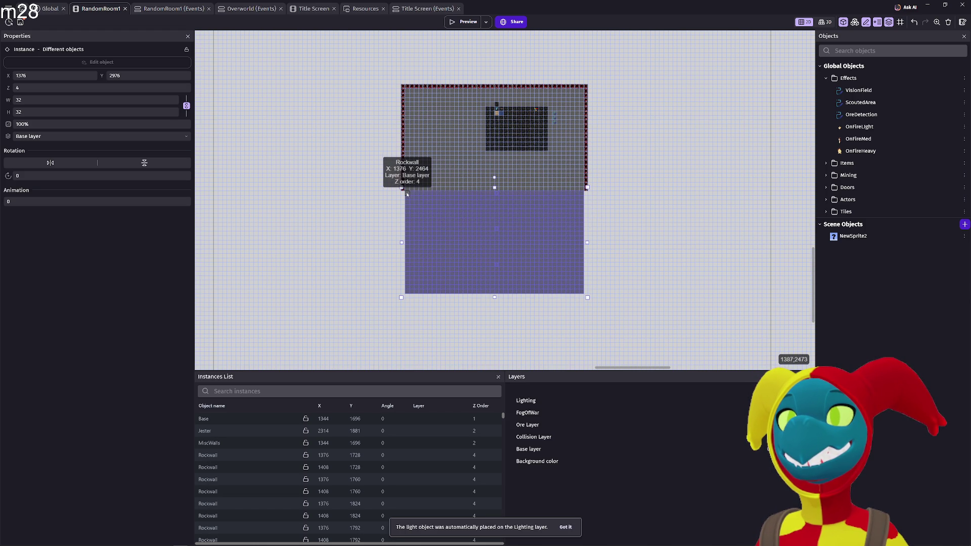
{"action": "mouse_move", "coordinate": [495, 219]}
{"action": "left_mouse_down"}
{"action": "mouse_move", "coordinate": [483, 255]}
{"action": "mouse_move", "coordinate": [482, 218]}
{"action": "mouse_move", "coordinate": [493, 272]}
{"action": "mouse_move", "coordinate": [488, 255]}
{"action": "mouse_move", "coordinate": [440, 296]}
{"action": "left_mouse_up"}
{"action": "mouse_move", "coordinate": [506, 263]}
{"action": "left_mouse_down"}
{"action": "mouse_move", "coordinate": [361, 249]}
{"action": "mouse_move", "coordinate": [671, 253]}
{"action": "mouse_move", "coordinate": [637, 349]}
{"action": "mouse_move", "coordinate": [622, 260]}
{"action": "mouse_move", "coordinate": [639, 249]}
{"action": "left_mouse_up"}
{"action": "mouse_move", "coordinate": [634, 183]}
{"action": "left_mouse_down"}
{"action": "mouse_move", "coordinate": [635, 130]}
{"action": "mouse_move", "coordinate": [629, 151]}
{"action": "left_mouse_up"}
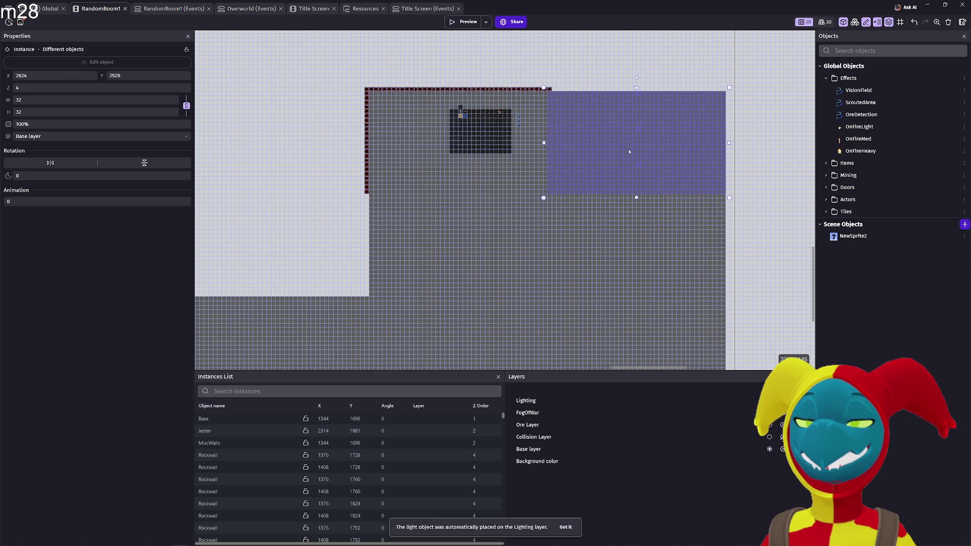
{"action": "scroll", "coordinate": [607, 174], "scroll_direction": "left", "scroll_amount": 3}
{"action": "key", "text": "ctrl+z"}
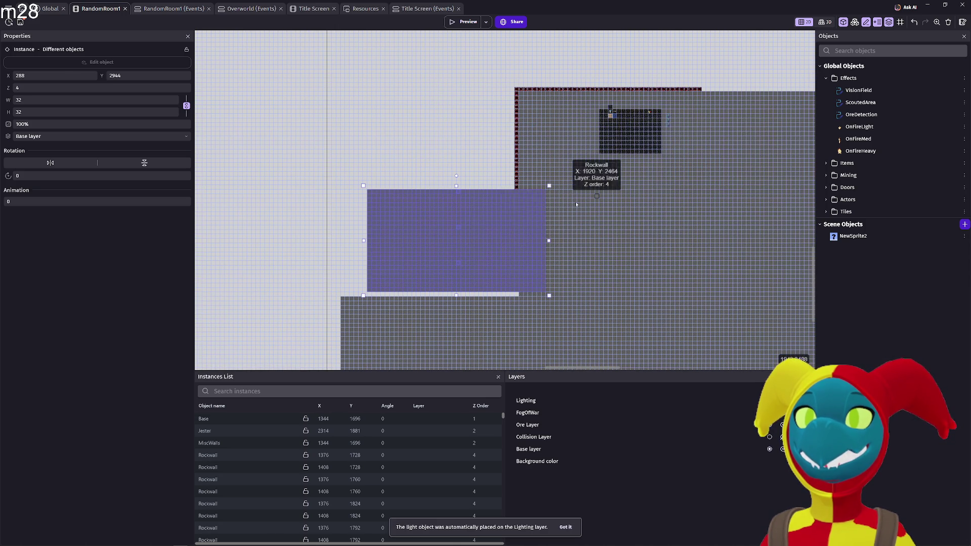
{"action": "mouse_move", "coordinate": [488, 238]}
{"action": "left_mouse_down"}
{"action": "mouse_move", "coordinate": [469, 239]}
{"action": "mouse_move", "coordinate": [448, 154]}
{"action": "mouse_move", "coordinate": [466, 166]}
{"action": "left_mouse_up"}
{"action": "scroll", "coordinate": [554, 131], "scroll_direction": "right", "scroll_amount": 1}
{"action": "scroll", "coordinate": [552, 210], "scroll_direction": "up", "scroll_amount": 2}
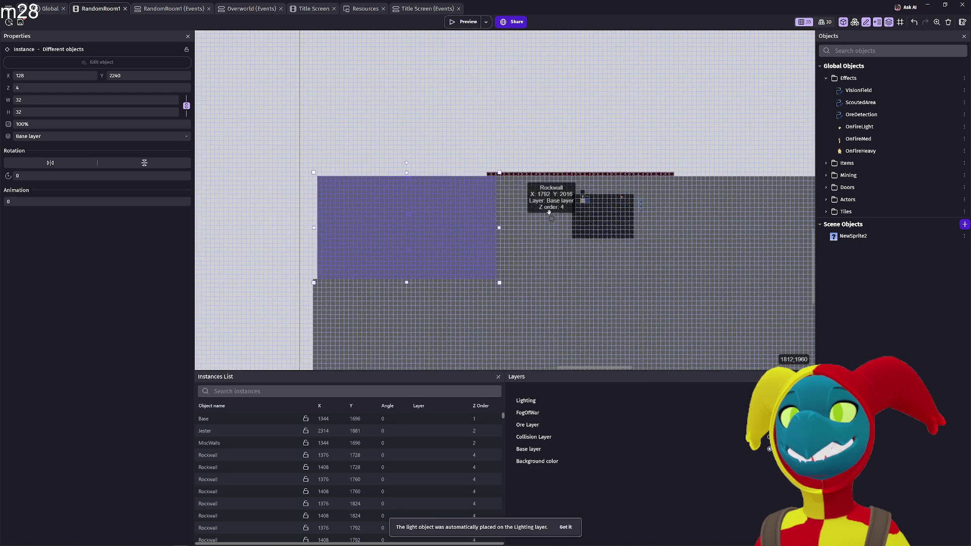
{"action": "key", "text": "ctrl+z"}
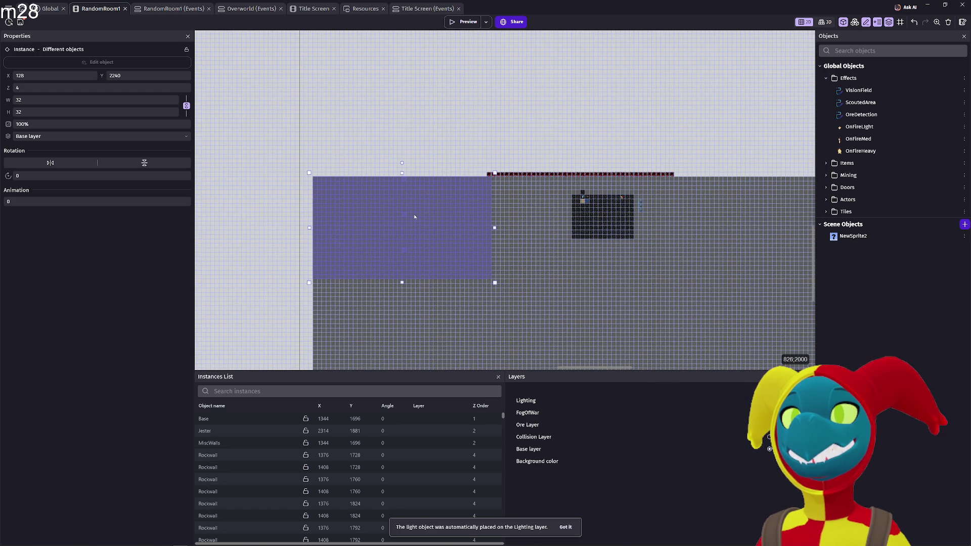
{"action": "scroll", "coordinate": [581, 218], "scroll_direction": "down", "scroll_amount": 3}
{"action": "scroll", "coordinate": [582, 218], "scroll_direction": "right", "scroll_amount": 3}
{"action": "scroll", "coordinate": [521, 235], "scroll_direction": "up", "scroll_amount": 4}
{"action": "scroll", "coordinate": [520, 235], "scroll_direction": "left", "scroll_amount": 2}
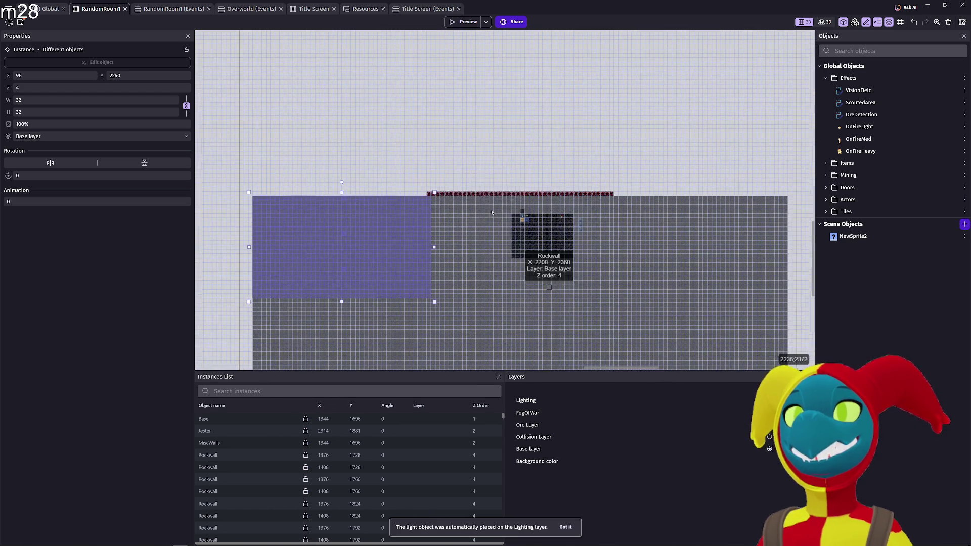
{"action": "mouse_move", "coordinate": [338, 271]}
{"action": "left_mouse_down"}
{"action": "mouse_move", "coordinate": [369, 158]}
{"action": "mouse_move", "coordinate": [344, 190]}
{"action": "left_mouse_up"}
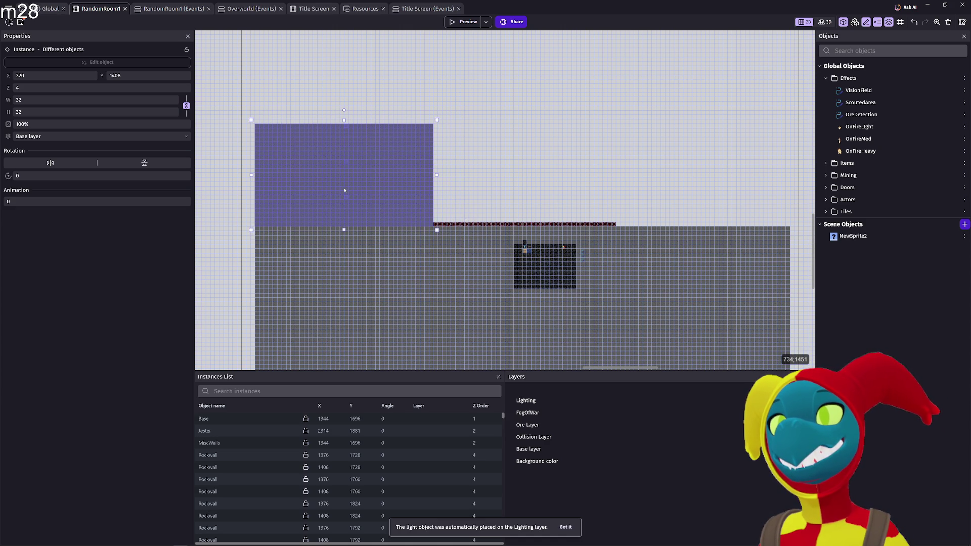
{"action": "mouse_move", "coordinate": [509, 183]}
{"action": "left_mouse_down"}
{"action": "mouse_move", "coordinate": [536, 180]}
{"action": "mouse_move", "coordinate": [528, 182]}
{"action": "left_mouse_up"}
{"action": "mouse_move", "coordinate": [712, 172]}
{"action": "left_mouse_down"}
{"action": "mouse_move", "coordinate": [719, 176]}
{"action": "mouse_move", "coordinate": [711, 184]}
{"action": "mouse_move", "coordinate": [698, 167]}
{"action": "mouse_move", "coordinate": [660, 285]}
{"action": "mouse_move", "coordinate": [650, 120]}
{"action": "mouse_move", "coordinate": [669, 149]}
{"action": "left_mouse_up"}
{"action": "left_click_drag", "start_coordinate": [482, 127], "coordinate": [536, 142]}
{"action": "left_click_drag", "start_coordinate": [313, 132], "coordinate": [329, 137]}
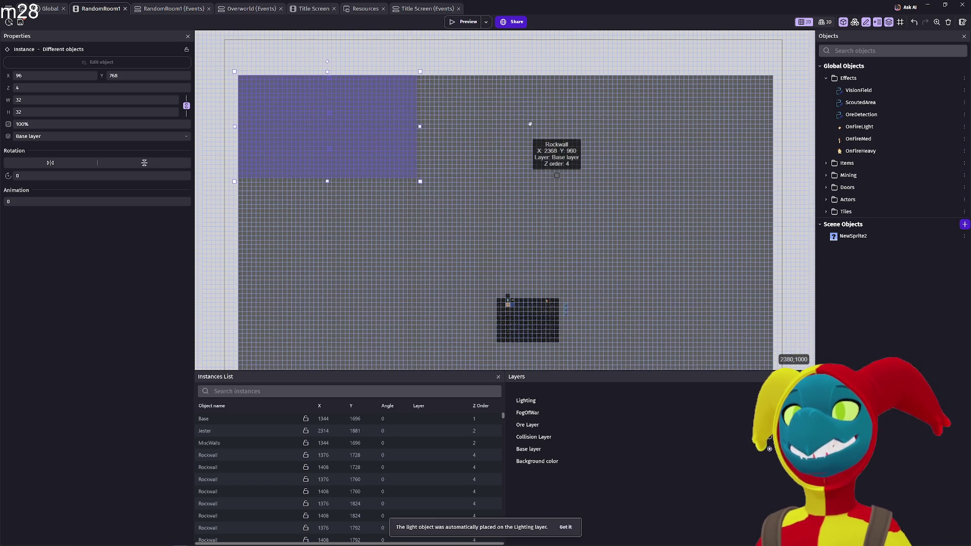
{"action": "scroll", "coordinate": [538, 138], "scroll_direction": "down", "scroll_amount": 2}
{"action": "scroll", "coordinate": [531, 212], "scroll_direction": "up", "scroll_amount": 5}
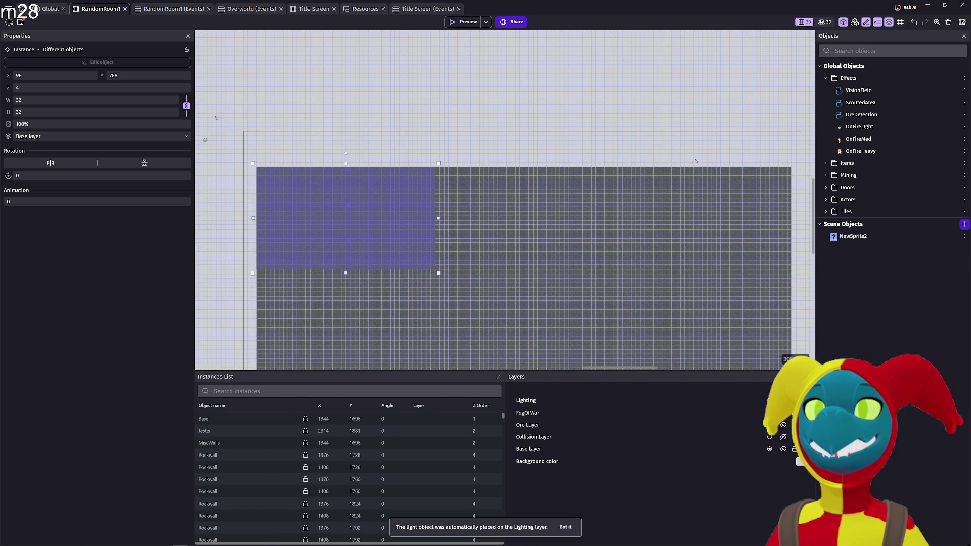
{"action": "left_click", "coordinate": [798, 152]}
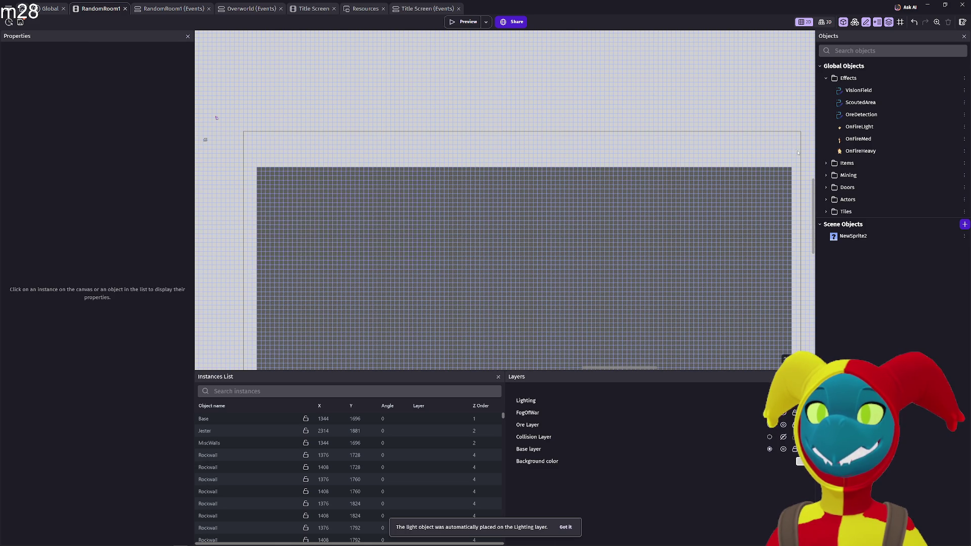
{"action": "mouse_move", "coordinate": [797, 159]}
{"action": "left_mouse_down"}
{"action": "mouse_move", "coordinate": [741, 183]}
{"action": "mouse_move", "coordinate": [227, 195]}
{"action": "left_mouse_up"}
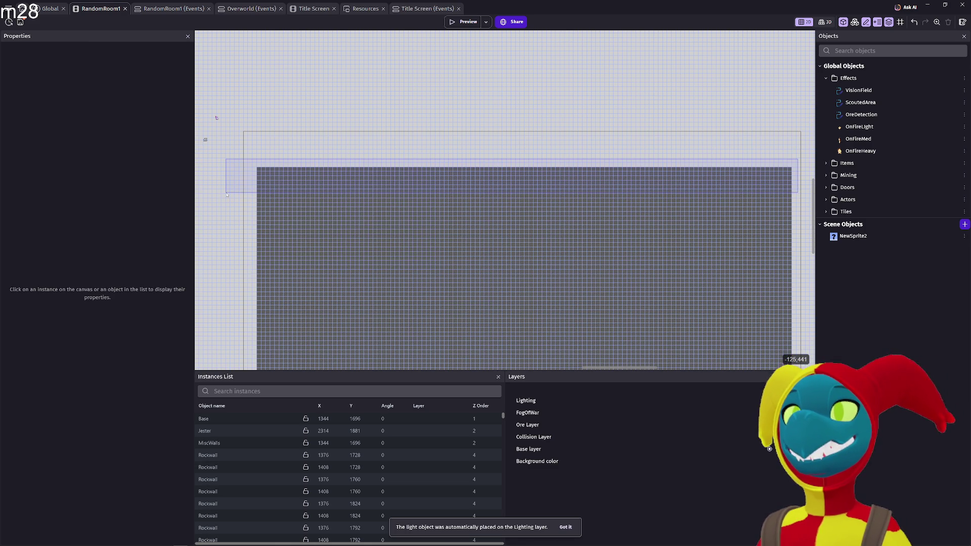
{"action": "left_click_drag", "start_coordinate": [227, 198], "coordinate": [226, 198]}
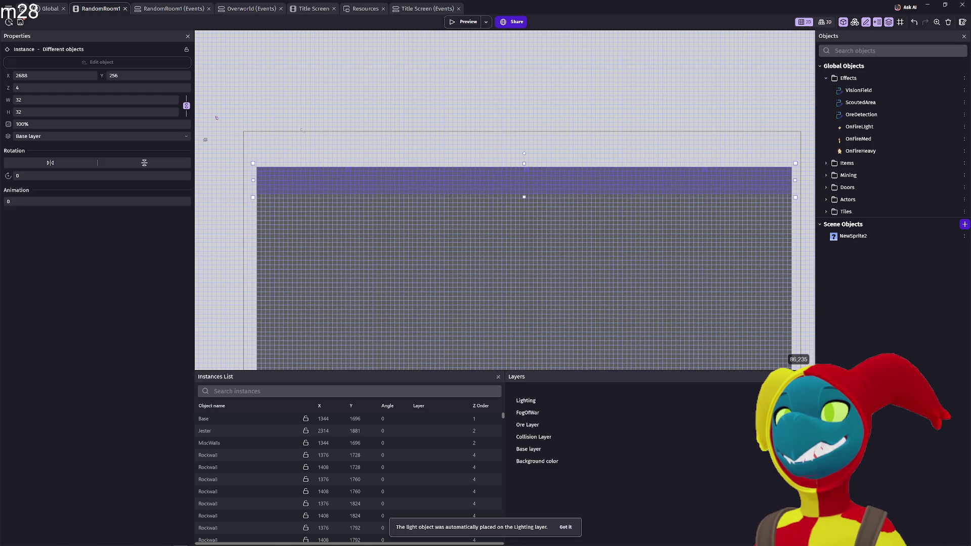
{"action": "mouse_move", "coordinate": [567, 190]}
{"action": "left_mouse_down"}
{"action": "mouse_move", "coordinate": [371, 135]}
{"action": "mouse_move", "coordinate": [406, 151]}
{"action": "mouse_move", "coordinate": [534, 163]}
{"action": "left_mouse_up"}
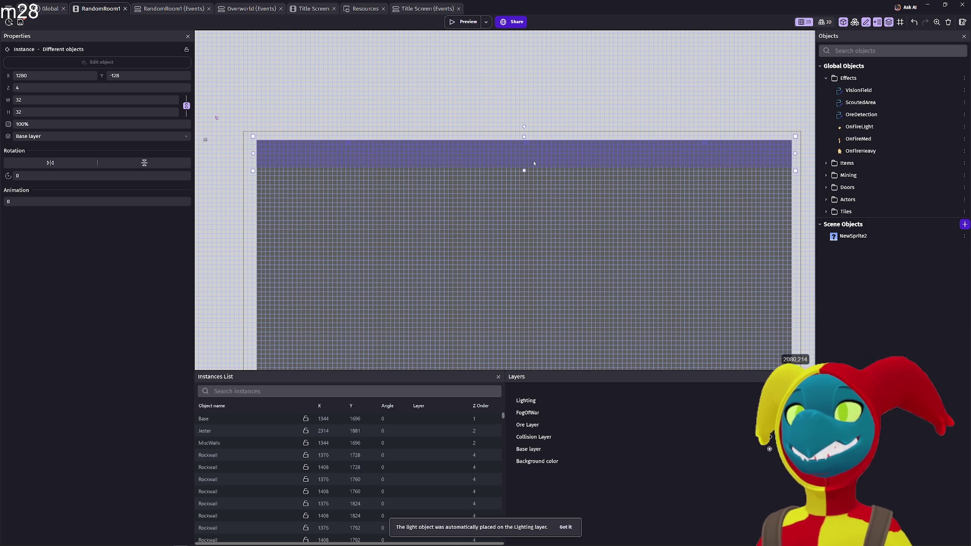
{"action": "scroll", "coordinate": [355, 197], "scroll_direction": "down", "scroll_amount": 2}
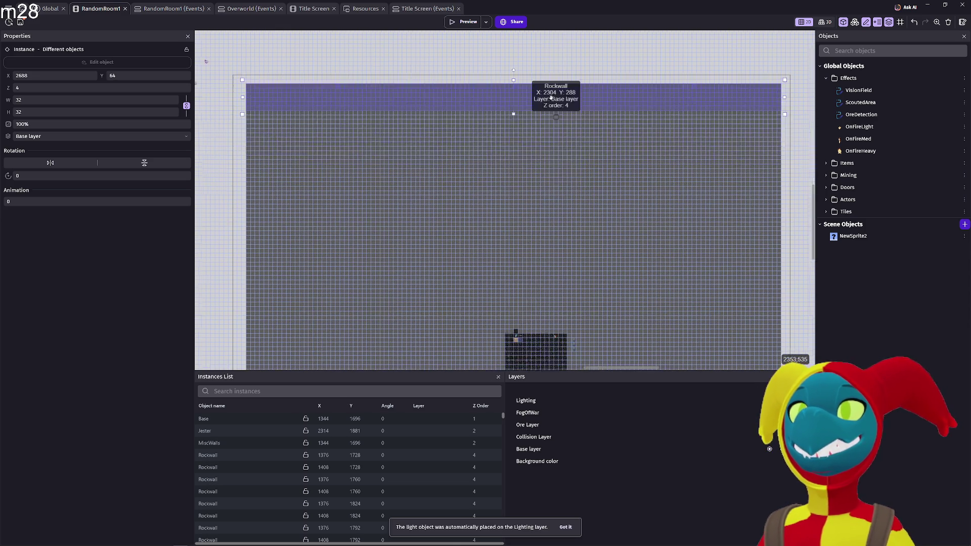
{"action": "scroll", "coordinate": [364, 203], "scroll_direction": "down", "scroll_amount": 2}
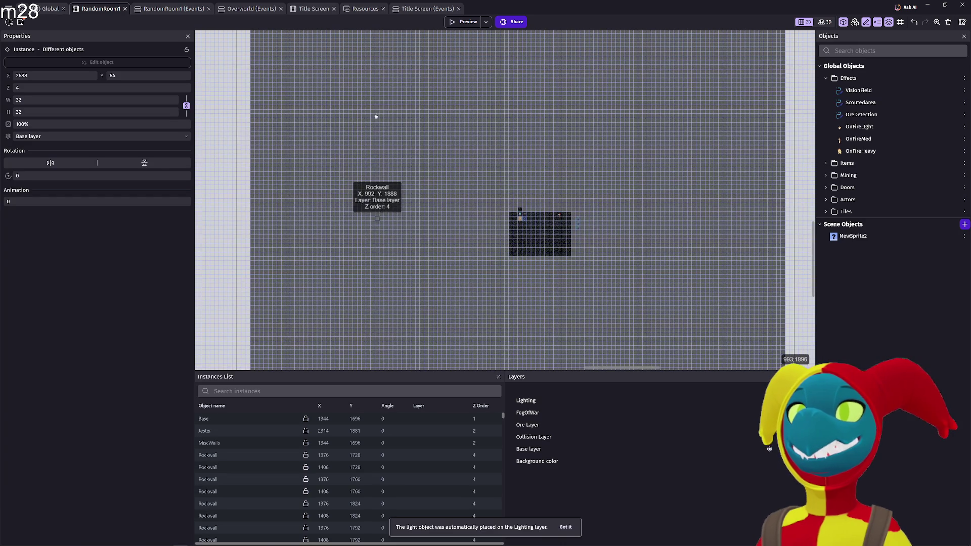
{"action": "scroll", "coordinate": [397, 213], "scroll_direction": "down", "scroll_amount": 2}
{"action": "scroll", "coordinate": [414, 216], "scroll_direction": "down", "scroll_amount": 2}
{"action": "scroll", "coordinate": [407, 137], "scroll_direction": "down", "scroll_amount": 2}
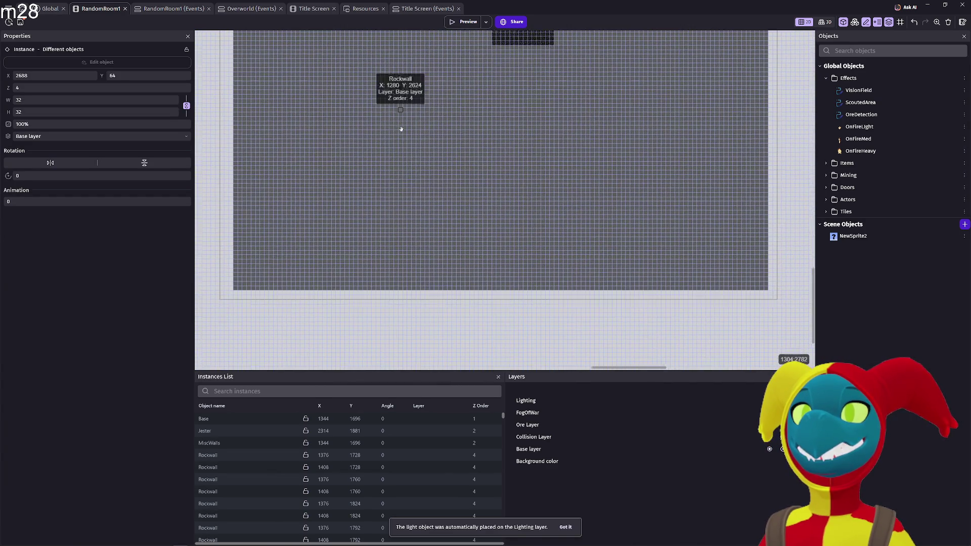
{"action": "scroll", "coordinate": [407, 137], "scroll_direction": "up", "scroll_amount": 2}
{"action": "scroll", "coordinate": [407, 137], "scroll_direction": "left", "scroll_amount": 3}
{"action": "scroll", "coordinate": [399, 228], "scroll_direction": "down", "scroll_amount": 2}
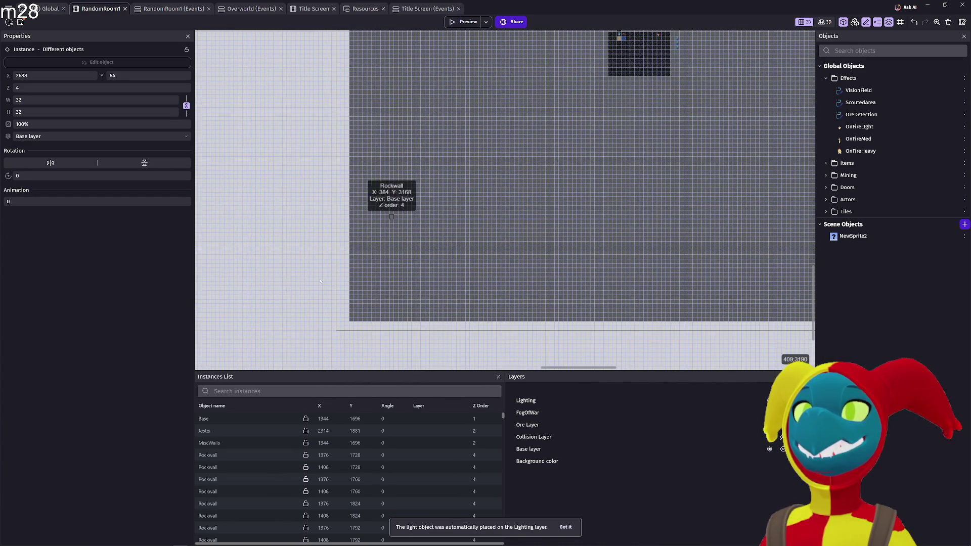
{"action": "left_click", "coordinate": [343, 320]}
{"action": "mouse_move", "coordinate": [338, 320]}
{"action": "left_mouse_down"}
{"action": "mouse_move", "coordinate": [331, 57]}
{"action": "mouse_move", "coordinate": [353, 2]}
{"action": "left_mouse_up"}
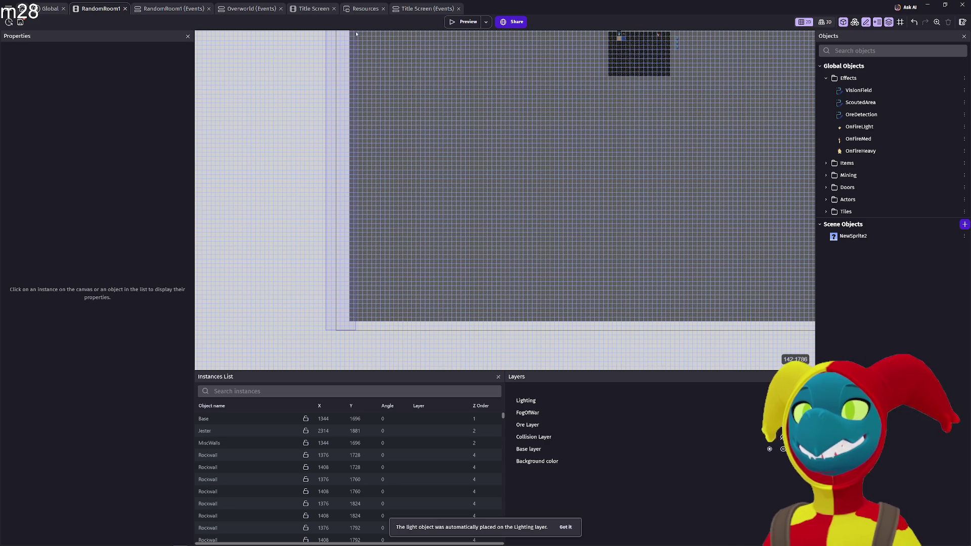
{"action": "left_click_drag", "start_coordinate": [356, 37], "coordinate": [357, 38]}
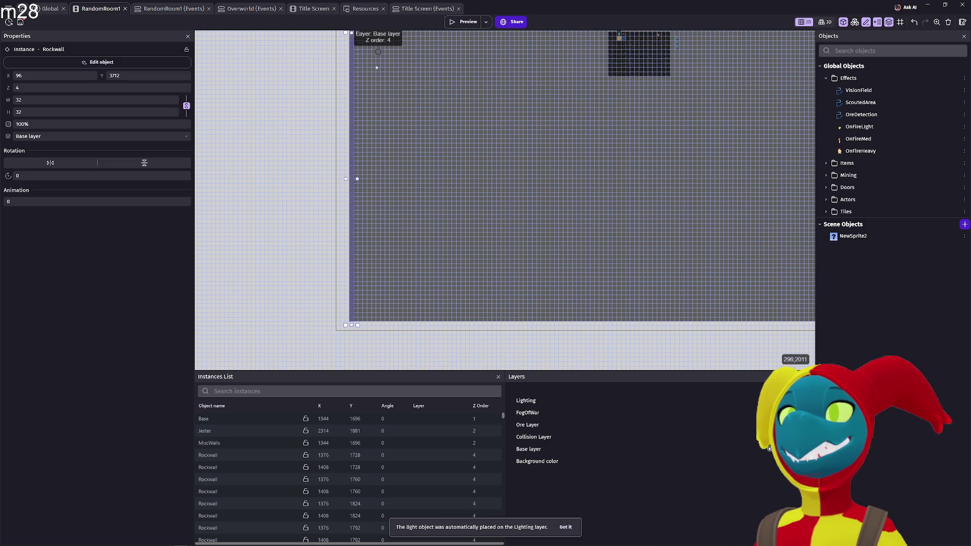
{"action": "scroll", "coordinate": [380, 97], "scroll_direction": "up", "scroll_amount": 5}
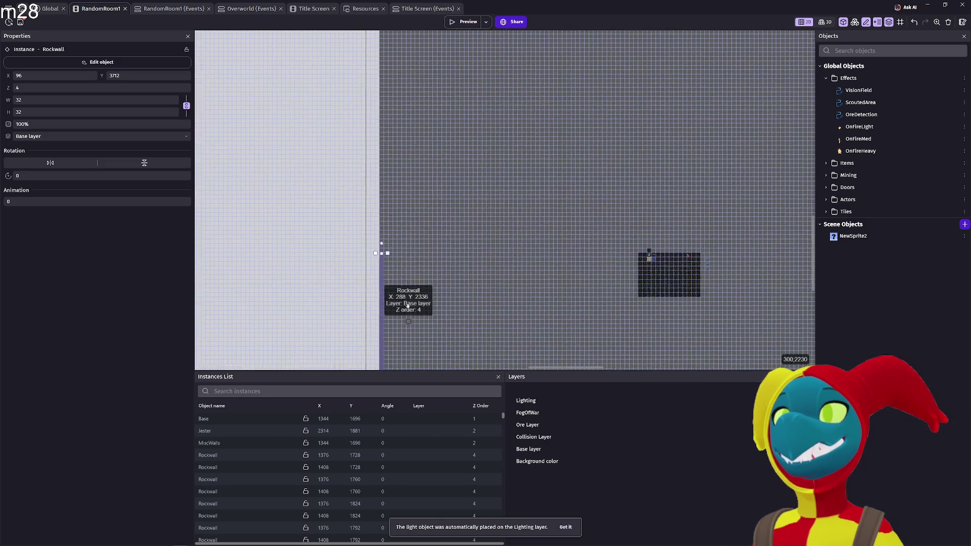
{"action": "scroll", "coordinate": [406, 152], "scroll_direction": "down", "scroll_amount": 1}
{"action": "scroll", "coordinate": [410, 166], "scroll_direction": "down", "scroll_amount": 3}
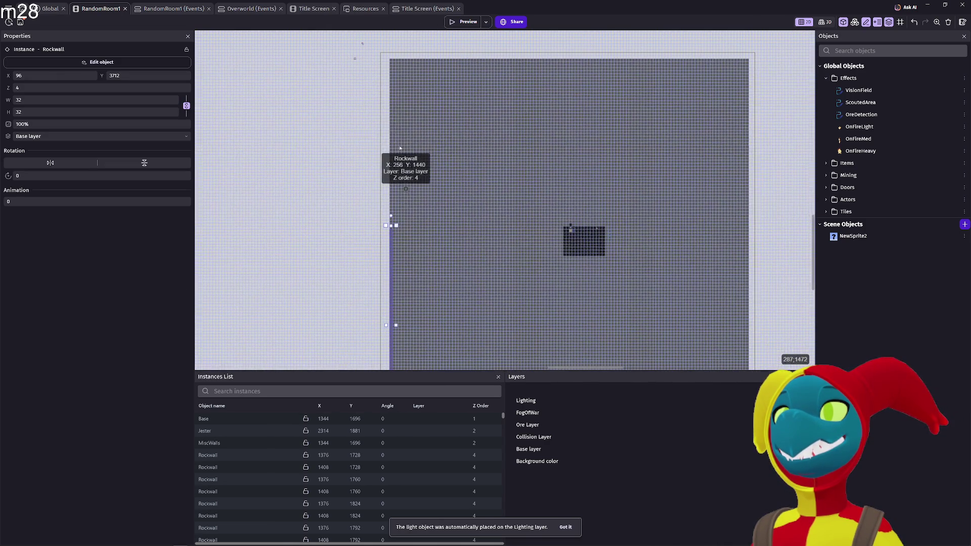
{"action": "left_click_drag", "start_coordinate": [381, 54], "coordinate": [396, 223]}
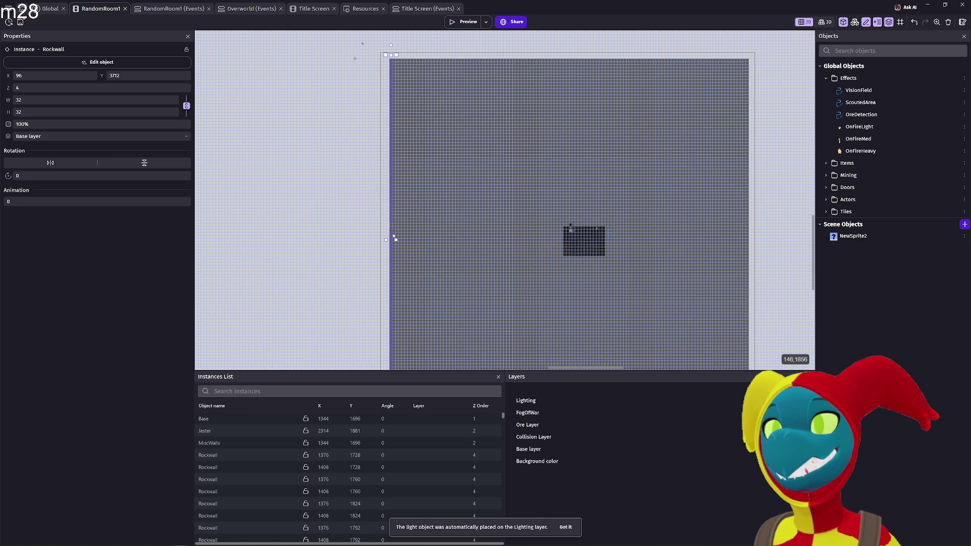
{"action": "scroll", "coordinate": [393, 229], "scroll_direction": "up", "scroll_amount": 4}
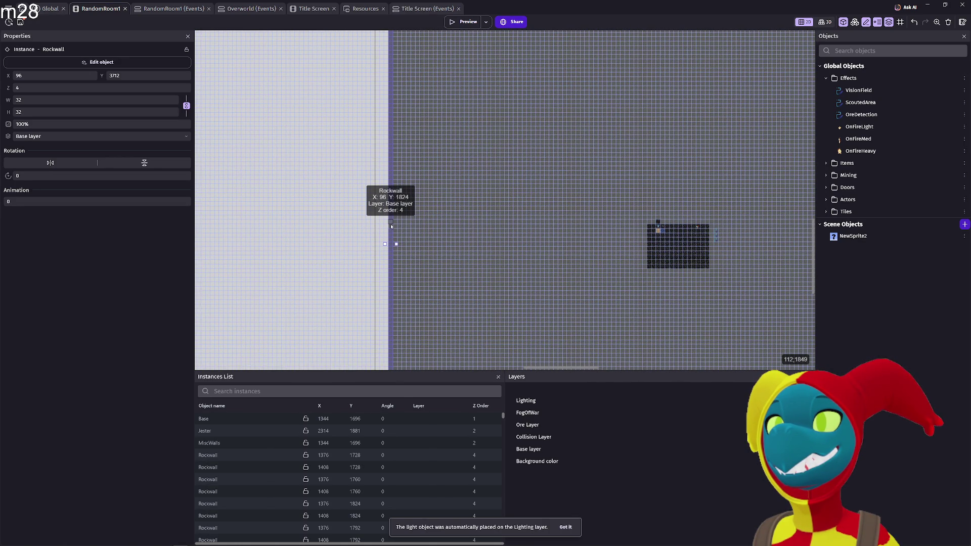
{"action": "scroll", "coordinate": [391, 227], "scroll_direction": "down", "scroll_amount": 3}
{"action": "scroll", "coordinate": [391, 227], "scroll_direction": "down", "scroll_amount": 2}
{"action": "left_click", "coordinate": [386, 234]}
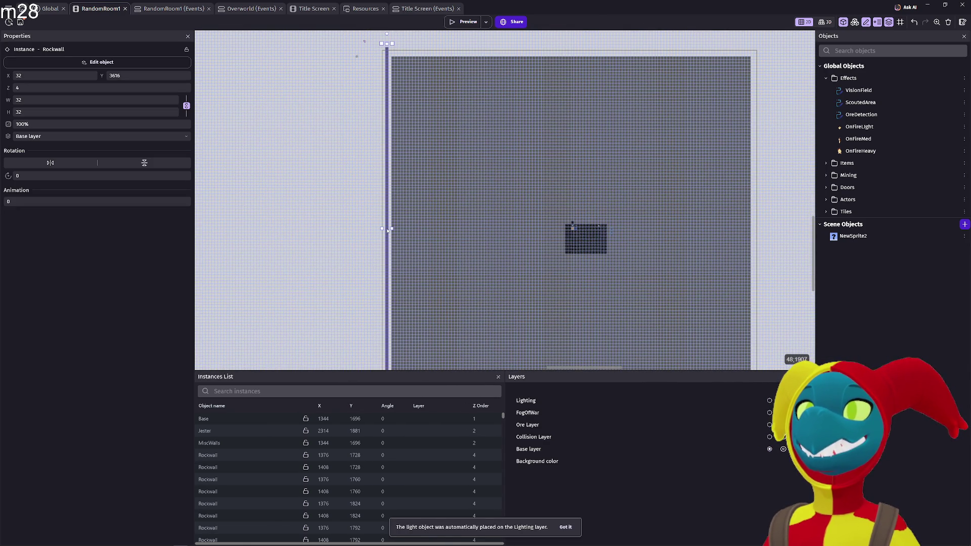
{"action": "left_click_drag", "start_coordinate": [389, 241], "coordinate": [389, 243]}
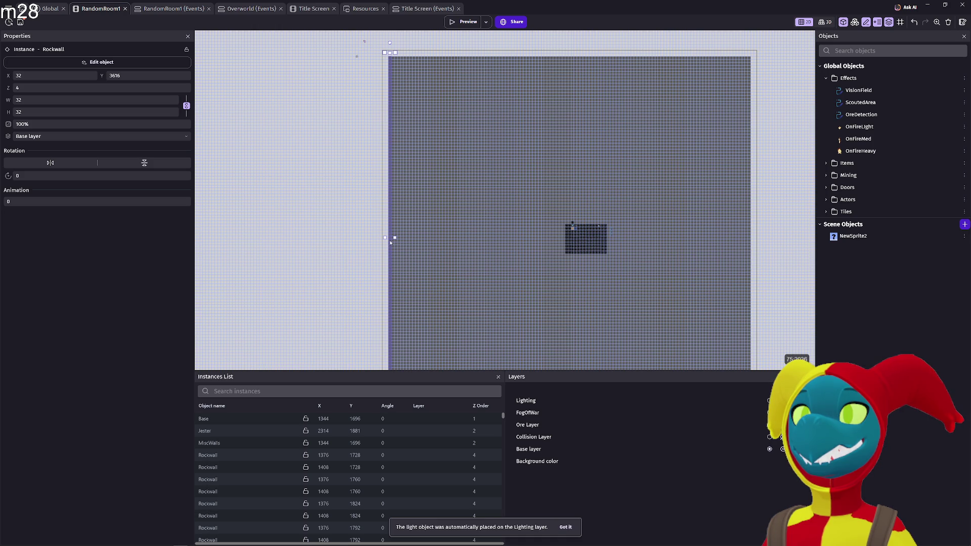
{"action": "left_click", "coordinate": [360, 234]}
{"action": "scroll", "coordinate": [374, 167], "scroll_direction": "right", "scroll_amount": 5}
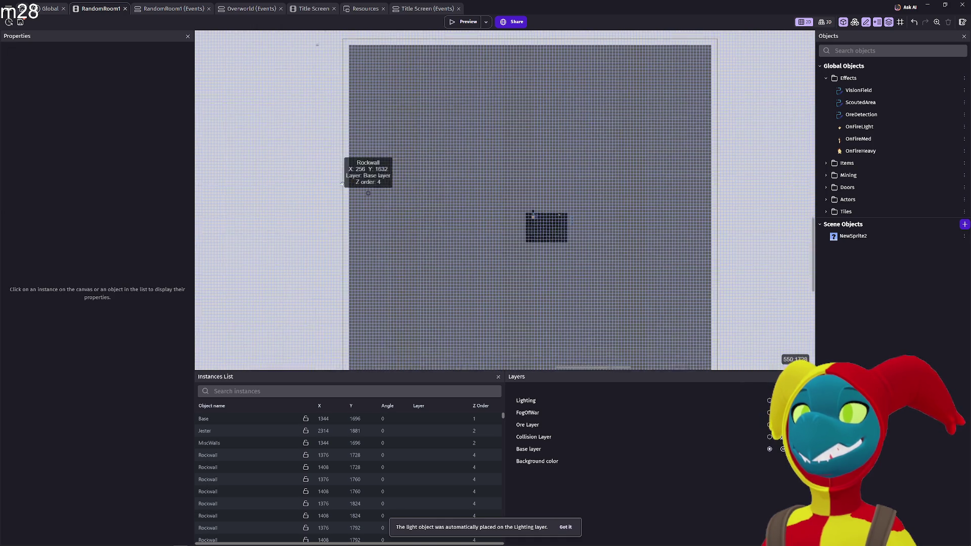
{"action": "scroll", "coordinate": [480, 197], "scroll_direction": "up", "scroll_amount": 5}
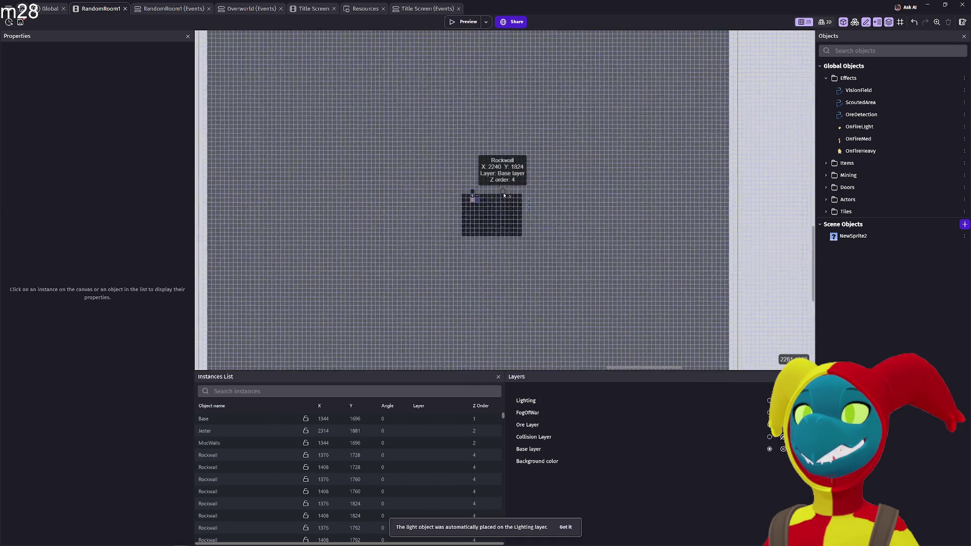
{"action": "scroll", "coordinate": [488, 198], "scroll_direction": "up", "scroll_amount": 2}
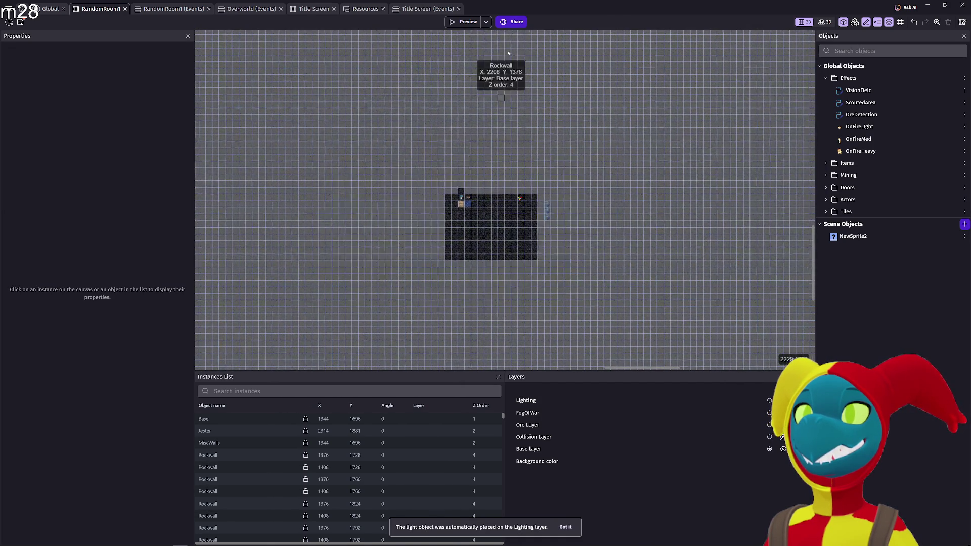
{"action": "left_click", "coordinate": [468, 25]}
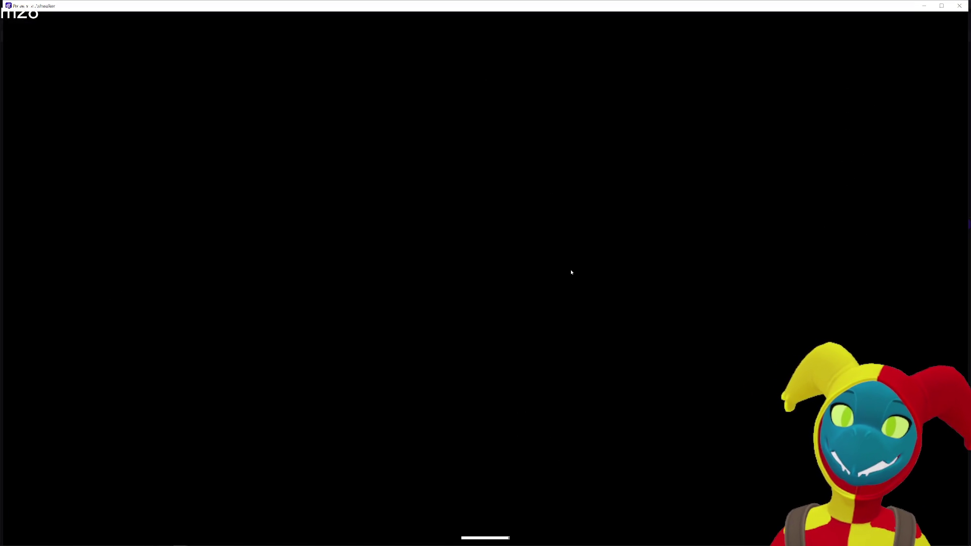
Walk the dino to the gun and around the fogged cave toward the crystal.
{"action": "key", "text": "d"}
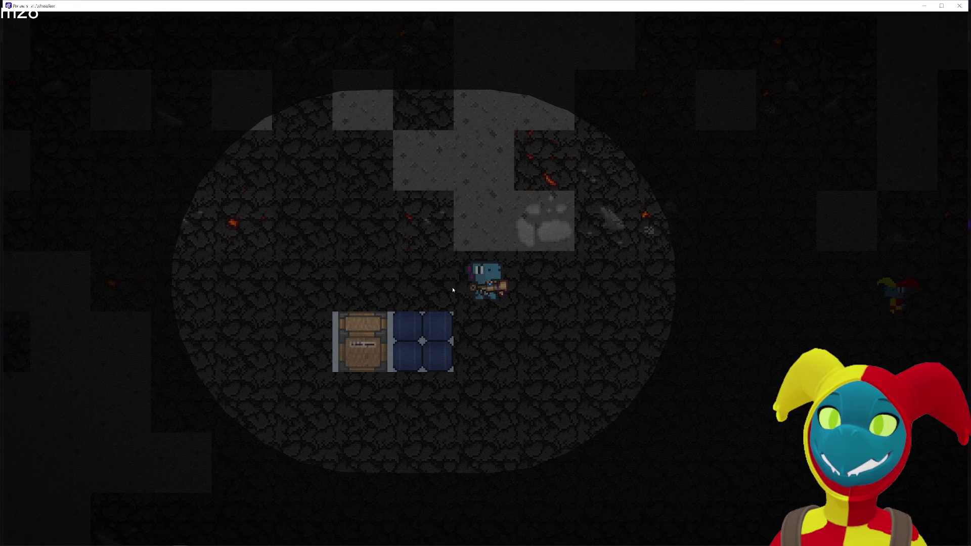
{"action": "key", "text": "d"}
{"action": "key", "text": "s"}
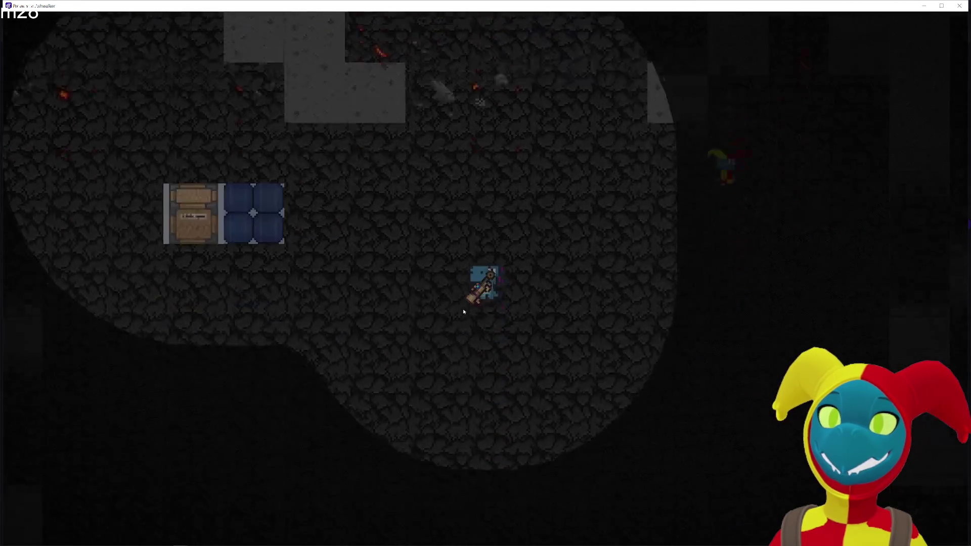
{"action": "key", "text": "a"}
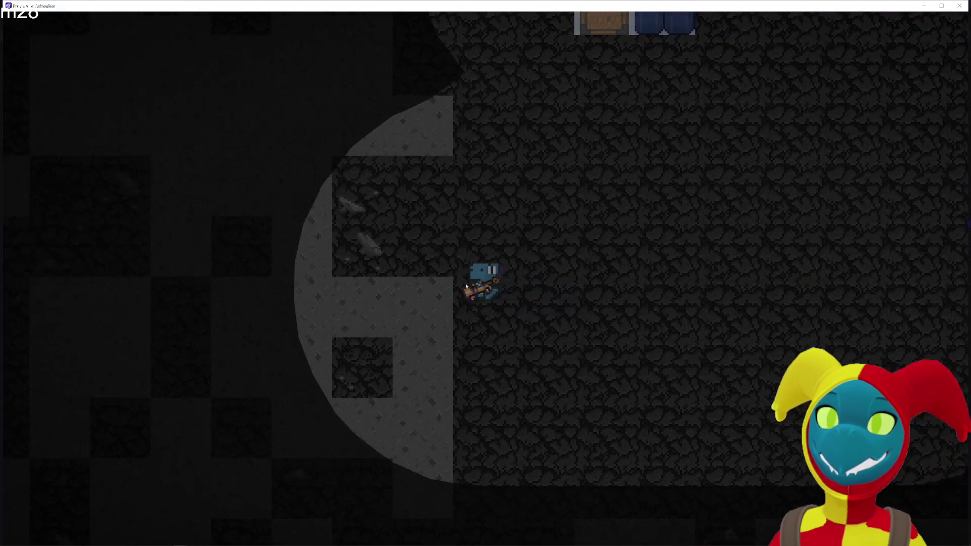
{"action": "key", "text": "w"}
{"action": "key", "text": "a"}
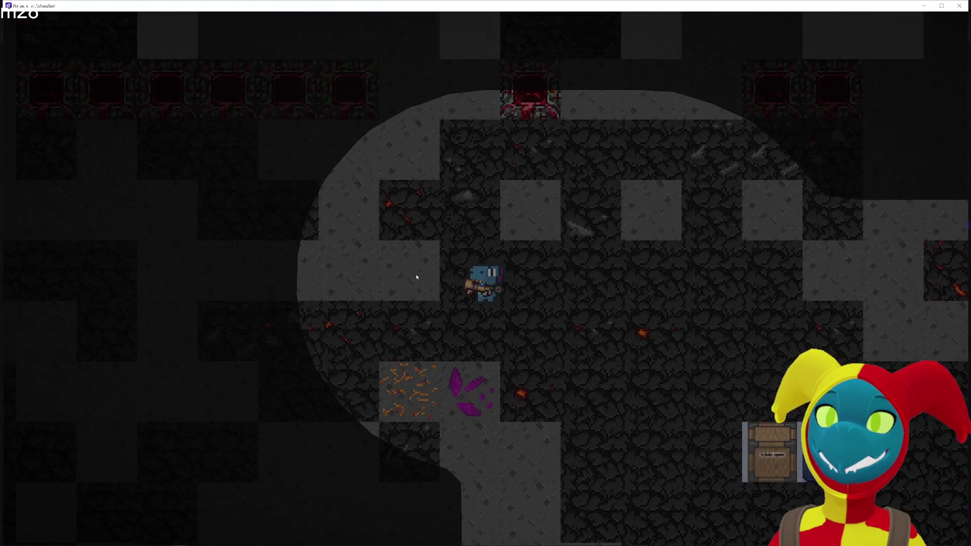
{"action": "key", "text": "s"}
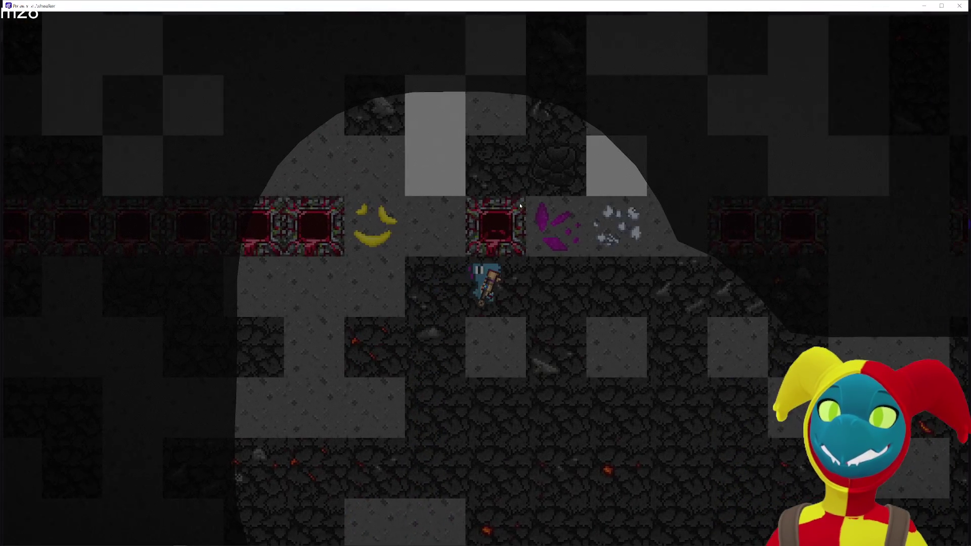
{"action": "key", "text": "w"}
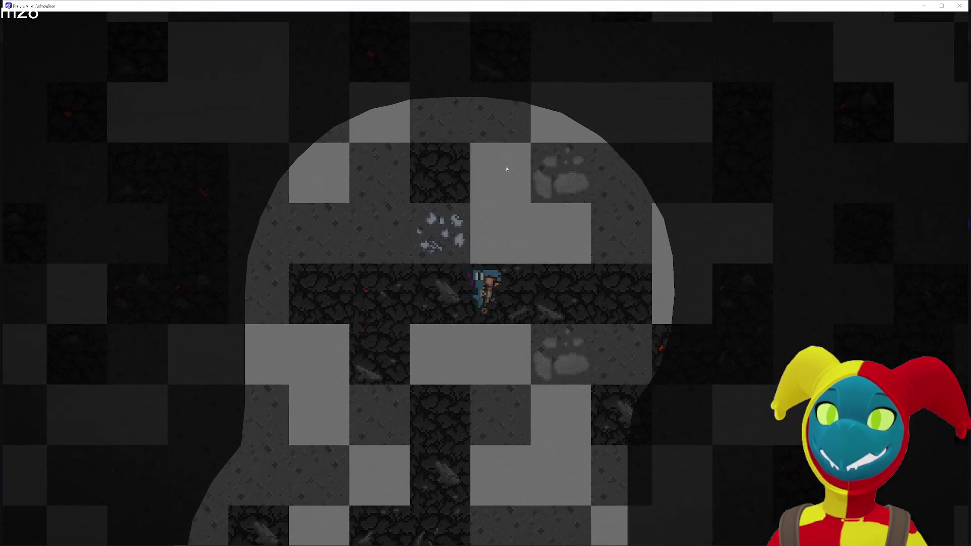
{"action": "key", "text": "w"}
{"action": "key", "text": "a"}
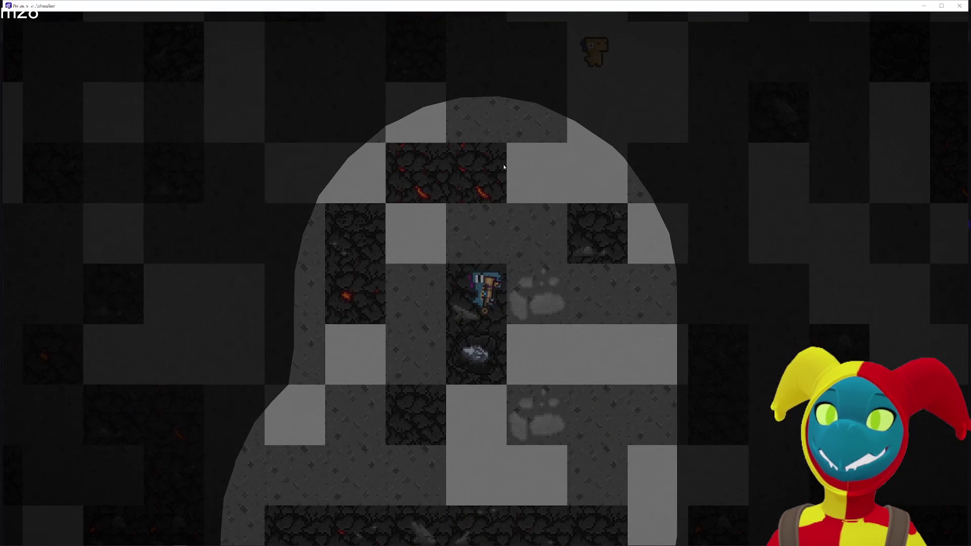
{"action": "key", "text": "w"}
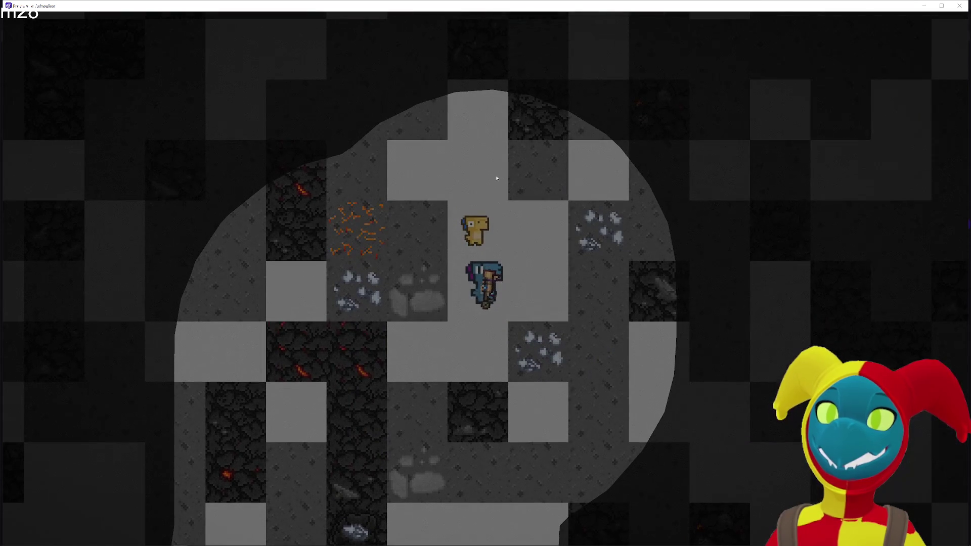
{"action": "key", "text": "w"}
{"action": "key", "text": "d"}
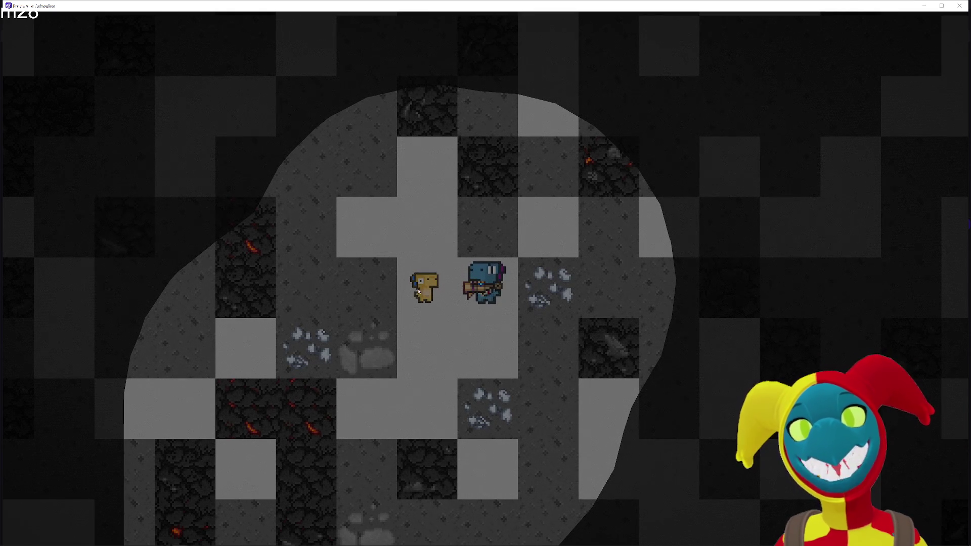
Mine the adjacent tile for a gold chunk and explore upward into unrevealed cave.
{"action": "left_click", "coordinate": [302, 317]}
{"action": "key", "text": "a"}
{"action": "key", "text": "a"}
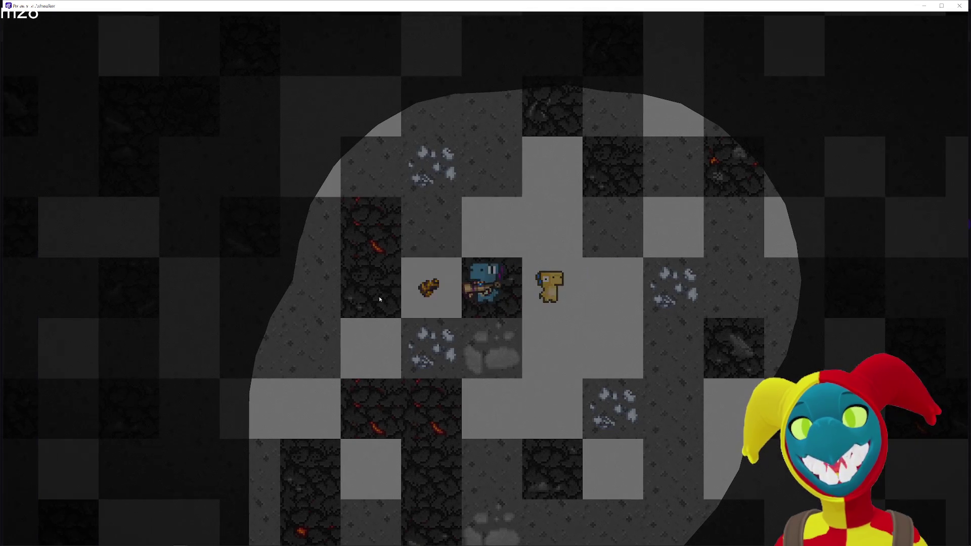
{"action": "key", "text": "a"}
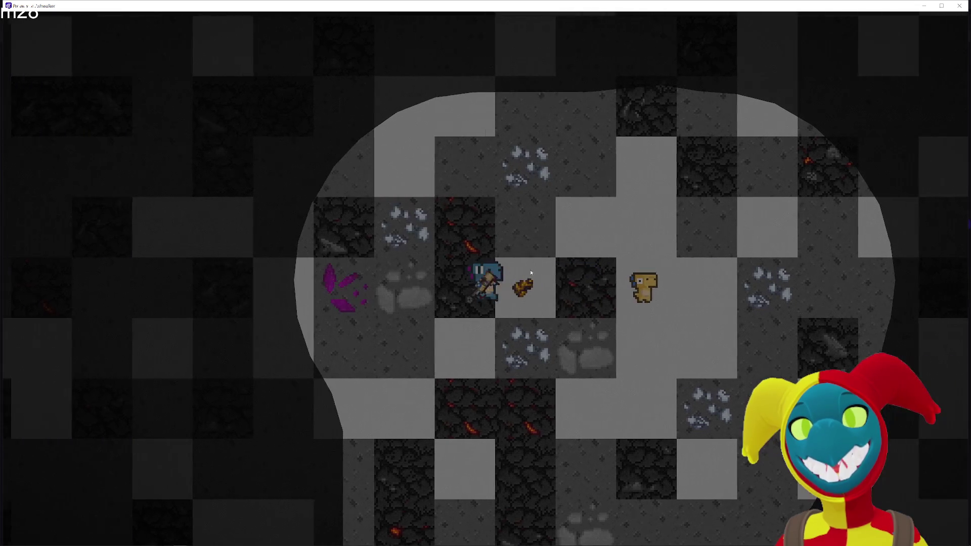
{"action": "key", "text": "d"}
{"action": "key", "text": "w"}
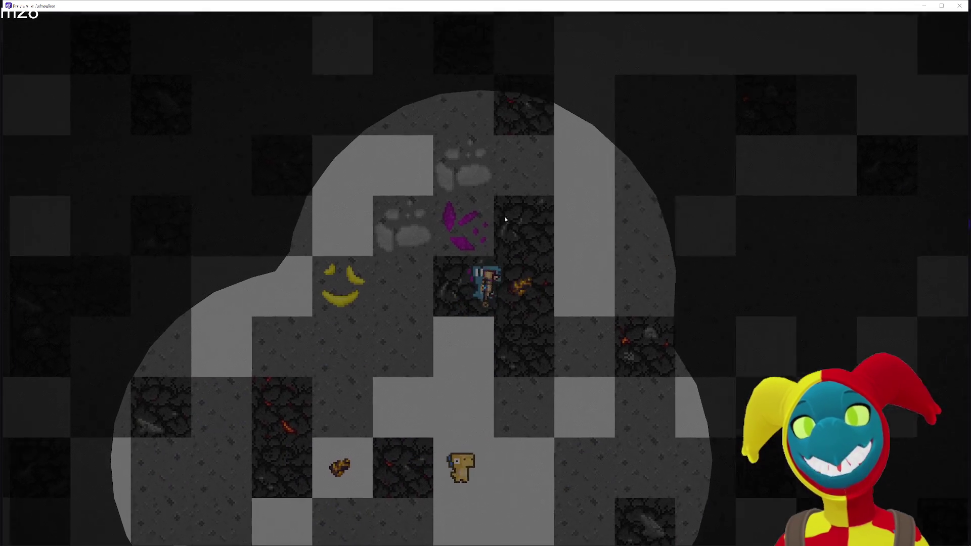
{"action": "key", "text": "d"}
{"action": "key", "text": "w"}
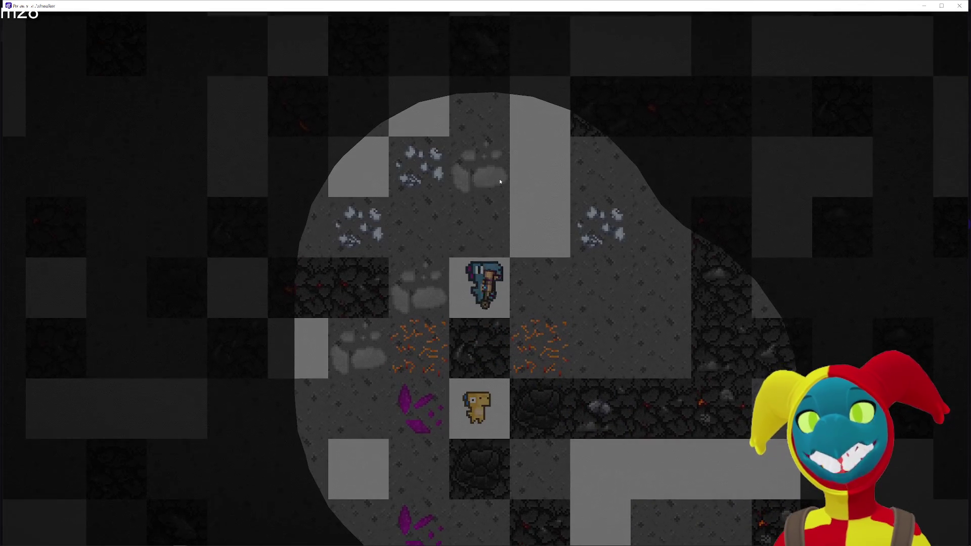
{"action": "key", "text": "w"}
{"action": "key", "text": "d"}
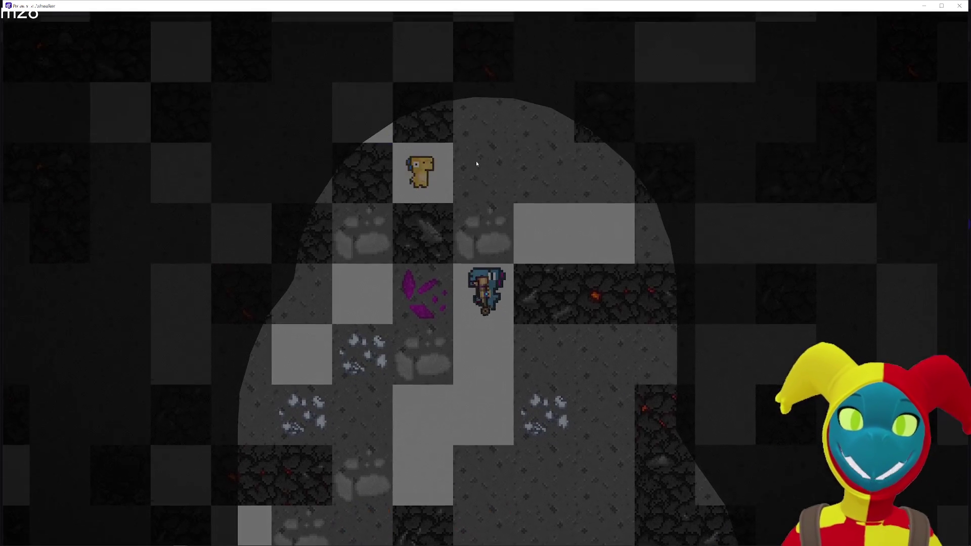
Mine the tile above the player, walk up out of the cave, and close the preview.
{"action": "left_click", "coordinate": [469, 180]}
{"action": "key", "text": "w"}
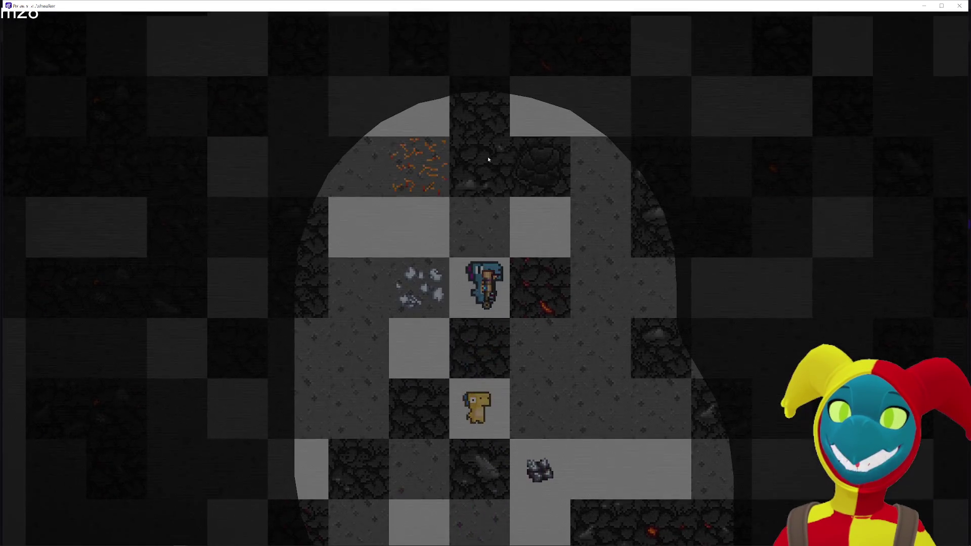
{"action": "key", "text": "w"}
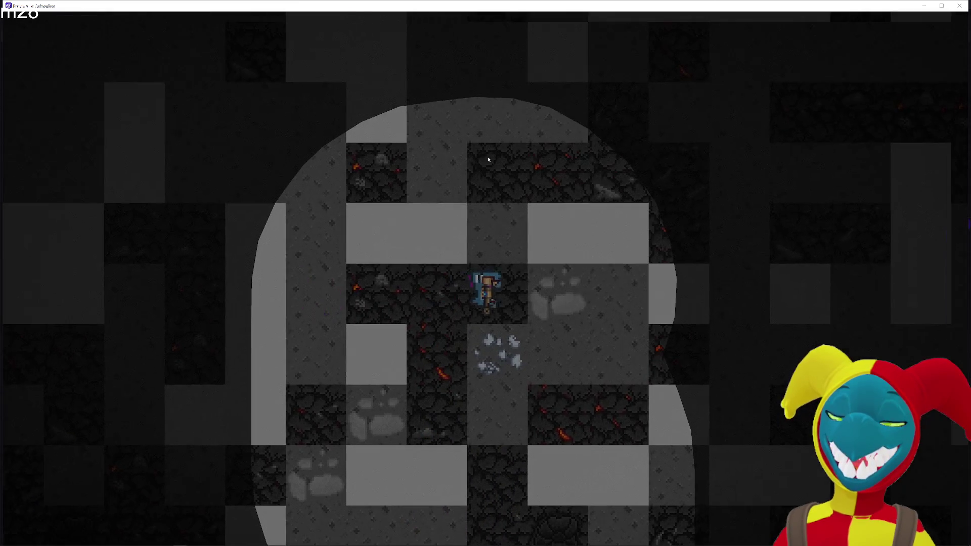
{"action": "key", "text": "w"}
{"action": "key", "text": "a"}
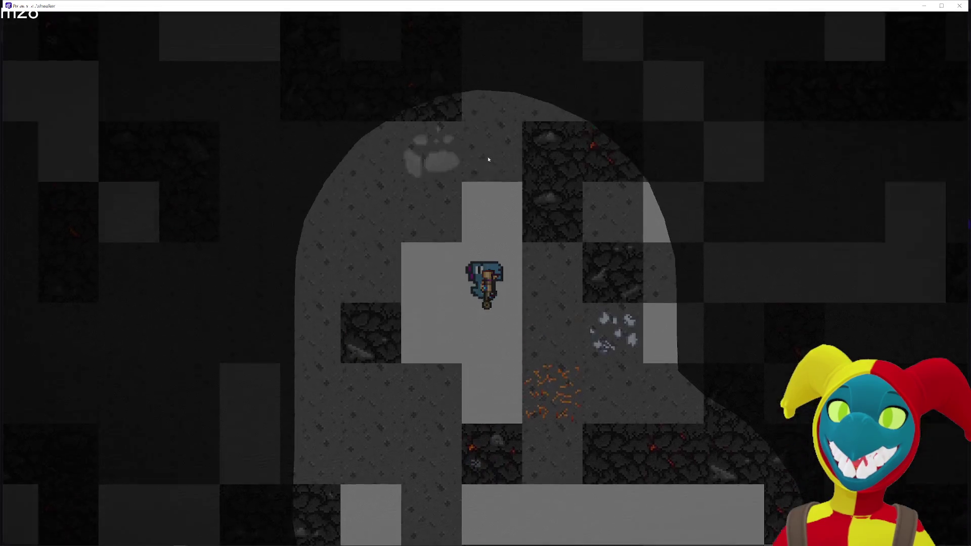
{"action": "key", "text": "w"}
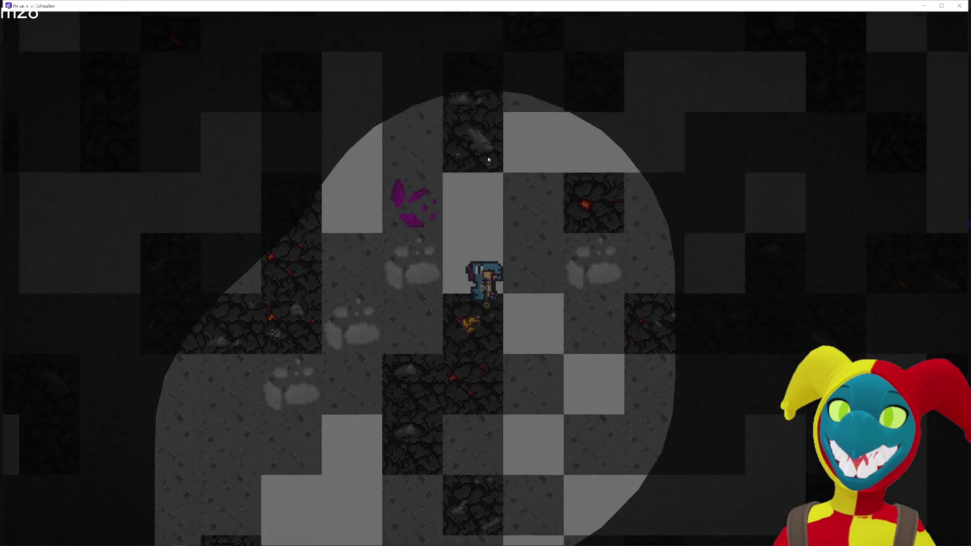
{"action": "key", "text": "w"}
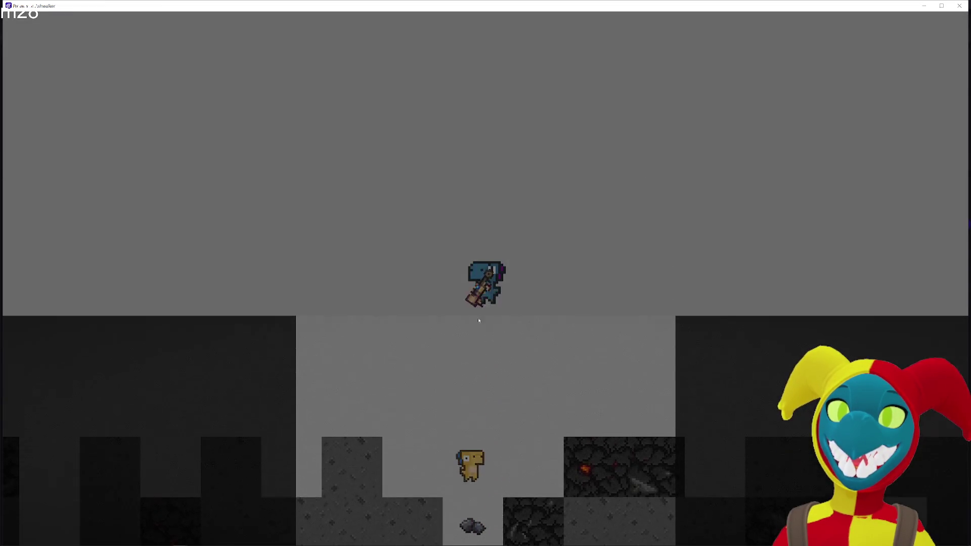
{"action": "key", "text": "s"}
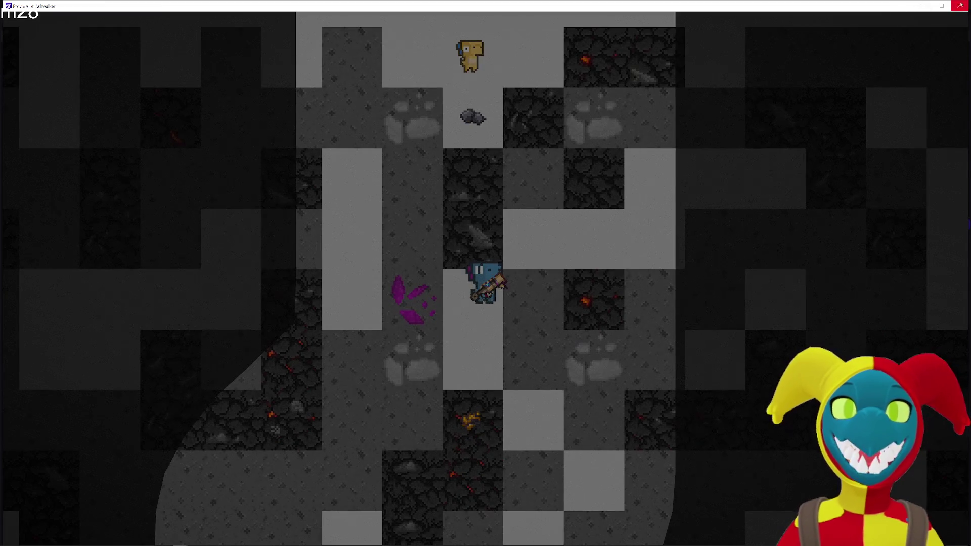
{"action": "left_click", "coordinate": [959, 5]}
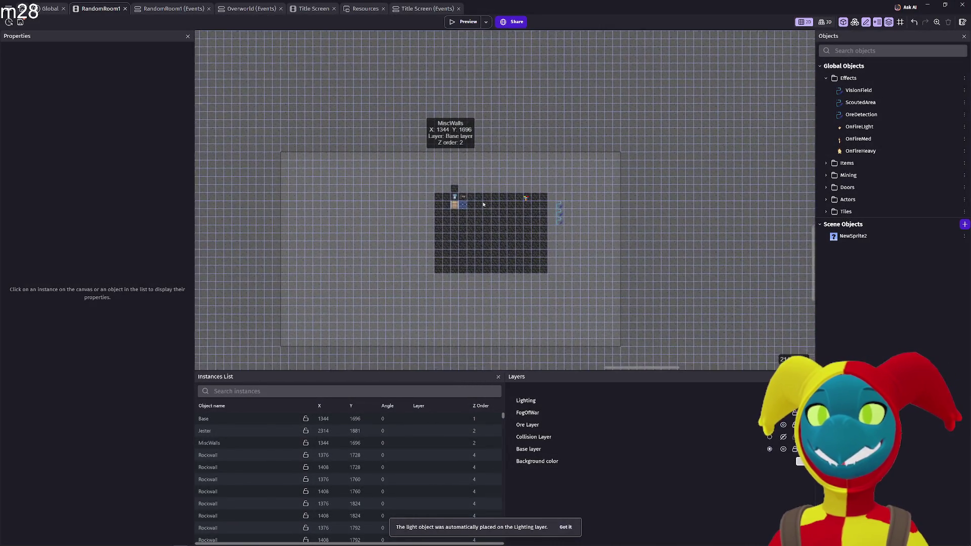
Select the rock wall above the room and launch a fresh game preview.
{"action": "left_click", "coordinate": [505, 163]}
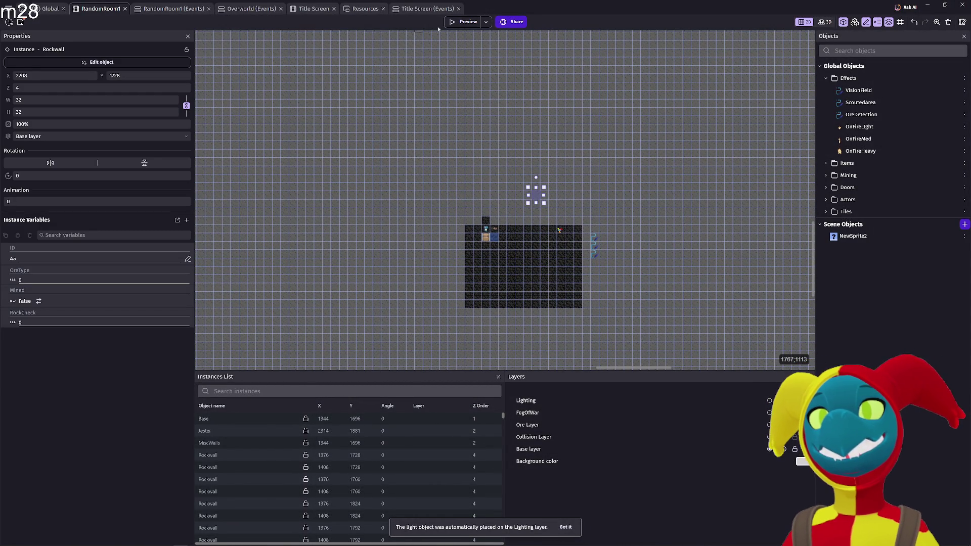
{"action": "left_click", "coordinate": [455, 28]}
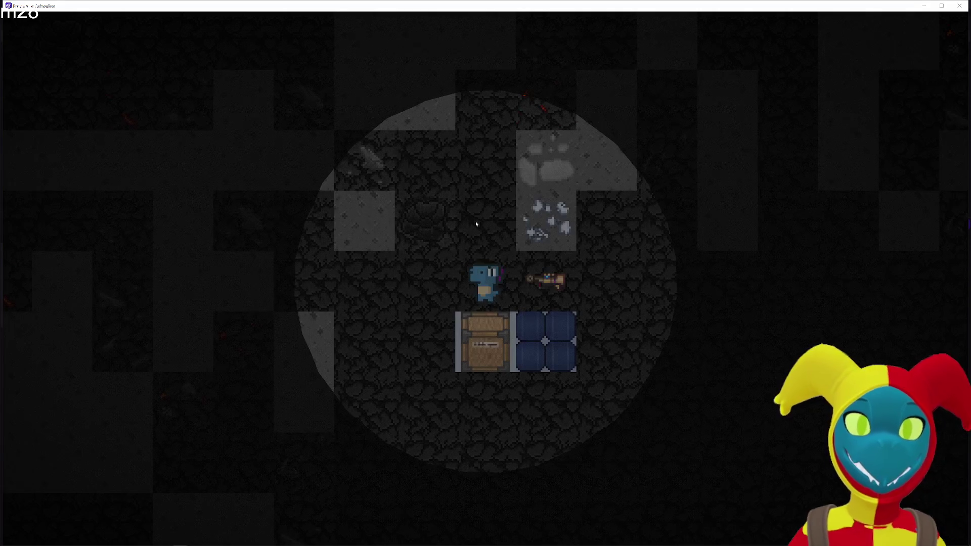
Walk the character up and around the fogged cave.
{"action": "key", "text": "d"}
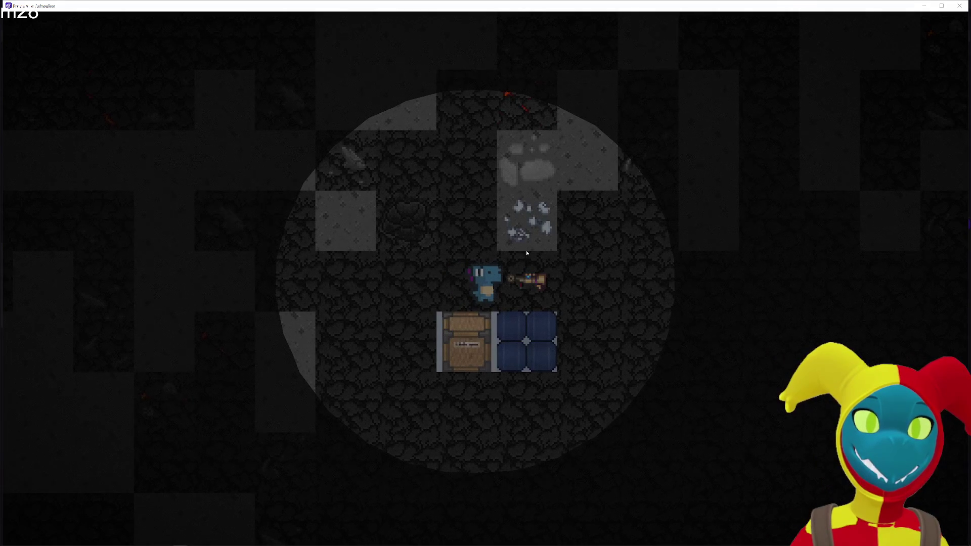
{"action": "key", "text": "d"}
{"action": "key", "text": "a"}
{"action": "key", "text": "w"}
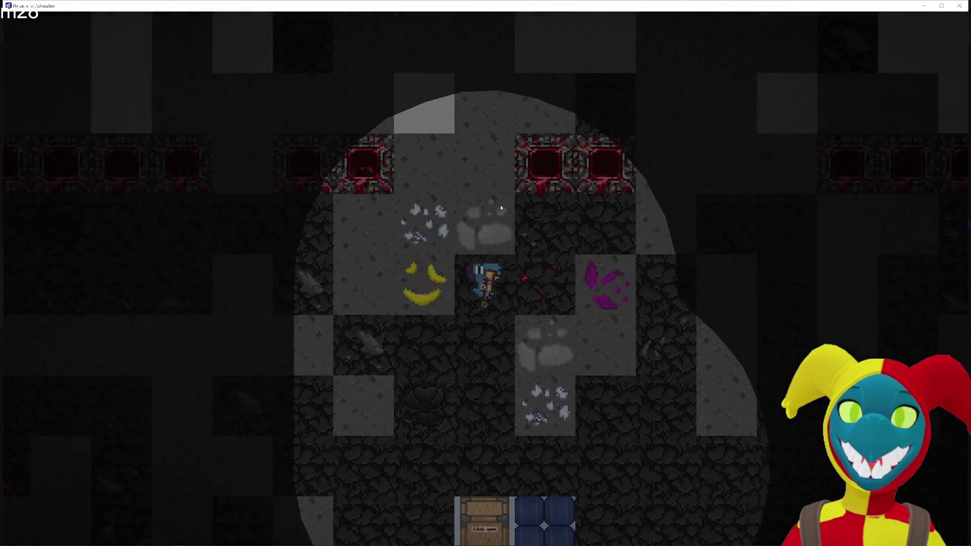
{"action": "key", "text": "d"}
{"action": "key", "text": "a"}
{"action": "key", "text": "s"}
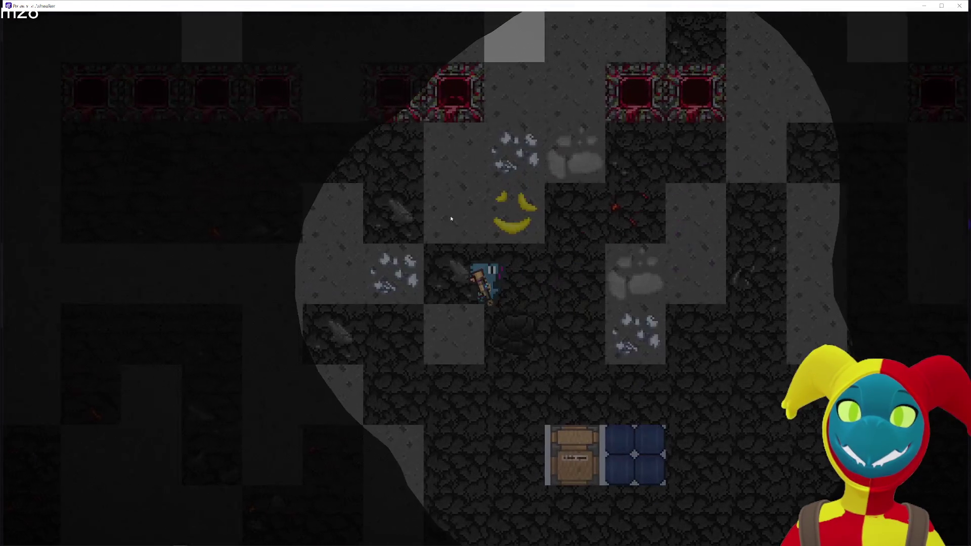
{"action": "key", "text": "a"}
{"action": "key", "text": "w"}
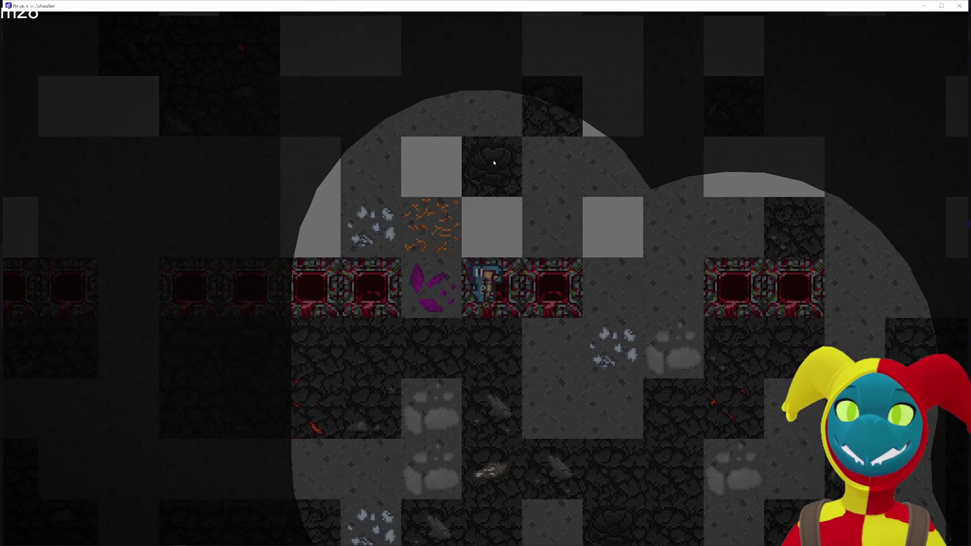
Mine the ore tile above the character, then close the preview.
{"action": "key", "text": "w"}
{"action": "key", "text": "w"}
{"action": "key", "text": "w"}
{"action": "key", "text": "d"}
{"action": "key", "text": "w"}
{"action": "key", "text": "w"}
{"action": "key", "text": "w"}
{"action": "key", "text": "d"}
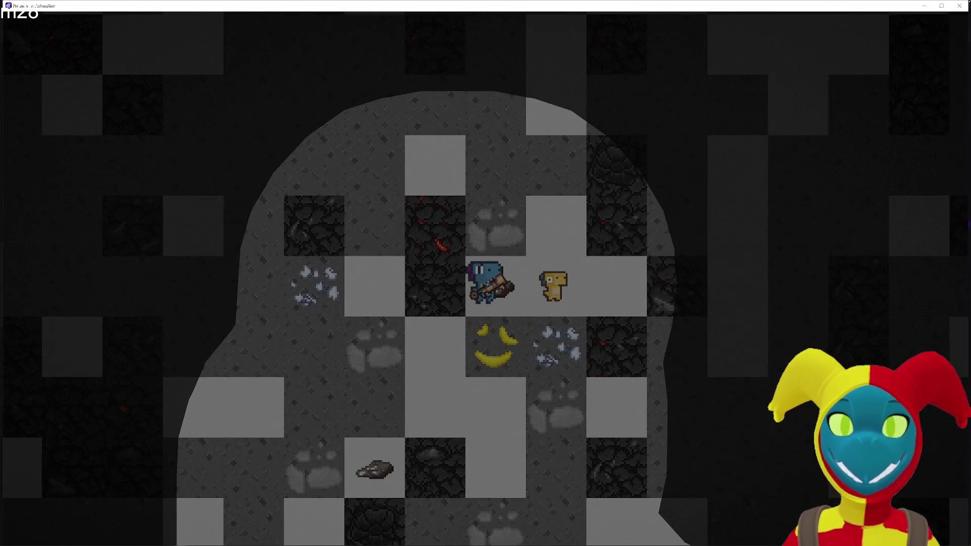
{"action": "left_click", "coordinate": [964, 6]}
{"action": "scroll", "coordinate": [514, 192], "scroll_direction": "up", "scroll_amount": 3}
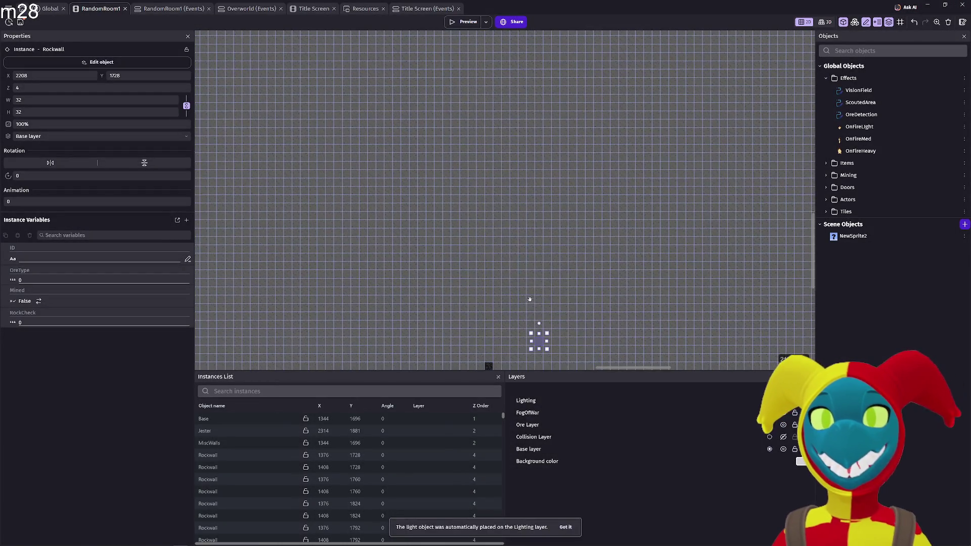
Expand the Actors folder and search the Instances List with 'na' for Dino_Lena.
{"action": "scroll", "coordinate": [490, 93], "scroll_direction": "down", "scroll_amount": 3}
{"action": "scroll", "coordinate": [281, 438], "scroll_direction": "down", "scroll_amount": 5}
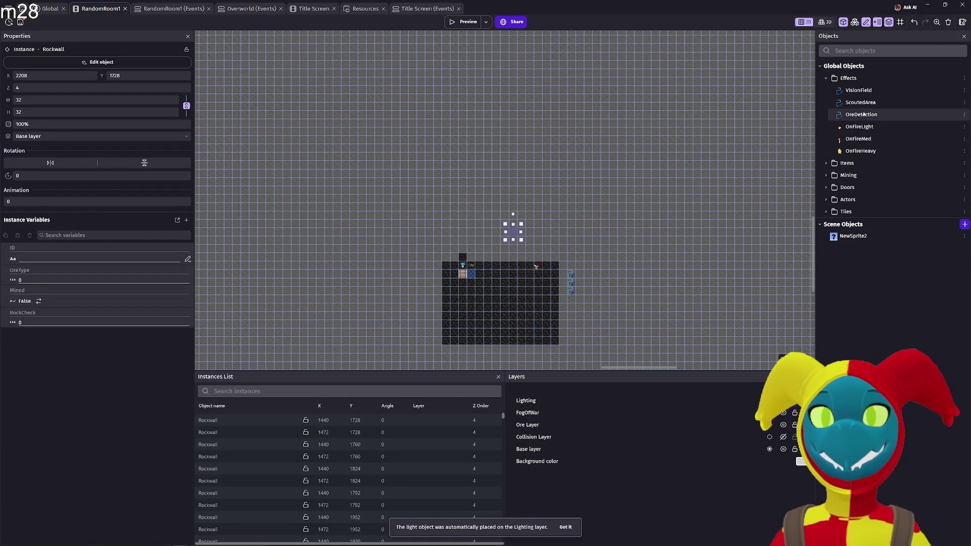
{"action": "left_click", "coordinate": [843, 199]}
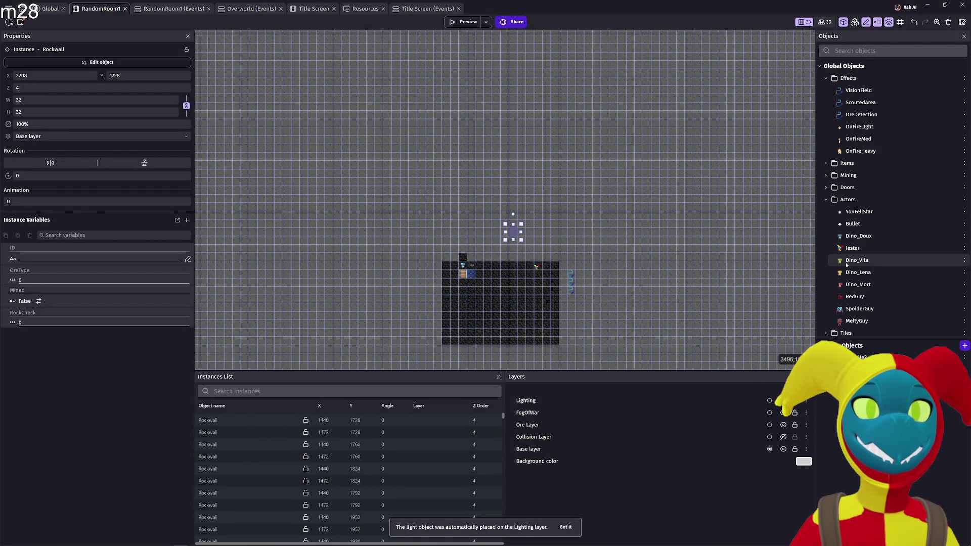
{"action": "left_click", "coordinate": [237, 392]}
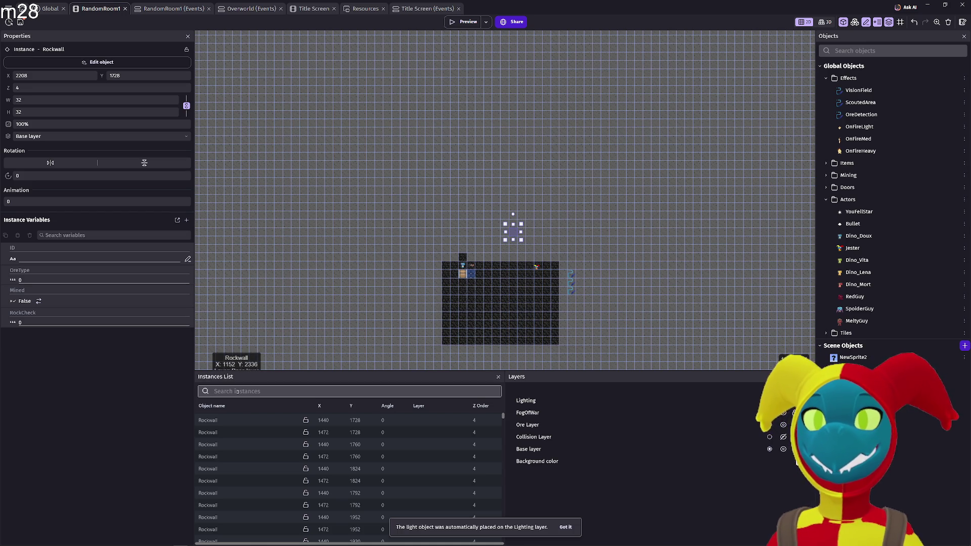
{"action": "type", "text": "lena"}
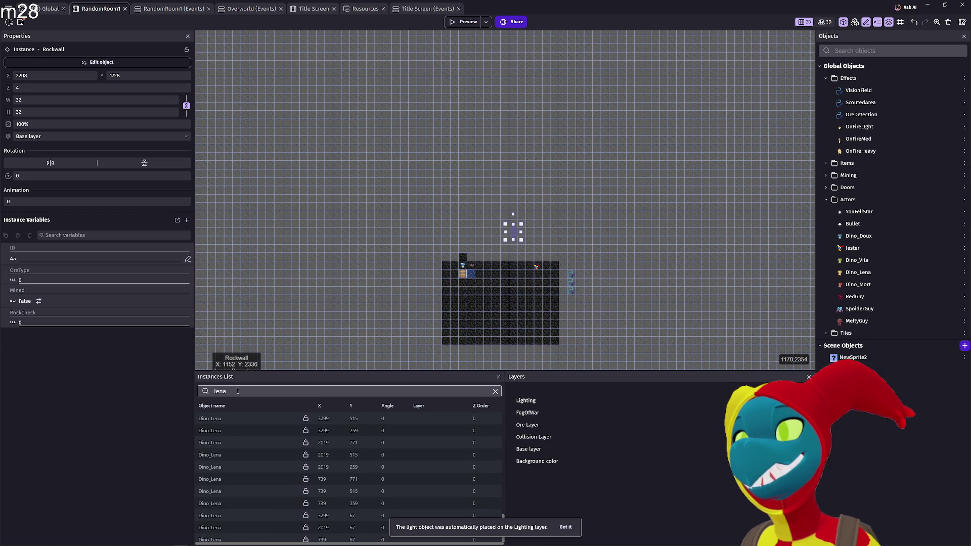
Inspect the Dino_Lena instances and unlock the one at 3299, 515.
{"action": "left_click", "coordinate": [229, 423]}
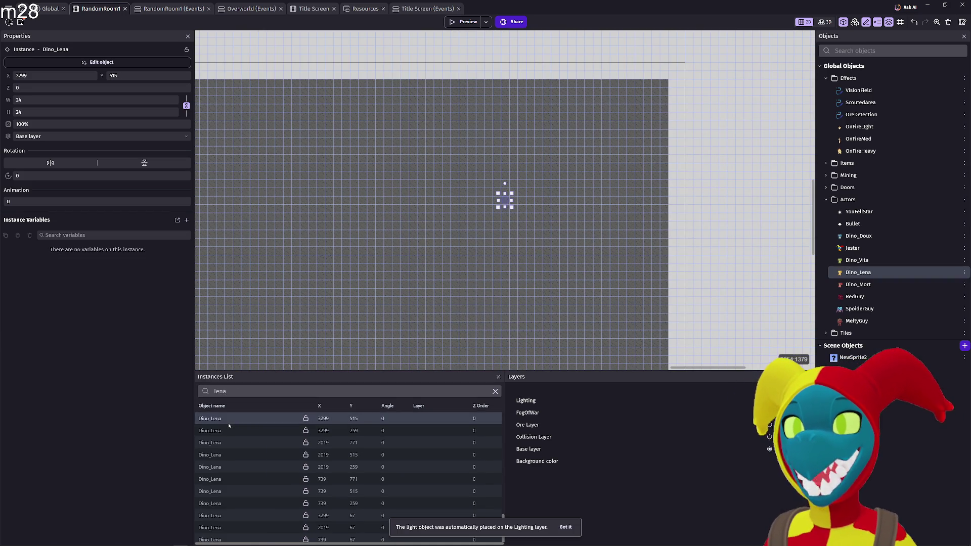
{"action": "left_click", "coordinate": [229, 429]}
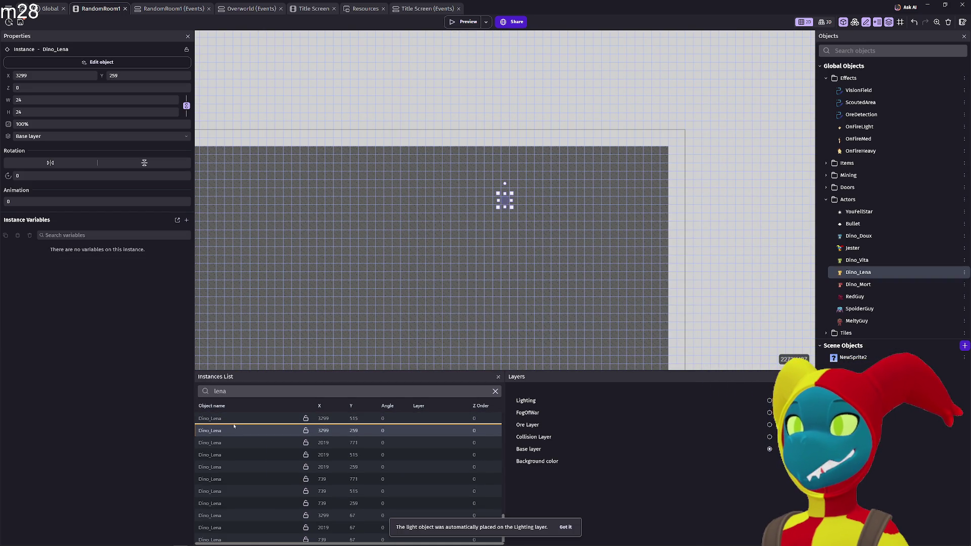
{"action": "left_click", "coordinate": [234, 431], "text": "ctrl"}
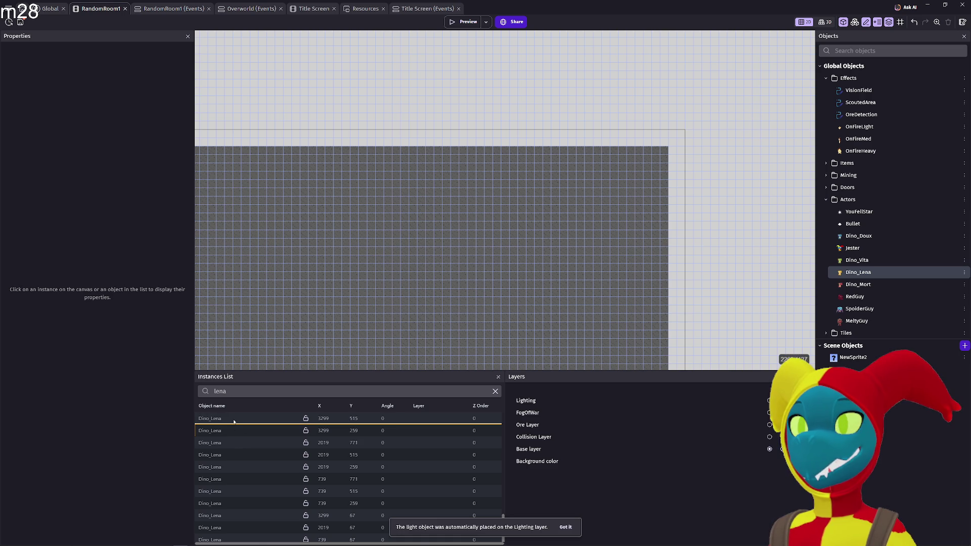
{"action": "left_click", "coordinate": [233, 423]}
{"action": "left_click", "coordinate": [229, 434], "text": "ctrl"}
{"action": "left_click", "coordinate": [231, 443], "text": "ctrl"}
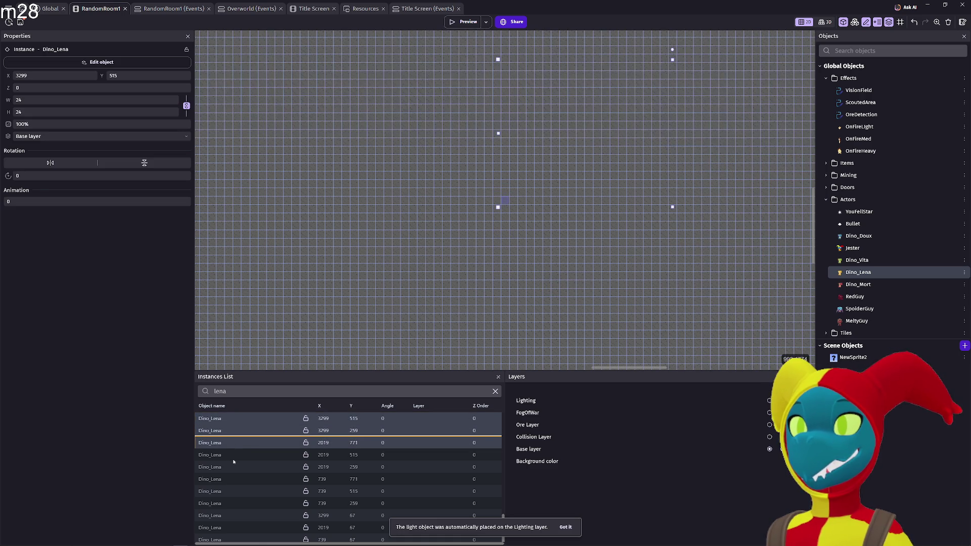
{"action": "left_click", "coordinate": [237, 457], "text": "ctrl"}
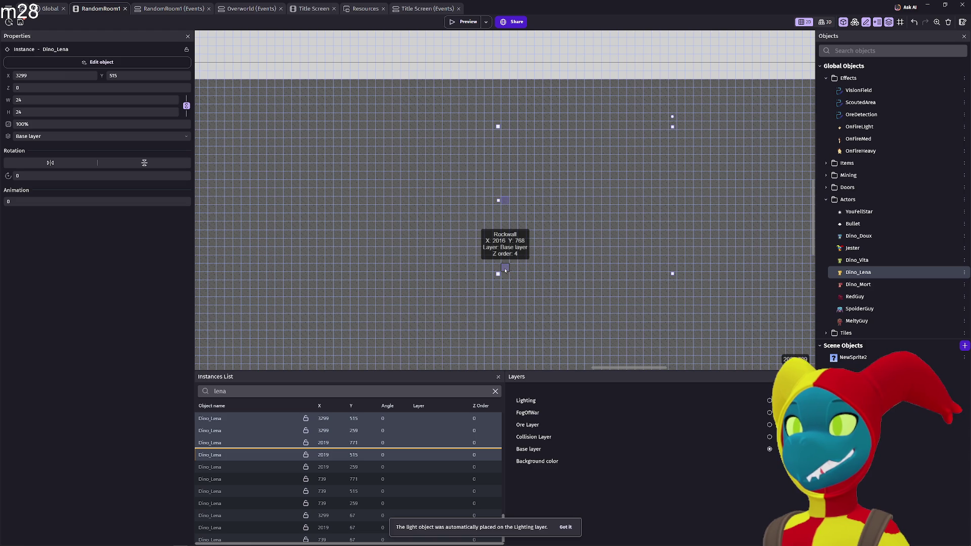
{"action": "left_click", "coordinate": [305, 420]}
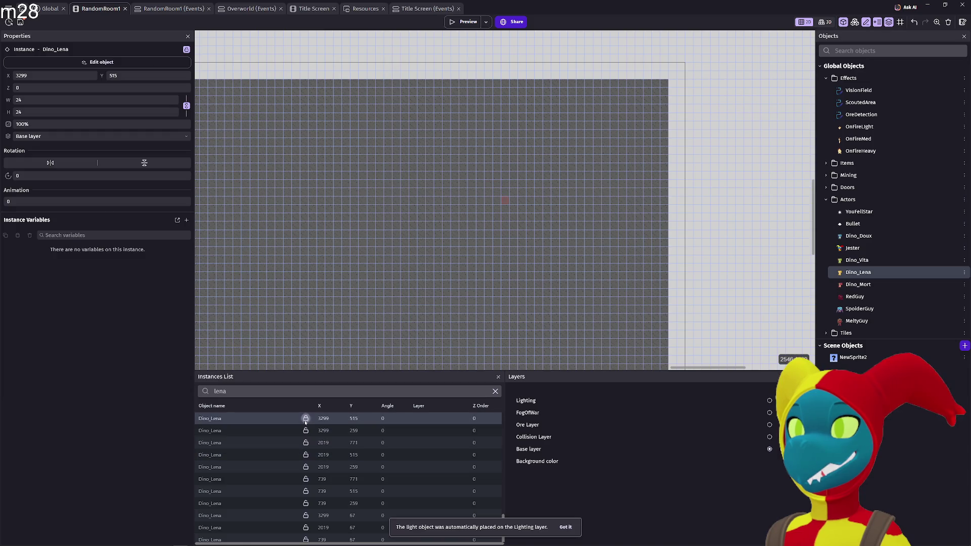
{"action": "left_click", "coordinate": [305, 419]}
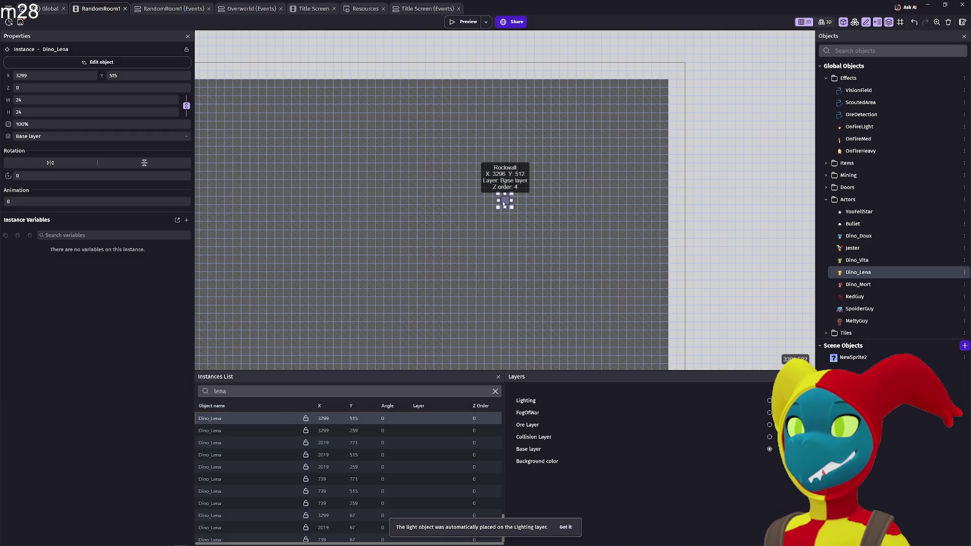
Delete the covering rock wall and the Dino_Lena instance at 3299, 515.
{"action": "scroll", "coordinate": [504, 202], "scroll_direction": "up", "scroll_amount": 1}
{"action": "scroll", "coordinate": [706, 196], "scroll_direction": "up", "scroll_amount": 1}
{"action": "scroll", "coordinate": [519, 202], "scroll_direction": "up", "scroll_amount": 1}
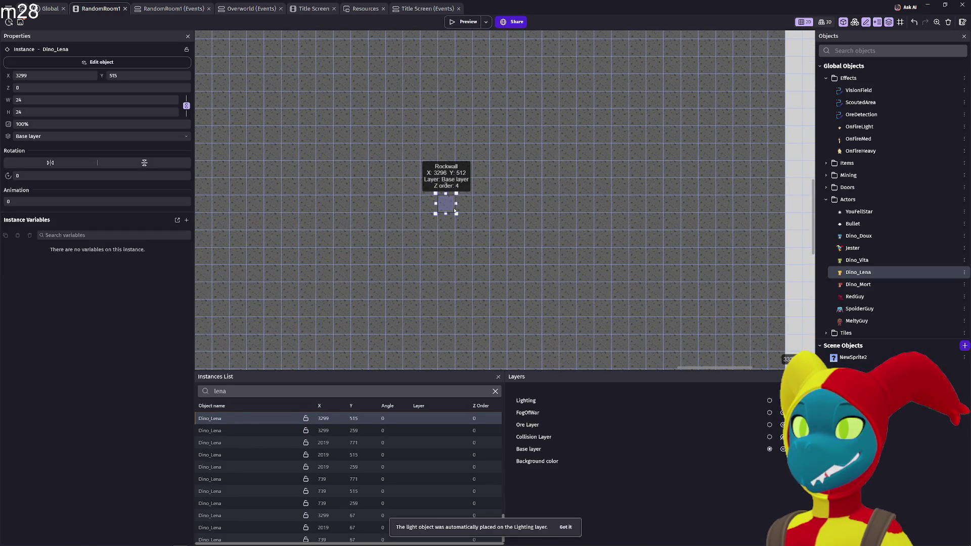
{"action": "left_click", "coordinate": [448, 207]}
{"action": "key", "text": "Delete"}
{"action": "left_click", "coordinate": [447, 205]}
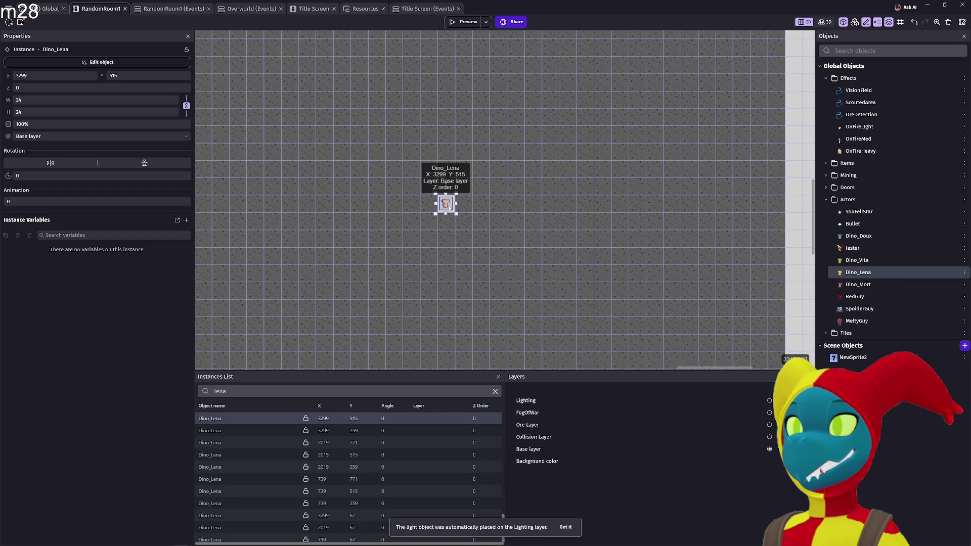
{"action": "key", "text": "Delete"}
Check the remaining Dino_Lena instances at 3299, 771 and 3299, 259.
{"action": "left_click", "coordinate": [253, 419]}
{"action": "left_click", "coordinate": [249, 430]}
{"action": "left_click", "coordinate": [249, 419]}
{"action": "left_click", "coordinate": [249, 431]}
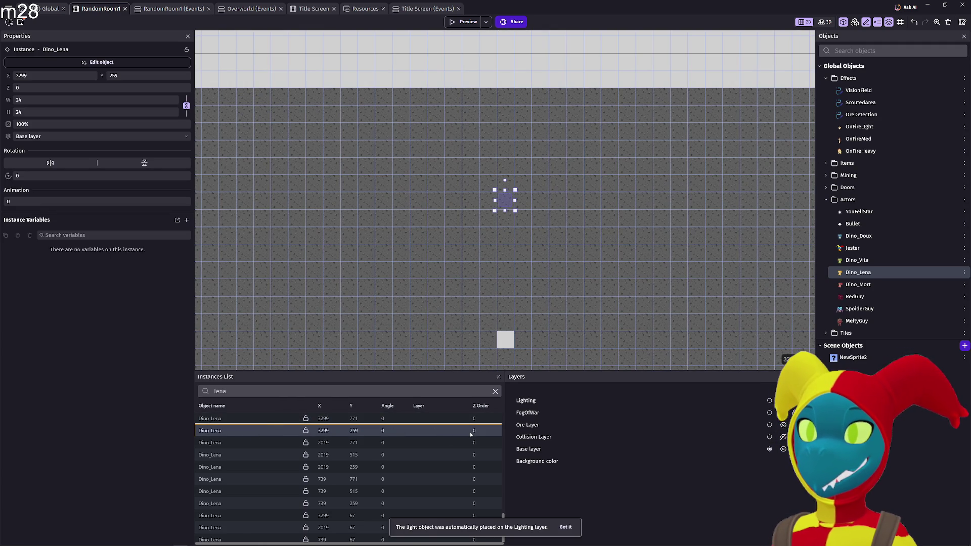
Delete the Dino_Lena object from the Objects panel, confirm, and launch a new preview.
{"action": "left_click", "coordinate": [887, 274]}
{"action": "key", "text": "Delete"}
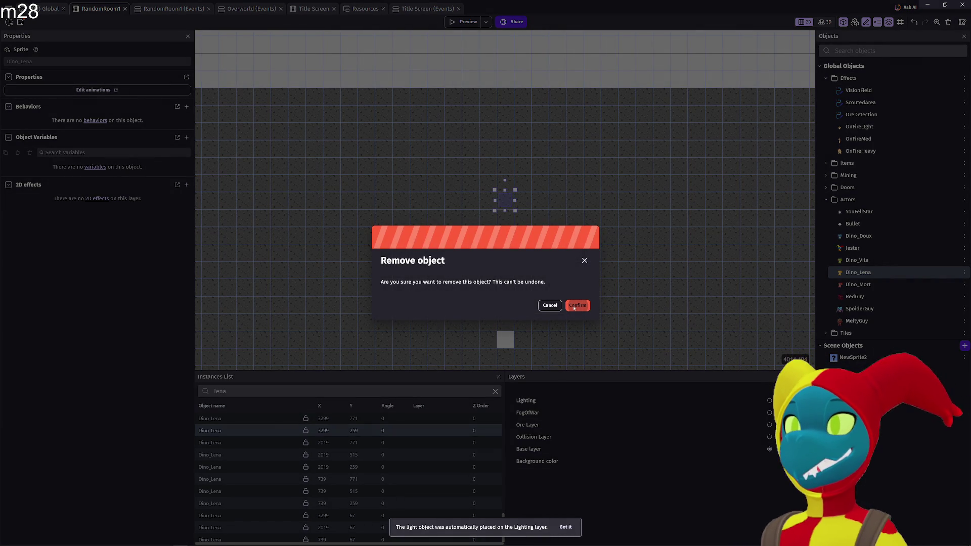
{"action": "left_click", "coordinate": [574, 307]}
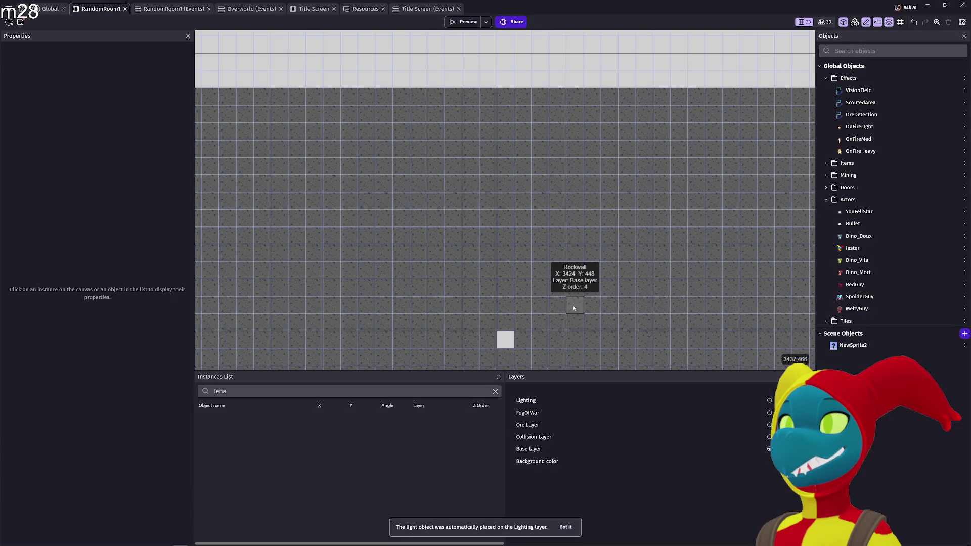
{"action": "left_click", "coordinate": [505, 329]}
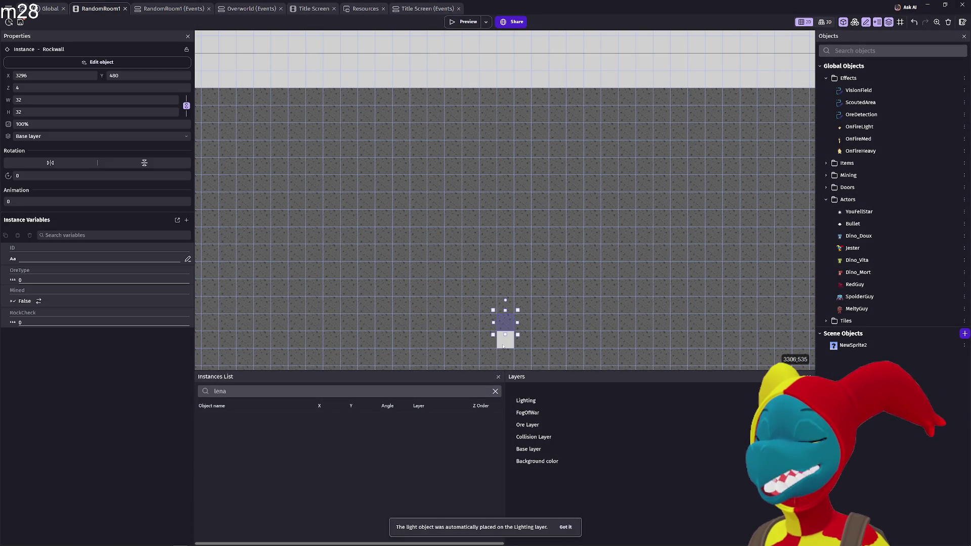
{"action": "left_click", "coordinate": [474, 22]}
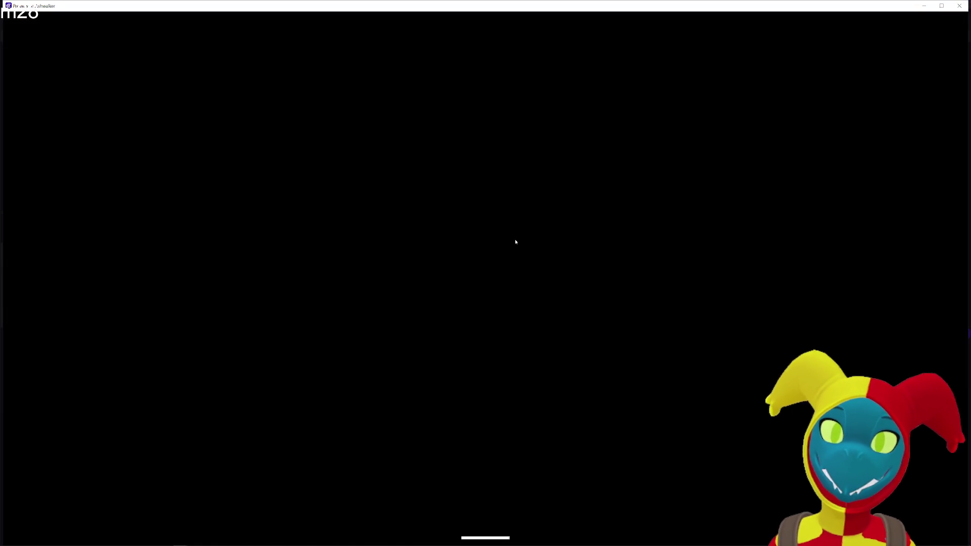
Pick up the gun and mine the rock tiles above and beside the miner.
{"action": "key", "text": "d"}
{"action": "key", "text": "w"}
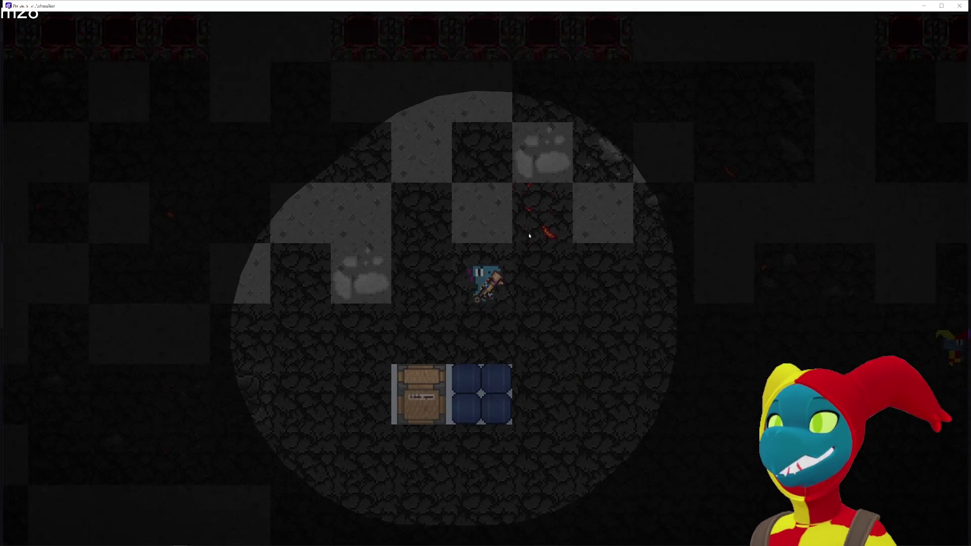
{"action": "left_click", "coordinate": [503, 202]}
{"action": "key", "text": "w"}
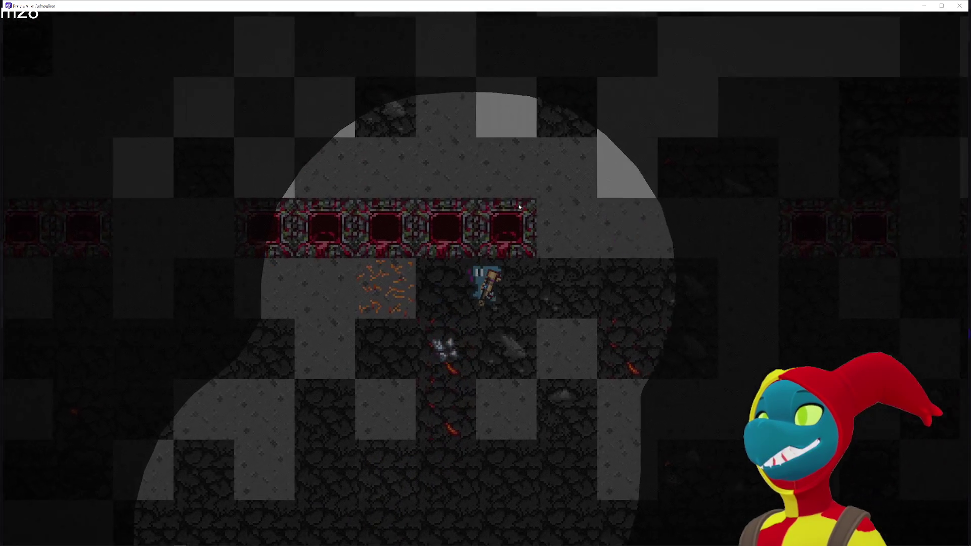
{"action": "left_click", "coordinate": [506, 200]}
{"action": "key", "text": "w"}
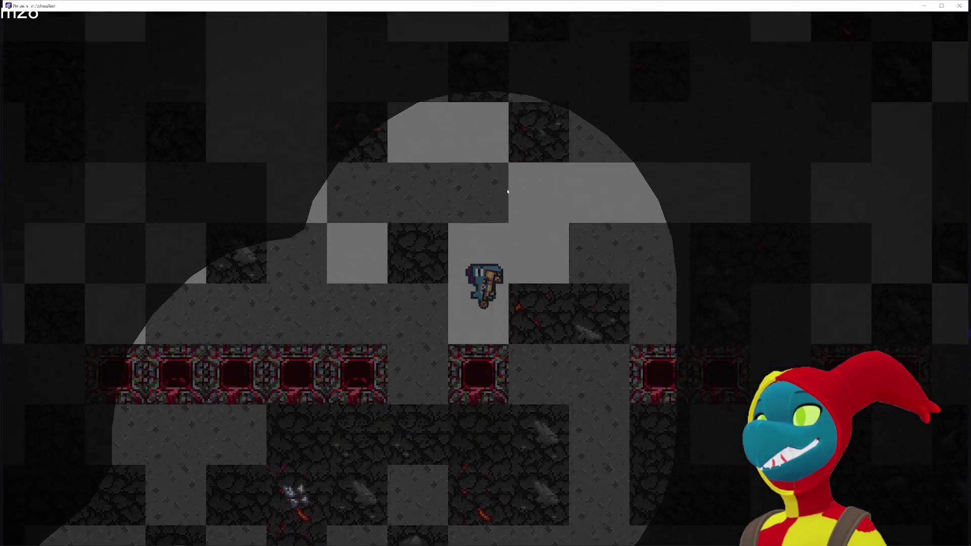
{"action": "key", "text": "w"}
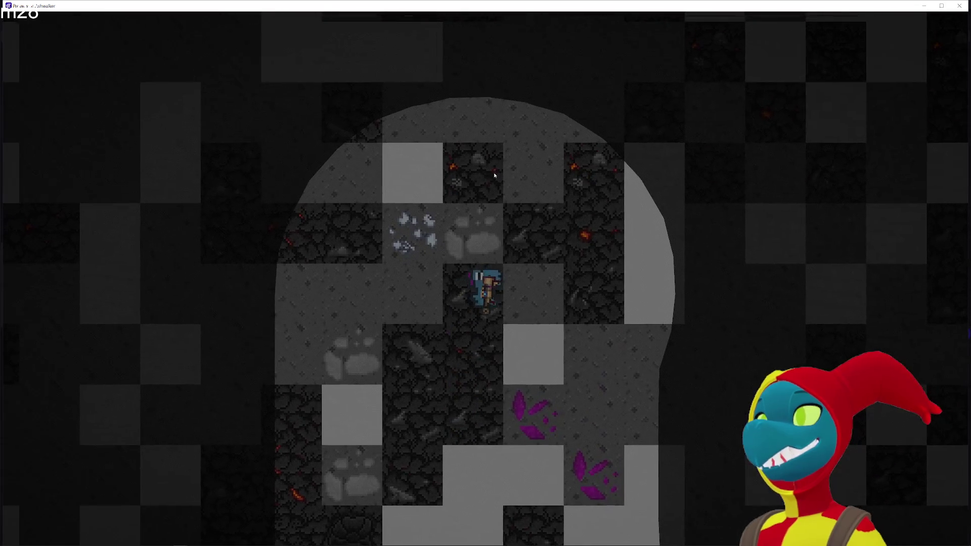
{"action": "left_click", "coordinate": [492, 173]}
{"action": "key", "text": "w"}
{"action": "key", "text": "a"}
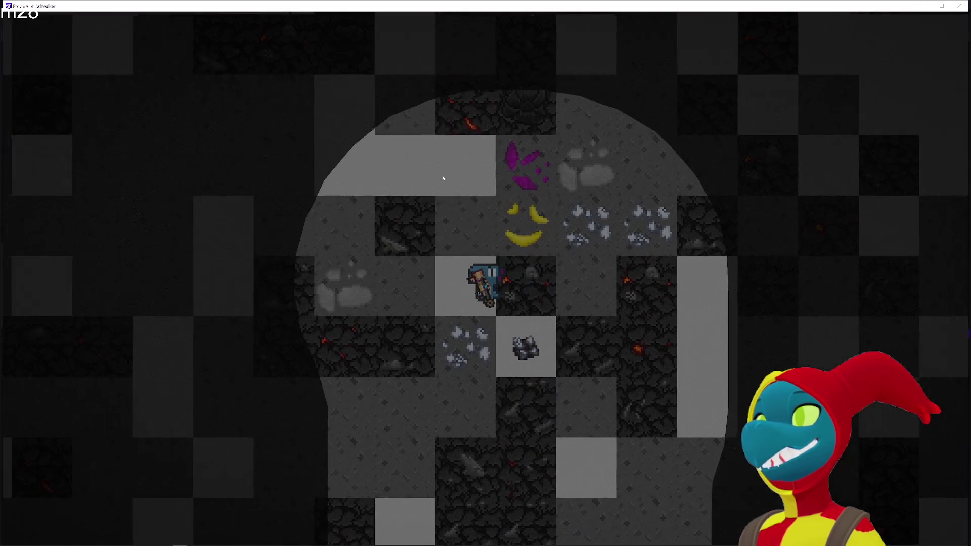
{"action": "left_click", "coordinate": [475, 160]}
Walk the miner far up toward the purple crystals, breaking the rock above.
{"action": "key", "text": "w"}
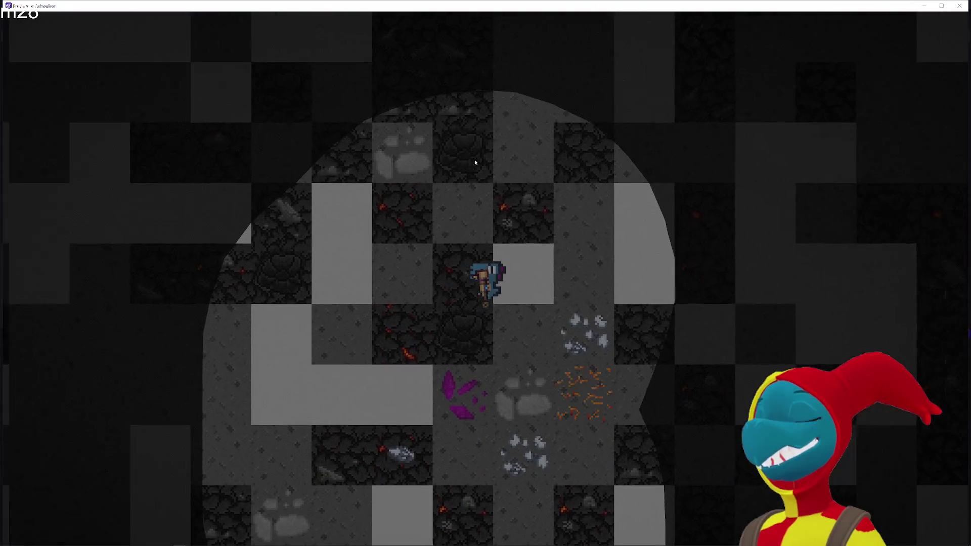
{"action": "key", "text": "w"}
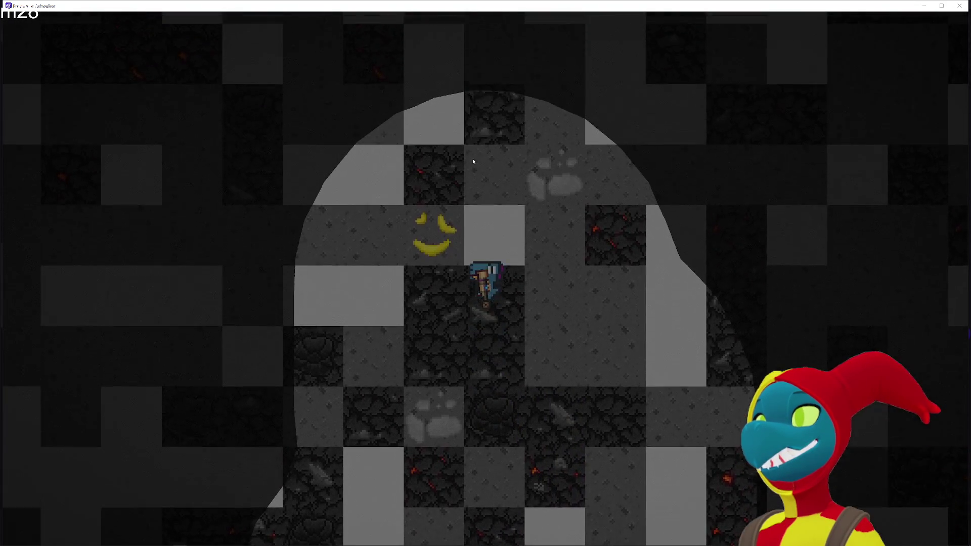
{"action": "key", "text": "w"}
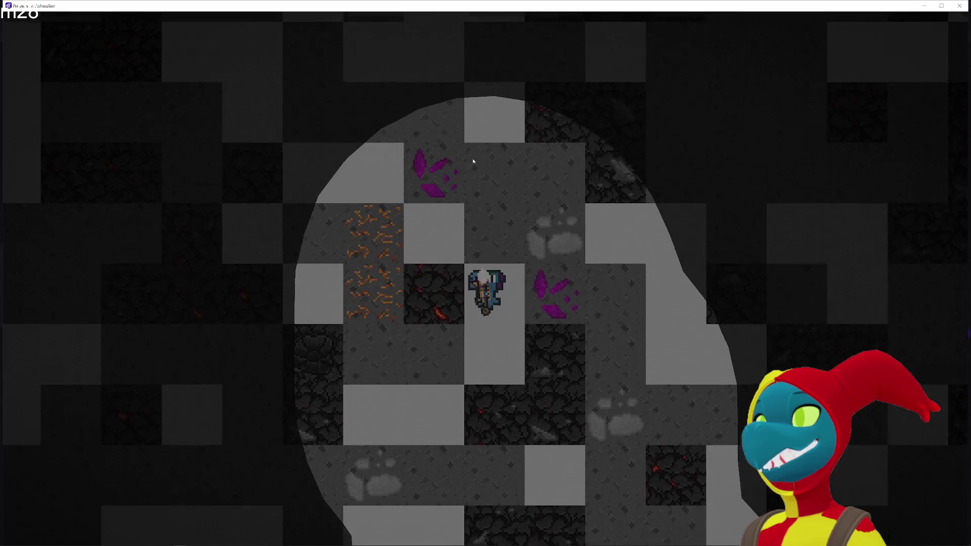
{"action": "key", "text": "w"}
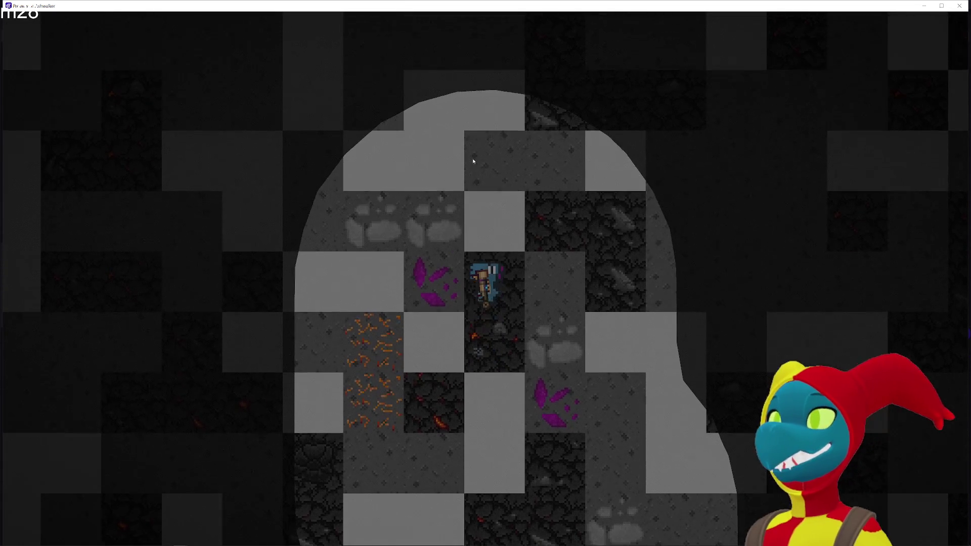
{"action": "key", "text": "w"}
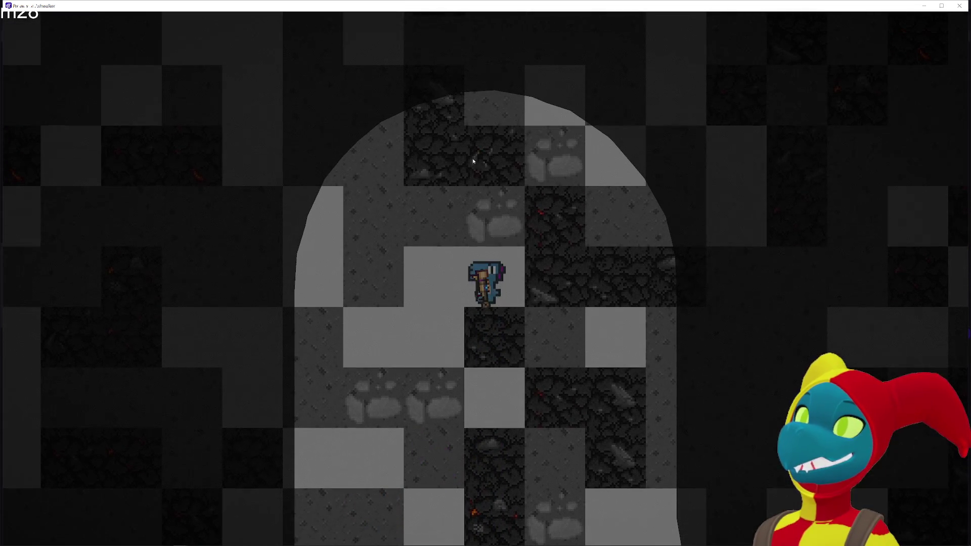
{"action": "key", "text": "w"}
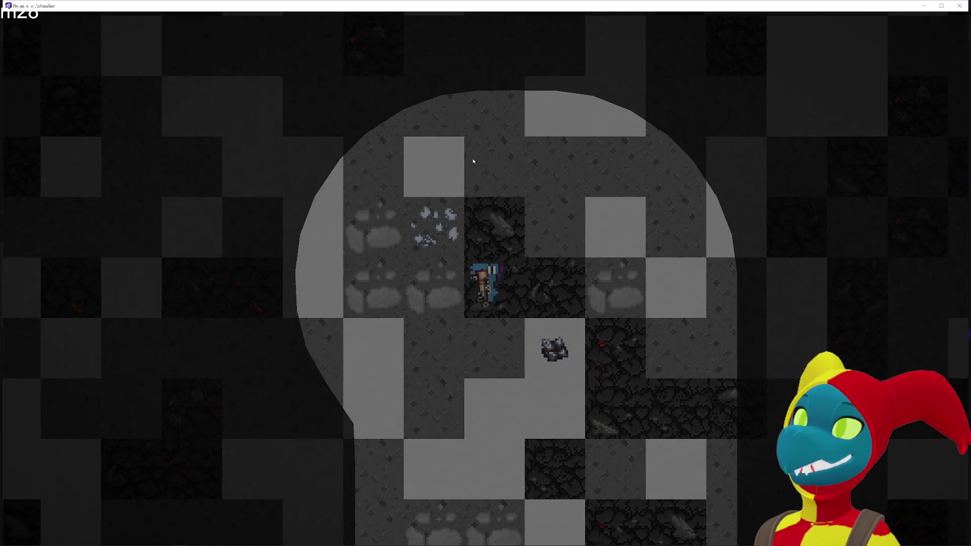
{"action": "key", "text": "w"}
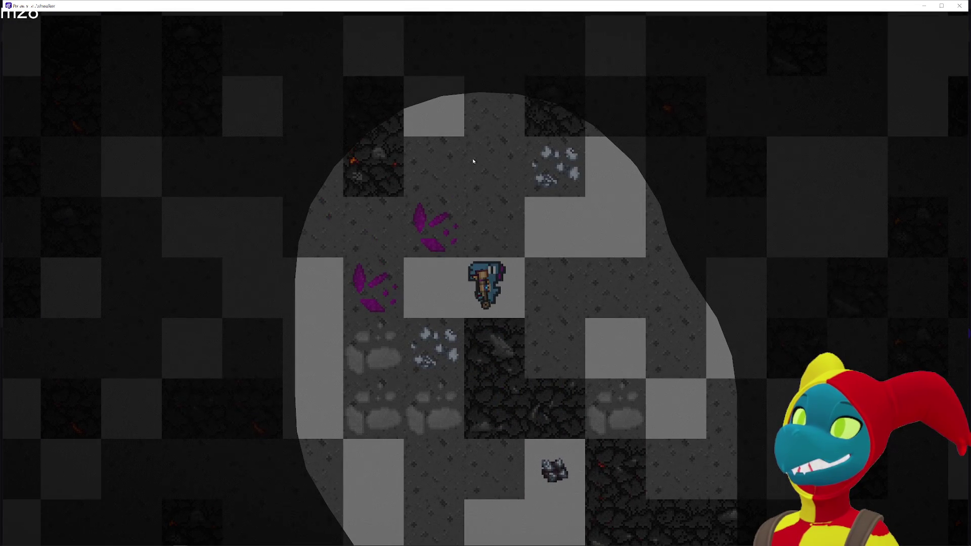
{"action": "key", "text": "w"}
{"action": "key", "text": "d"}
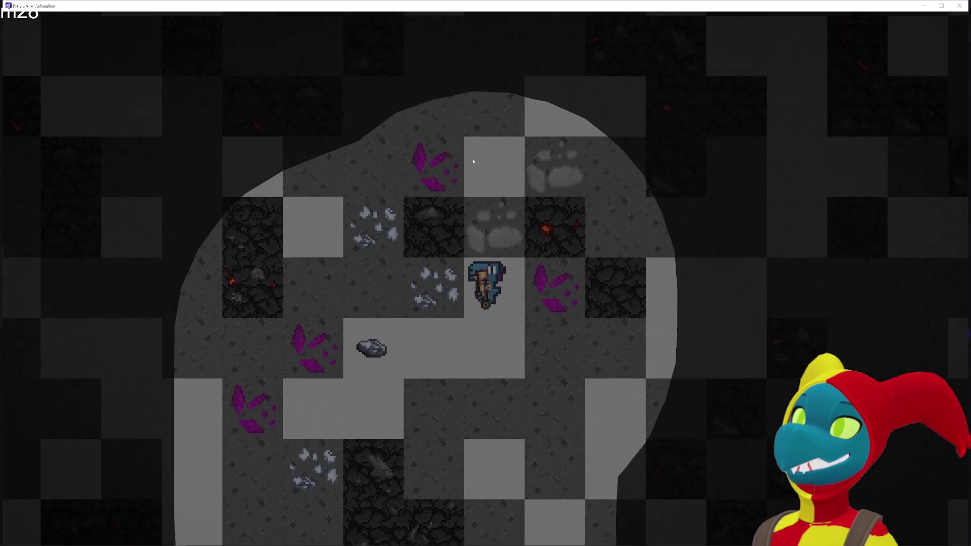
{"action": "key", "text": "w"}
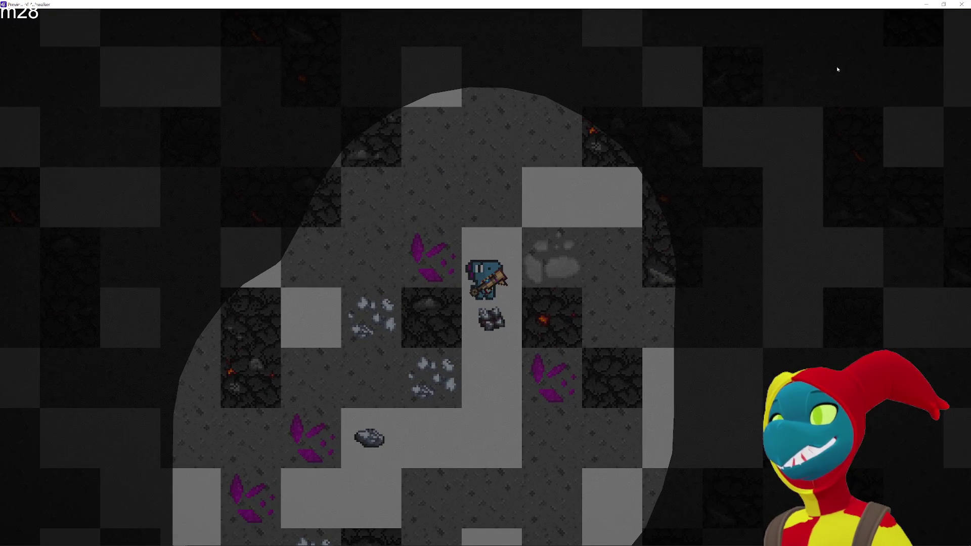
Close the game preview and get back to the RandomRoom1 scene editor.
{"action": "left_click", "coordinate": [962, 4]}
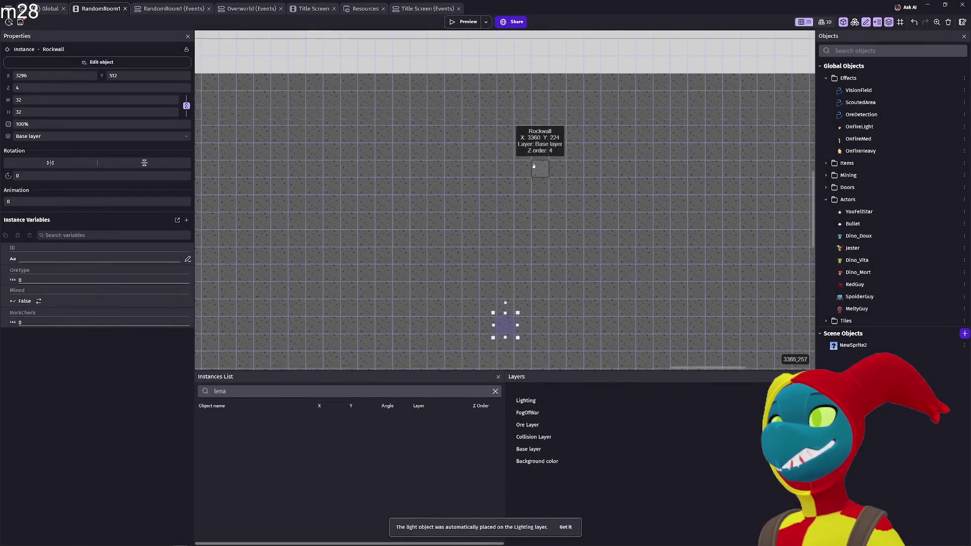
{"action": "scroll", "coordinate": [545, 131], "scroll_direction": "down", "scroll_amount": 5}
{"action": "scroll", "coordinate": [546, 130], "scroll_direction": "left", "scroll_amount": 3}
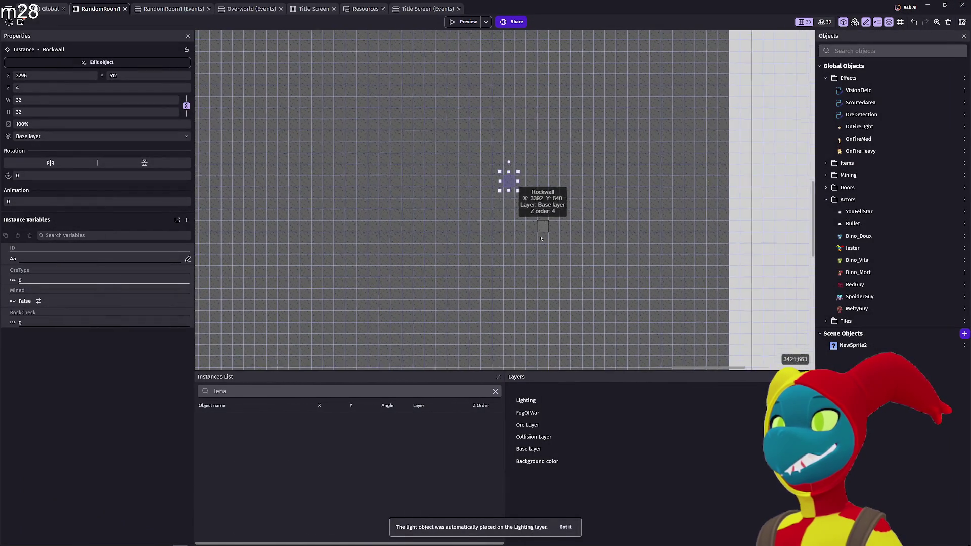
{"action": "scroll", "coordinate": [554, 136], "scroll_direction": "up", "scroll_amount": 5}
{"action": "scroll", "coordinate": [554, 136], "scroll_direction": "right", "scroll_amount": 3}
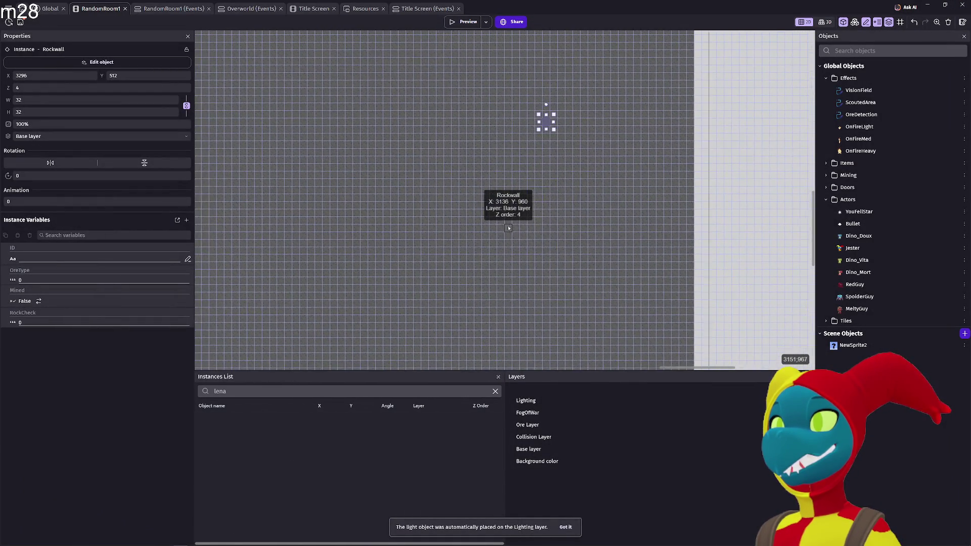
{"action": "scroll", "coordinate": [478, 215], "scroll_direction": "down", "scroll_amount": 5}
{"action": "scroll", "coordinate": [478, 215], "scroll_direction": "left", "scroll_amount": 4}
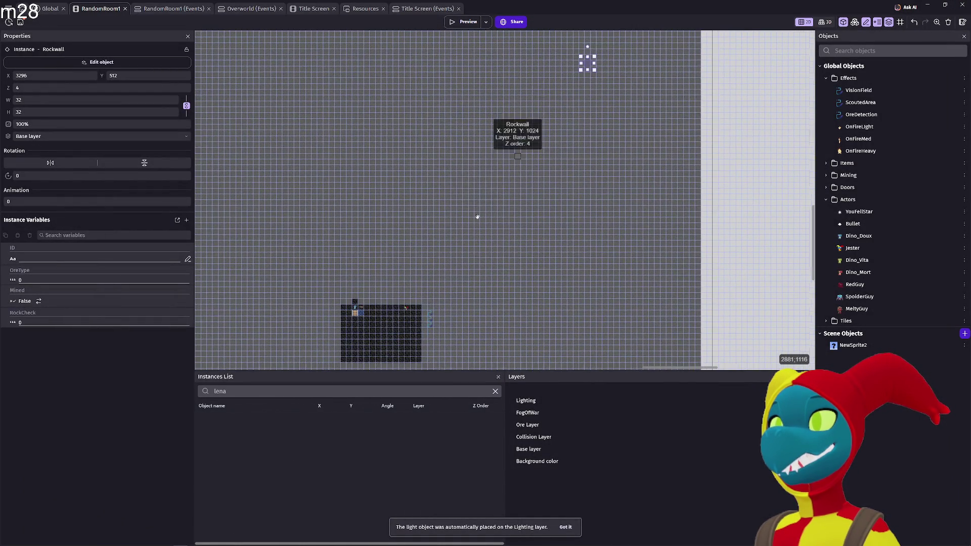
{"action": "left_click_drag", "start_coordinate": [550, 123], "coordinate": [519, 276]}
Scroll and zoom around the RandomRoom1 canvas to inspect the central Rockwall tile block.
{"action": "scroll", "coordinate": [482, 277], "scroll_direction": "down", "scroll_amount": 5}
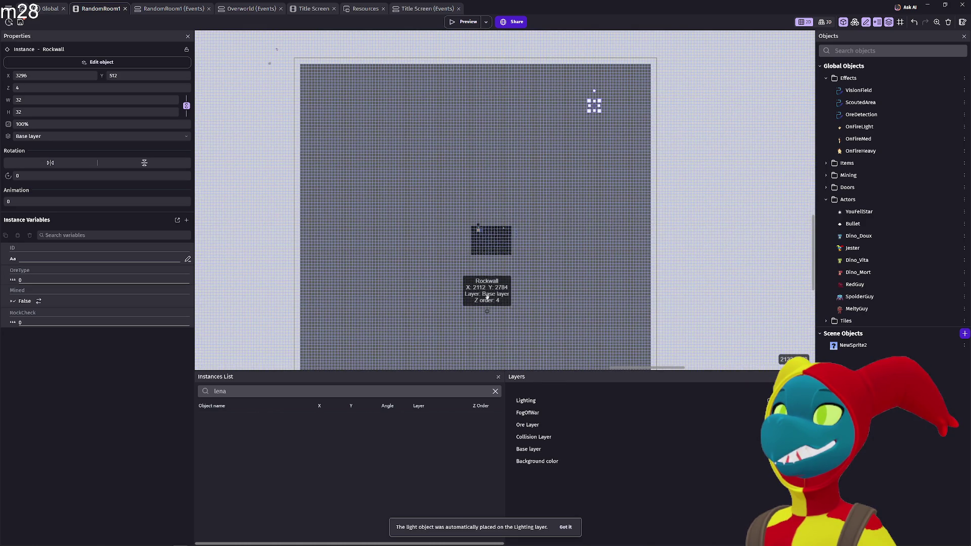
{"action": "scroll", "coordinate": [488, 252], "scroll_direction": "down", "scroll_amount": 2}
{"action": "scroll", "coordinate": [489, 267], "scroll_direction": "down", "scroll_amount": 5}
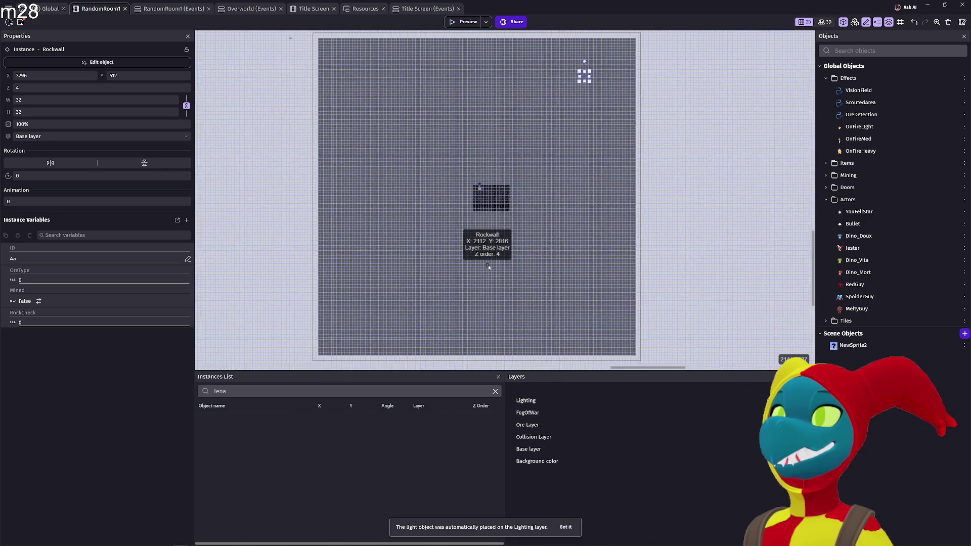
{"action": "scroll", "coordinate": [489, 266], "scroll_direction": "up", "scroll_amount": 5}
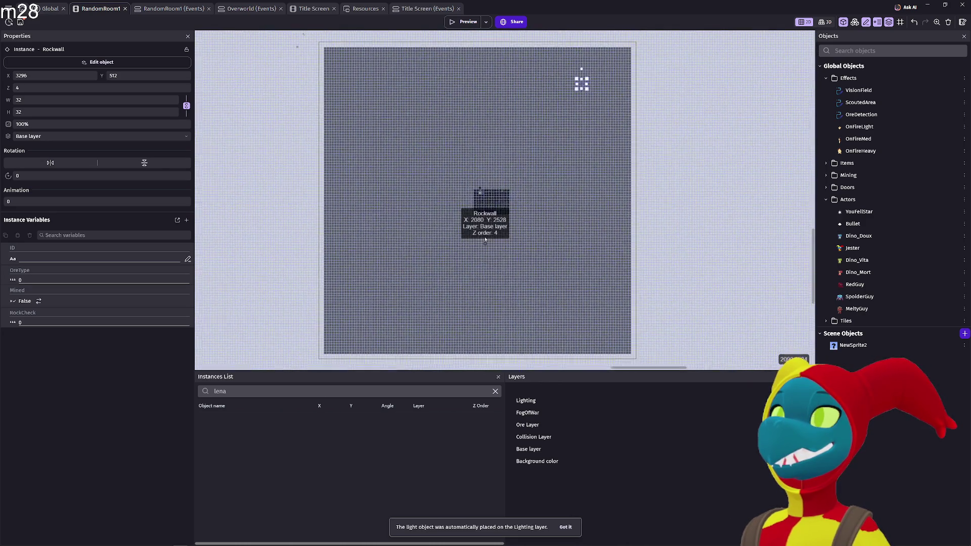
{"action": "scroll", "coordinate": [485, 243], "scroll_direction": "up", "scroll_amount": 3}
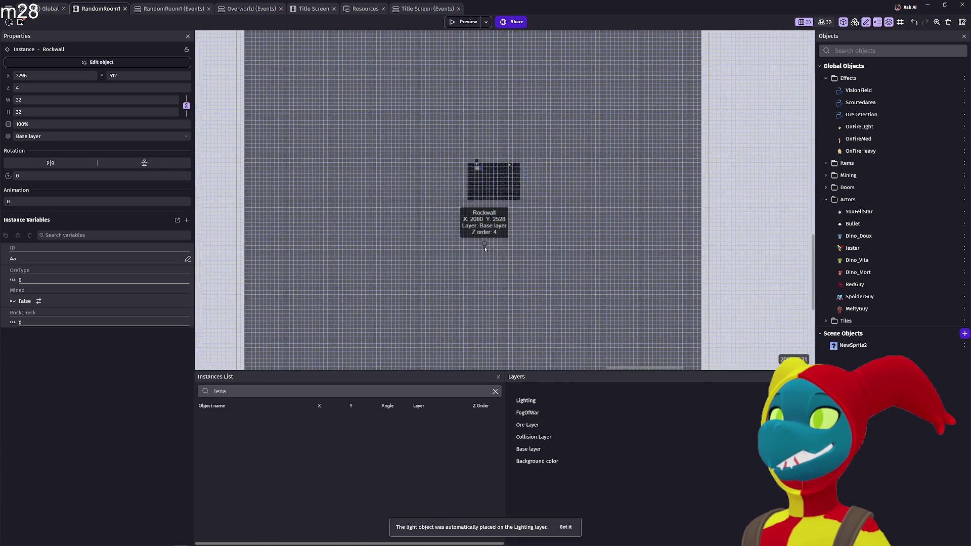
{"action": "scroll", "coordinate": [487, 244], "scroll_direction": "down", "scroll_amount": 1}
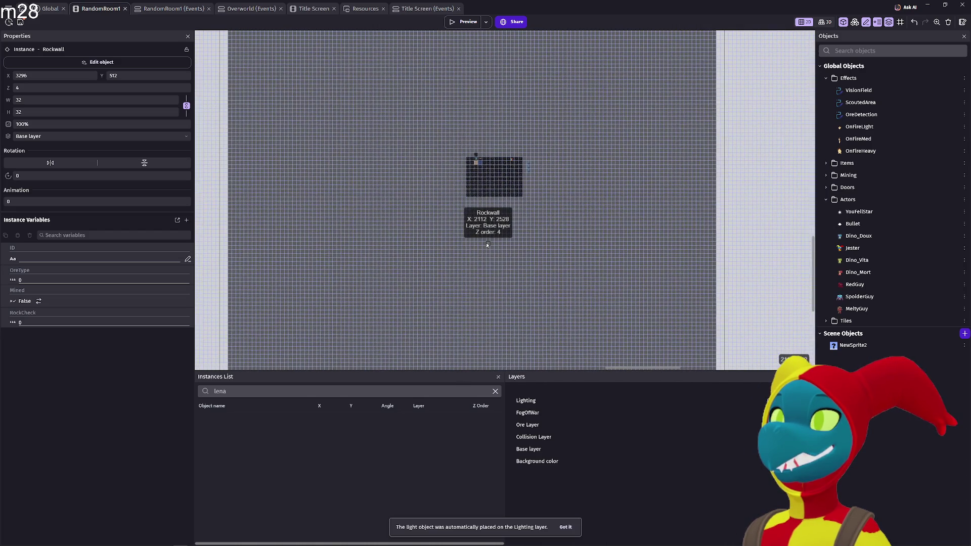
{"action": "scroll", "coordinate": [499, 279], "scroll_direction": "up", "scroll_amount": 5}
{"action": "scroll", "coordinate": [499, 279], "scroll_direction": "left", "scroll_amount": 3}
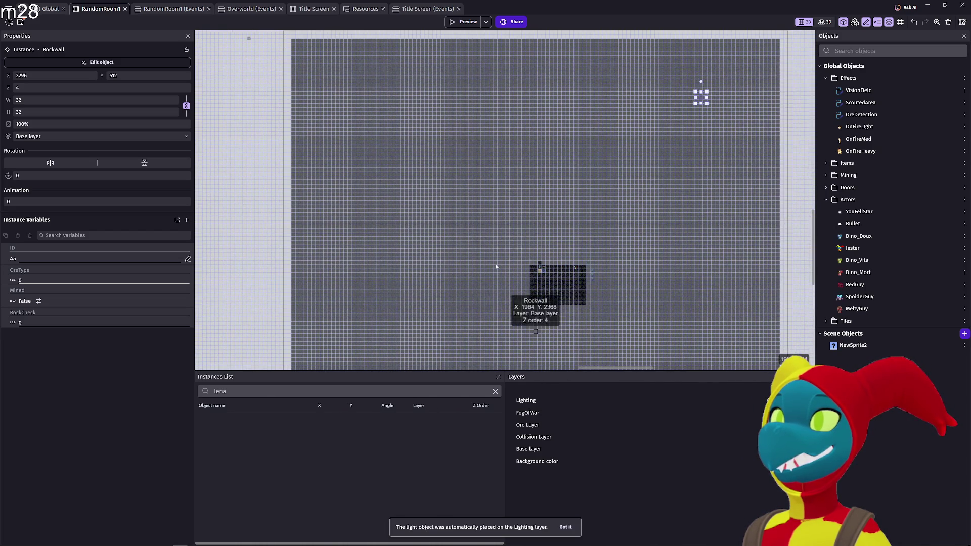
{"action": "scroll", "coordinate": [492, 280], "scroll_direction": "up", "scroll_amount": 1}
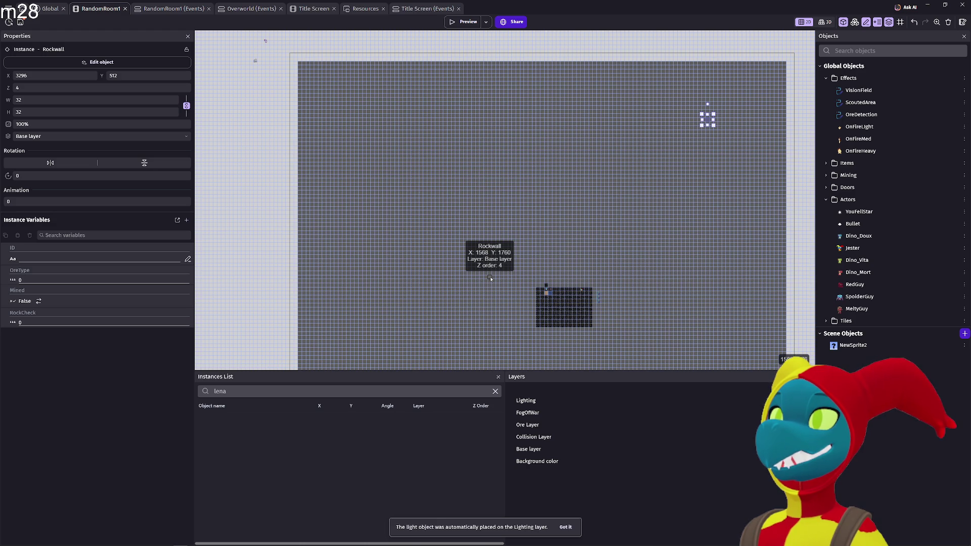
{"action": "scroll", "coordinate": [491, 278], "scroll_direction": "down", "scroll_amount": 2}
{"action": "scroll", "coordinate": [490, 278], "scroll_direction": "right", "scroll_amount": 2}
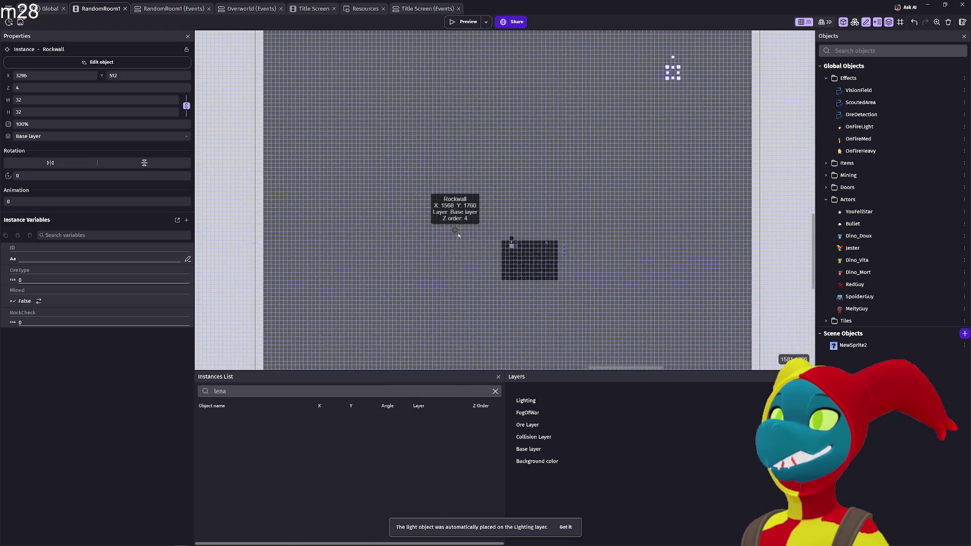
{"action": "scroll", "coordinate": [473, 282], "scroll_direction": "up", "scroll_amount": 1}
{"action": "scroll", "coordinate": [481, 273], "scroll_direction": "up", "scroll_amount": 1}
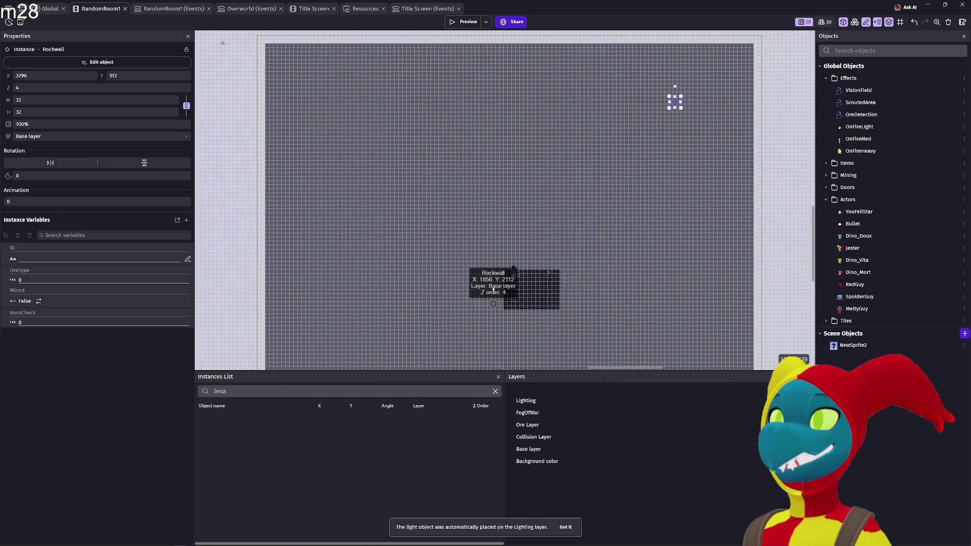
{"action": "scroll", "coordinate": [491, 245], "scroll_direction": "down", "scroll_amount": 2}
{"action": "scroll", "coordinate": [490, 245], "scroll_direction": "down", "scroll_amount": 1}
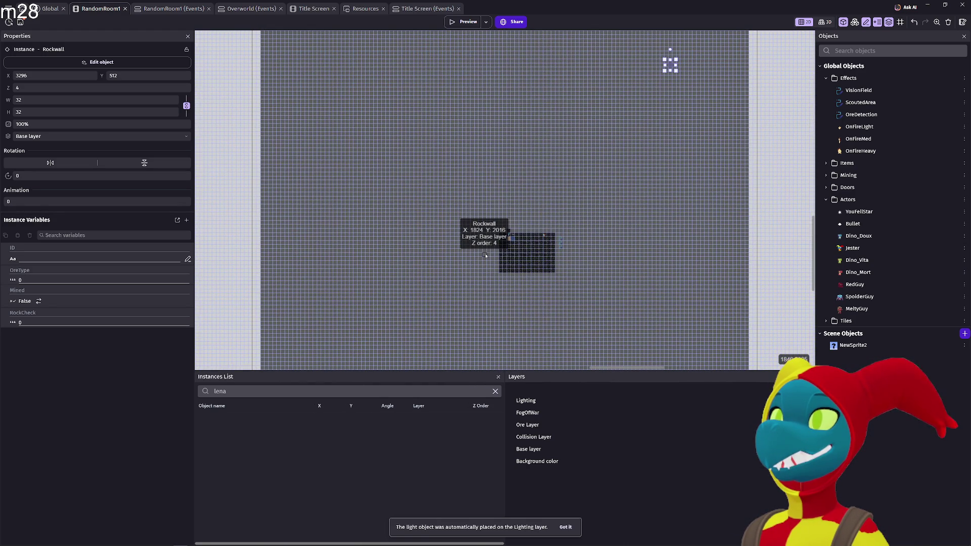
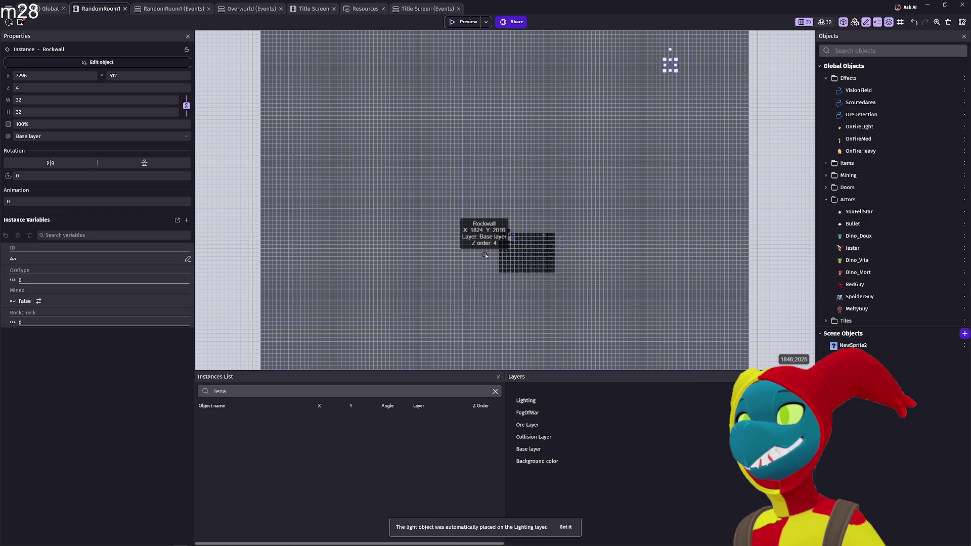
Pan and scroll across the scene to survey the full 3872×3872 room.
{"action": "scroll", "coordinate": [546, 244], "scroll_direction": "right", "scroll_amount": 1}
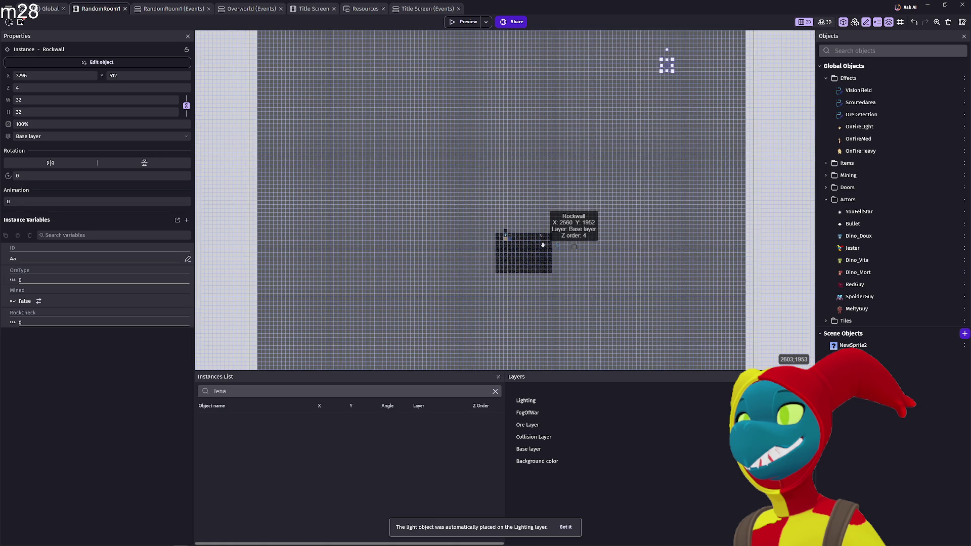
{"action": "scroll", "coordinate": [547, 244], "scroll_direction": "right", "scroll_amount": 3}
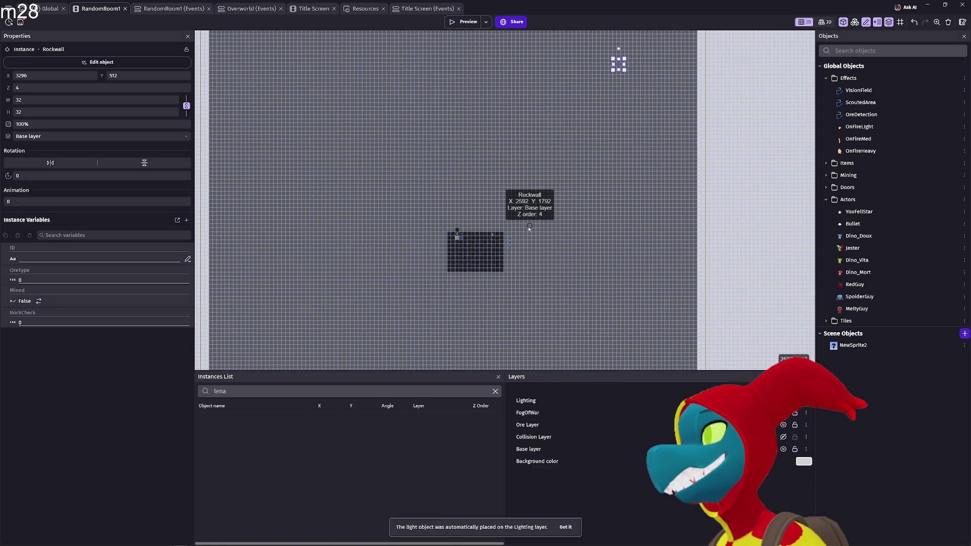
{"action": "scroll", "coordinate": [506, 202], "scroll_direction": "right", "scroll_amount": 5}
{"action": "scroll", "coordinate": [506, 202], "scroll_direction": "down", "scroll_amount": 2}
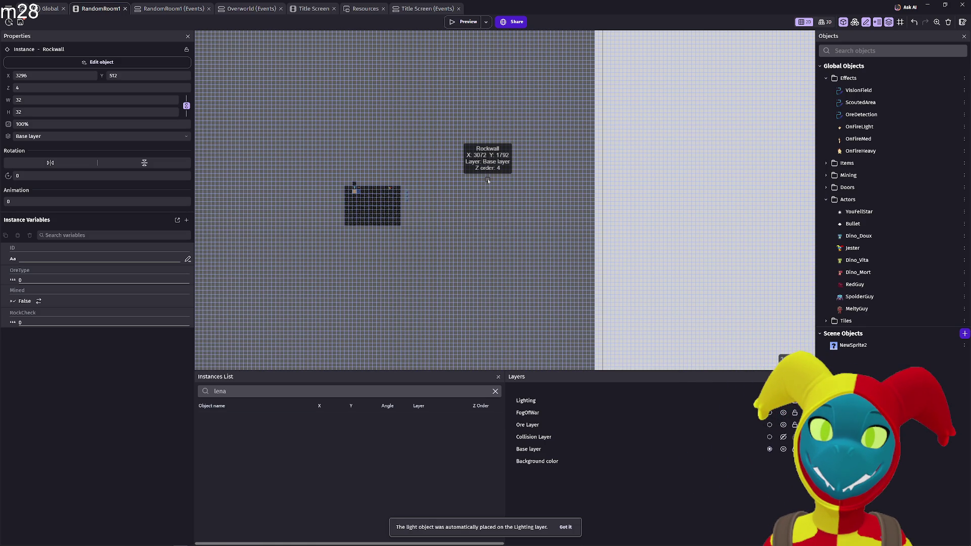
{"action": "scroll", "coordinate": [470, 208], "scroll_direction": "up", "scroll_amount": 1}
{"action": "left_click_drag", "start_coordinate": [514, 222], "coordinate": [576, 222]}
{"action": "scroll", "coordinate": [544, 223], "scroll_direction": "down", "scroll_amount": 2}
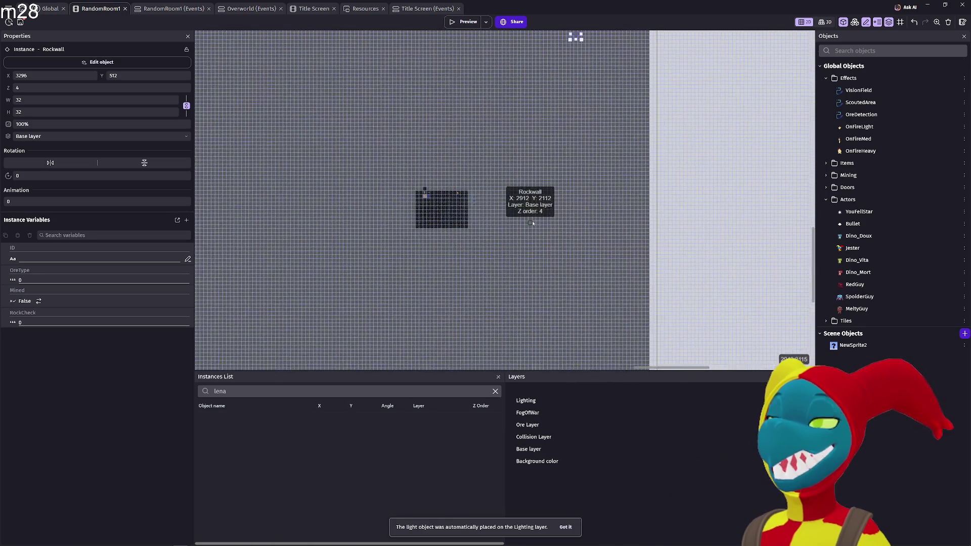
{"action": "scroll", "coordinate": [586, 252], "scroll_direction": "down", "scroll_amount": 3}
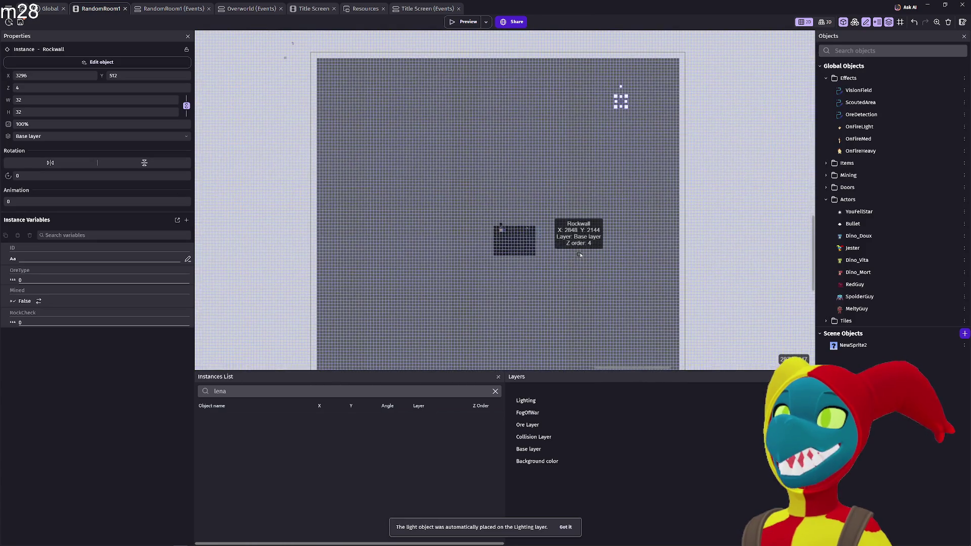
{"action": "left_click_drag", "start_coordinate": [578, 232], "coordinate": [572, 189]}
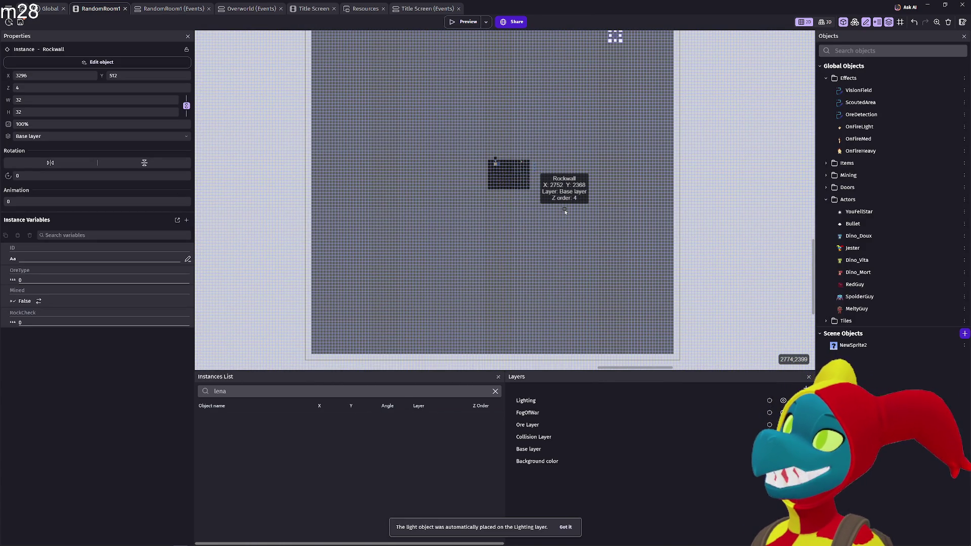
{"action": "left_click_drag", "start_coordinate": [566, 216], "coordinate": [566, 265]}
{"action": "left_click_drag", "start_coordinate": [572, 212], "coordinate": [544, 308]}
{"action": "scroll", "coordinate": [543, 303], "scroll_direction": "down", "scroll_amount": 2}
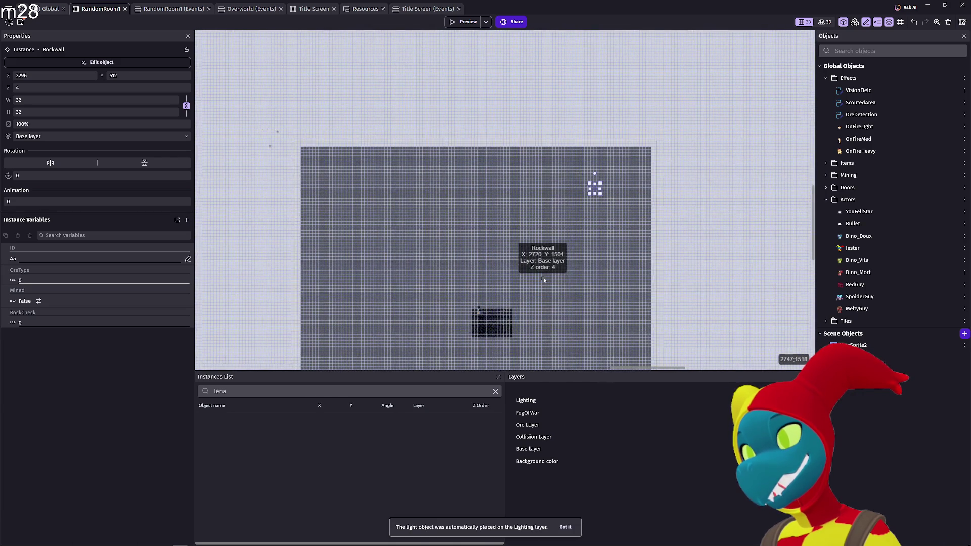
{"action": "mouse_move", "coordinate": [606, 220]}
{"action": "left_mouse_down"}
{"action": "mouse_move", "coordinate": [588, 190]}
{"action": "mouse_move", "coordinate": [518, 158]}
{"action": "left_mouse_up"}
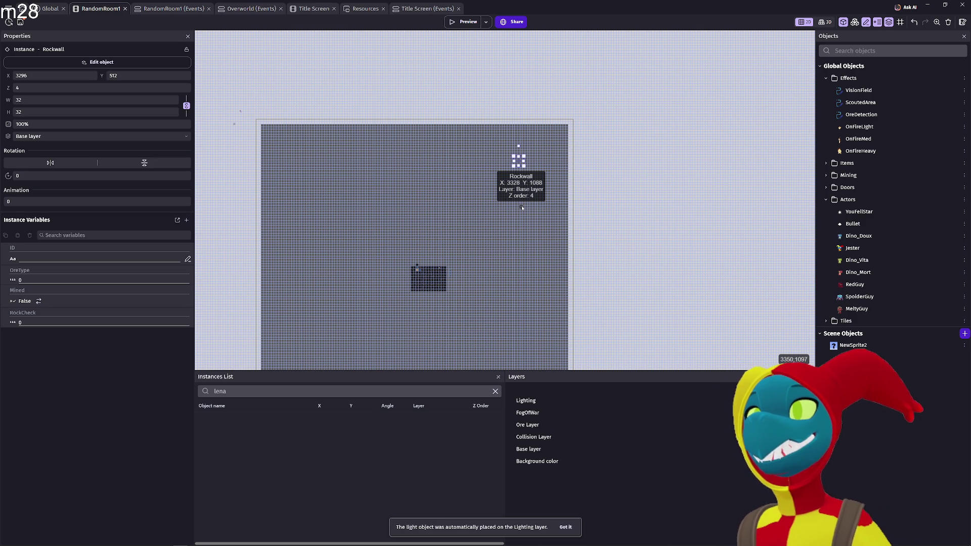
{"action": "scroll", "coordinate": [362, 325], "scroll_direction": "up", "scroll_amount": 2}
{"action": "scroll", "coordinate": [443, 275], "scroll_direction": "up", "scroll_amount": 4}
Select the Base tilemap instance rather than the overlapping MiscWalls tilemap.
{"action": "left_click", "coordinate": [443, 275]}
{"action": "scroll", "coordinate": [443, 275], "scroll_direction": "up", "scroll_amount": 1}
{"action": "scroll", "coordinate": [443, 274], "scroll_direction": "down", "scroll_amount": 2}
{"action": "scroll", "coordinate": [443, 275], "scroll_direction": "down", "scroll_amount": 1}
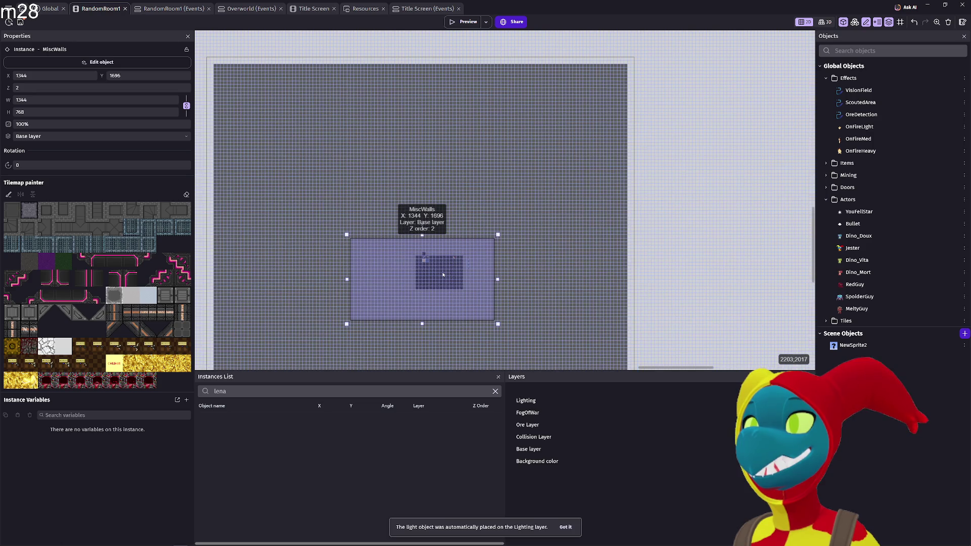
{"action": "scroll", "coordinate": [443, 275], "scroll_direction": "down", "scroll_amount": 2}
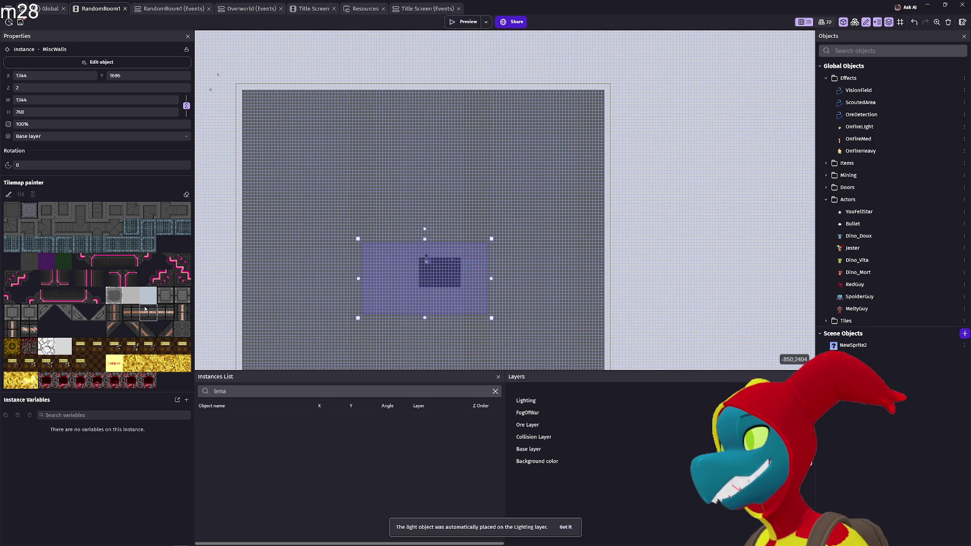
{"action": "left_click", "coordinate": [434, 277]}
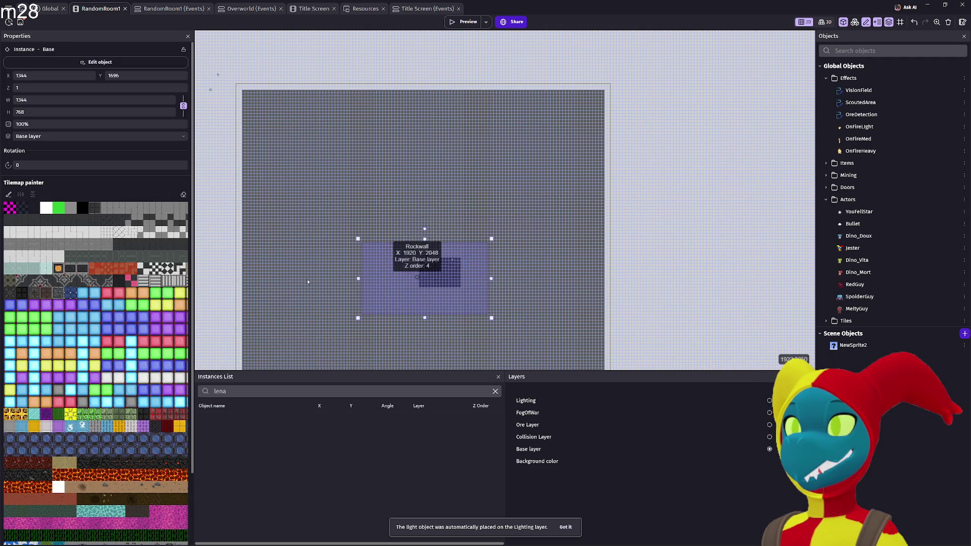
Paint the dark stone tile in a rectangle covering the whole room on the Base tilemap.
{"action": "left_click", "coordinate": [83, 462]}
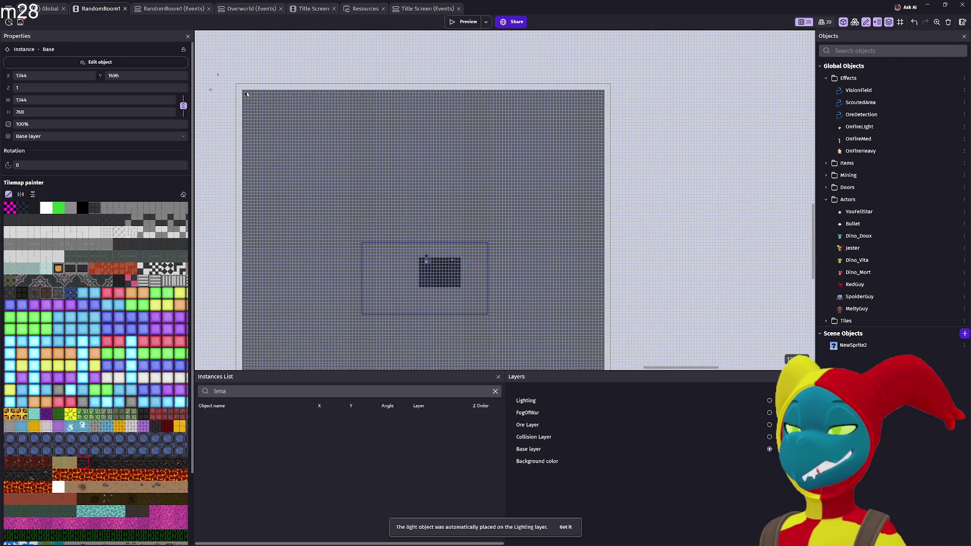
{"action": "mouse_move", "coordinate": [244, 93]}
{"action": "left_mouse_down"}
{"action": "mouse_move", "coordinate": [309, 174]}
{"action": "mouse_move", "coordinate": [532, 368]}
{"action": "left_mouse_up"}
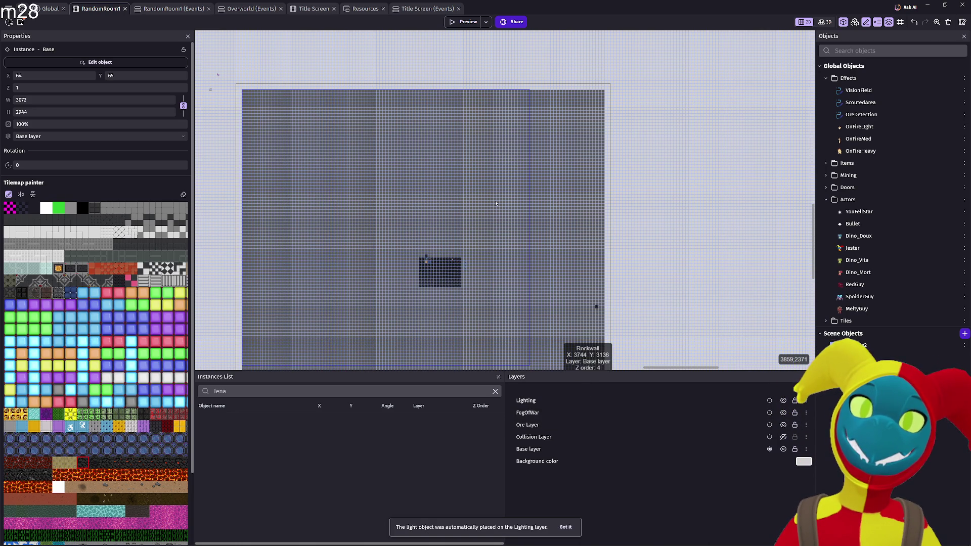
{"action": "scroll", "coordinate": [532, 201], "scroll_direction": "down", "scroll_amount": 1}
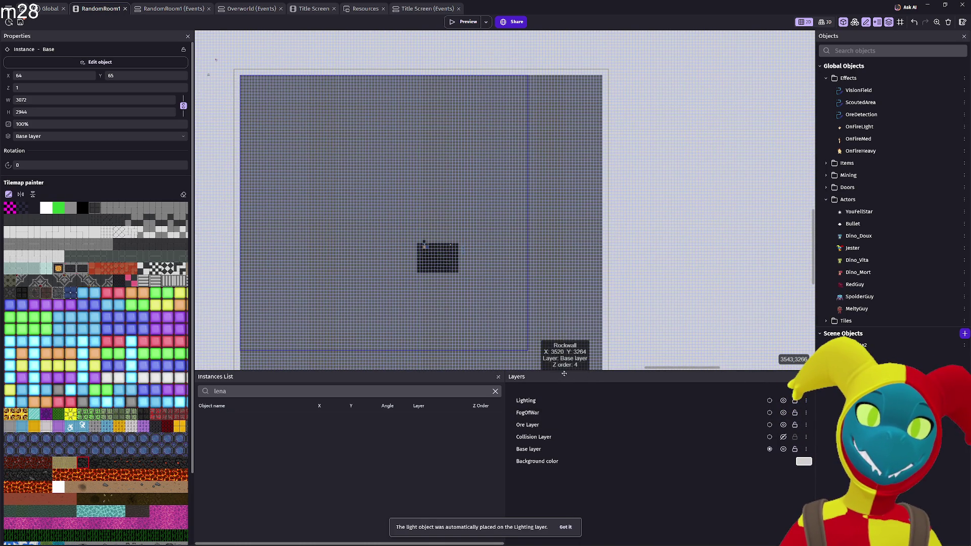
{"action": "left_click_drag", "start_coordinate": [561, 371], "coordinate": [562, 443]}
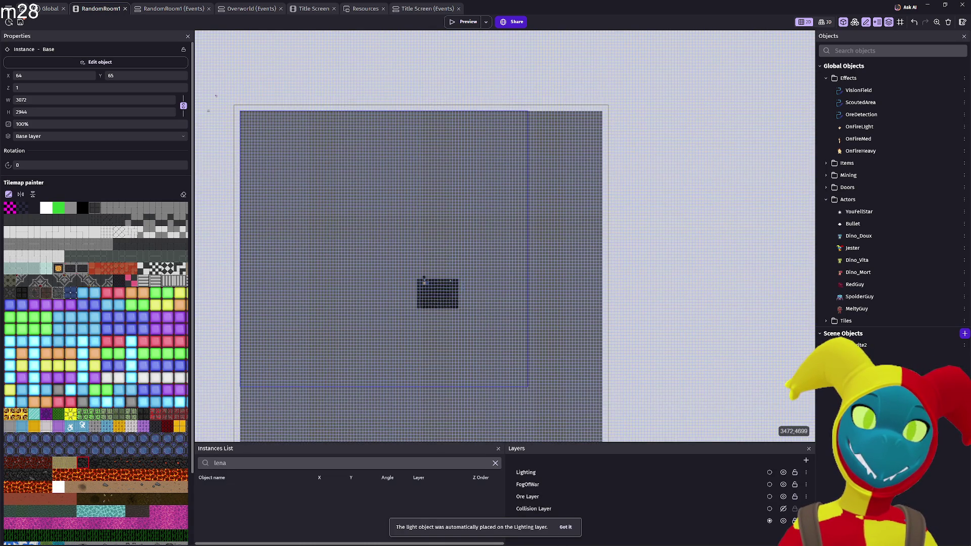
{"action": "scroll", "coordinate": [522, 246], "scroll_direction": "down", "scroll_amount": 3}
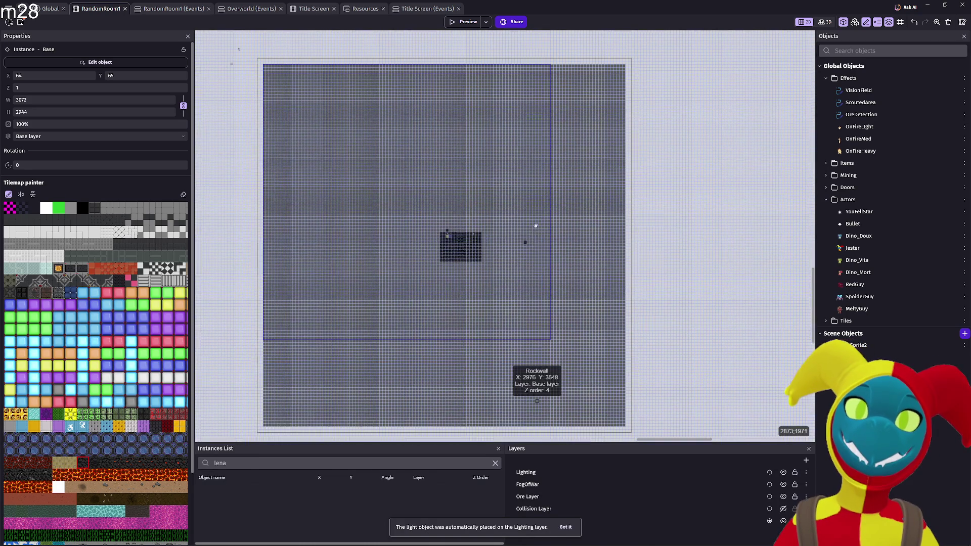
{"action": "scroll", "coordinate": [536, 224], "scroll_direction": "down", "scroll_amount": 1}
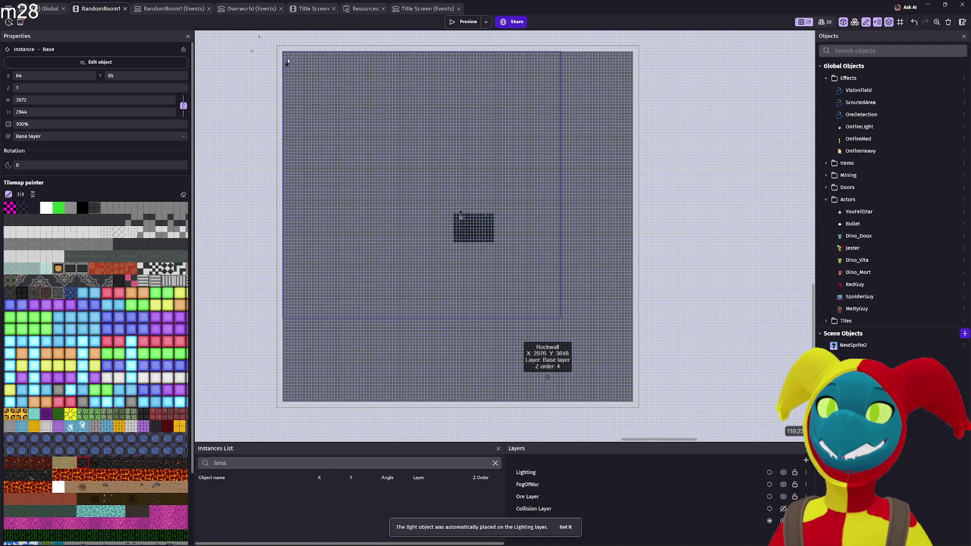
{"action": "mouse_move", "coordinate": [432, 217]}
{"action": "left_mouse_down"}
{"action": "mouse_move", "coordinate": [581, 370]}
{"action": "mouse_move", "coordinate": [632, 402]}
{"action": "left_mouse_up"}
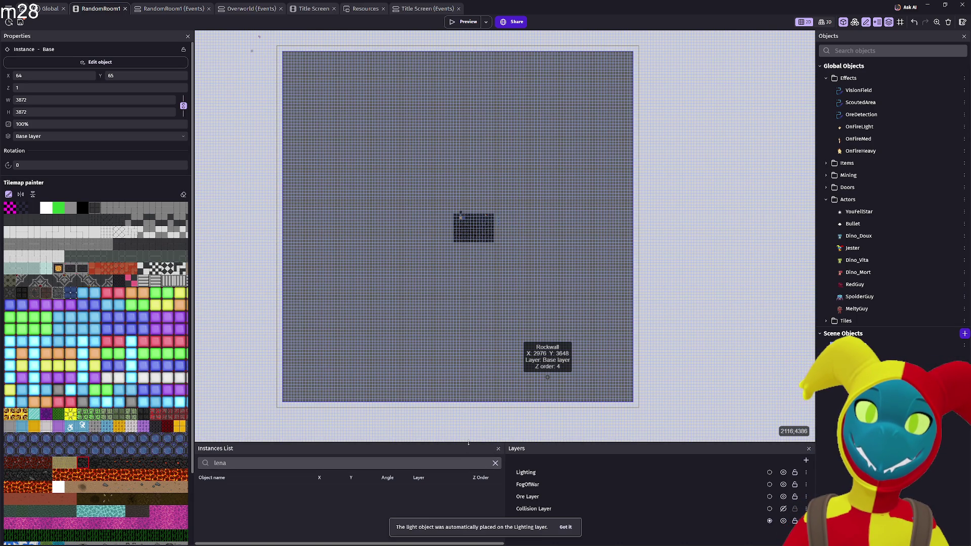
Resize the instances, layers and objects panels for a better workspace.
{"action": "left_click_drag", "start_coordinate": [468, 434], "coordinate": [461, 271]}
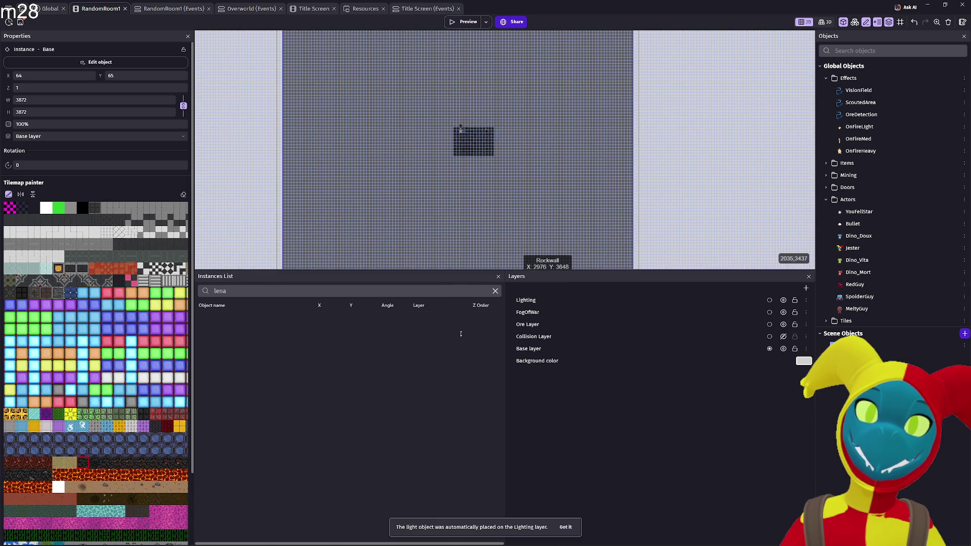
{"action": "left_click_drag", "start_coordinate": [546, 277], "coordinate": [546, 342]}
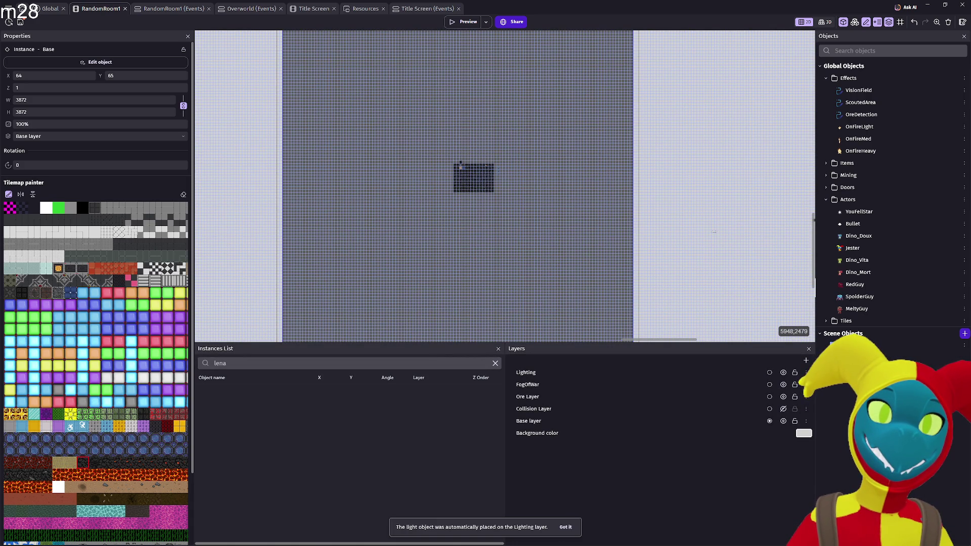
{"action": "left_click_drag", "start_coordinate": [695, 234], "coordinate": [659, 236]}
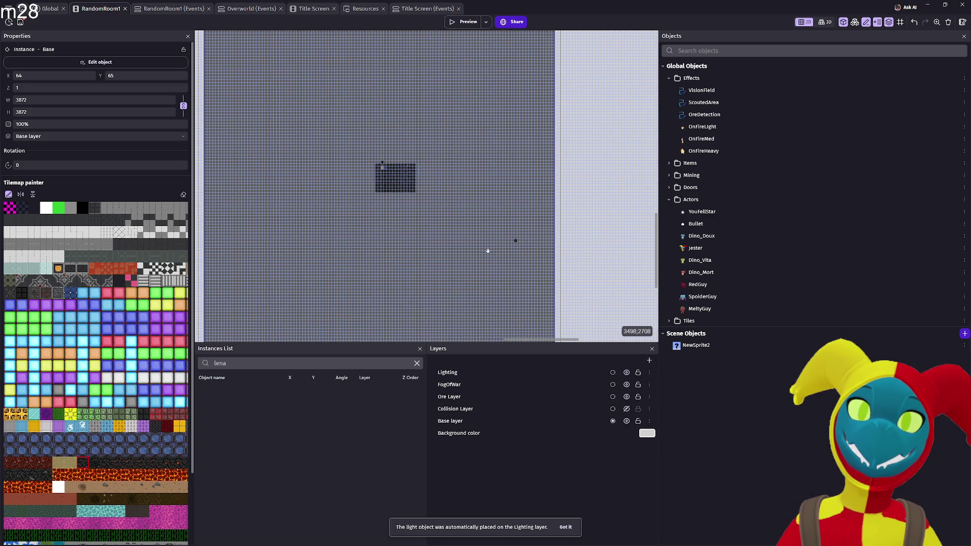
{"action": "scroll", "coordinate": [482, 246], "scroll_direction": "left", "scroll_amount": 3}
{"action": "scroll", "coordinate": [507, 221], "scroll_direction": "left", "scroll_amount": 5}
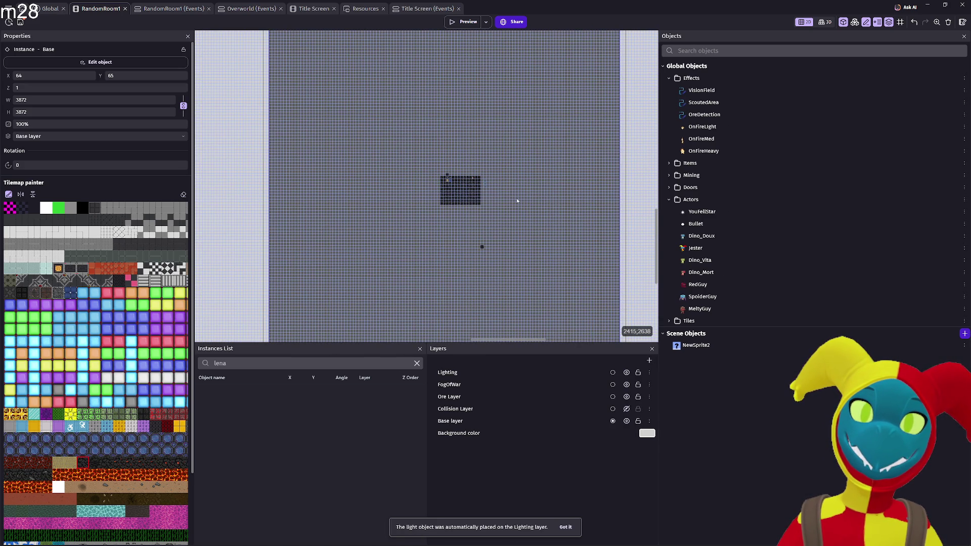
{"action": "scroll", "coordinate": [508, 193], "scroll_direction": "up", "scroll_amount": 1}
{"action": "scroll", "coordinate": [453, 190], "scroll_direction": "up", "scroll_amount": 1}
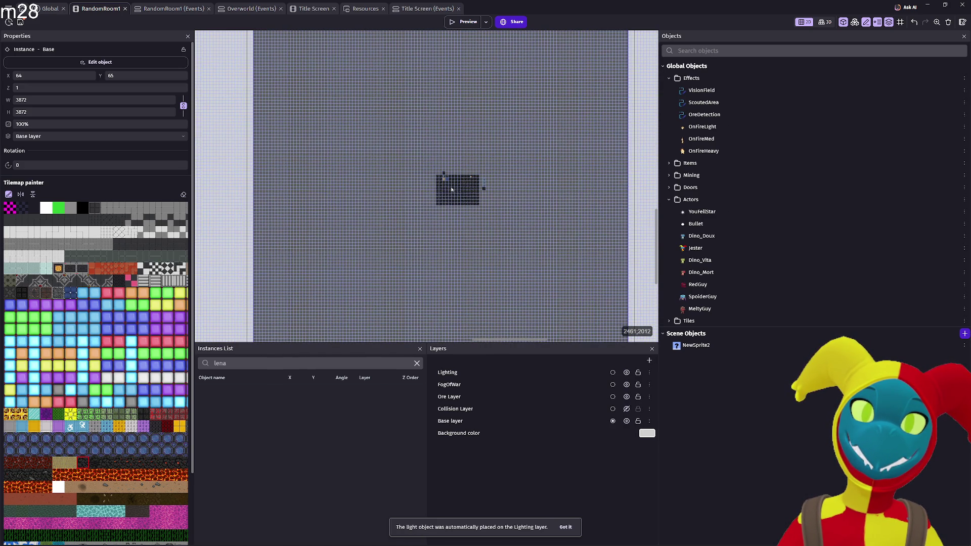
{"action": "scroll", "coordinate": [451, 188], "scroll_direction": "up", "scroll_amount": 1}
{"action": "scroll", "coordinate": [451, 189], "scroll_direction": "up", "scroll_amount": 1}
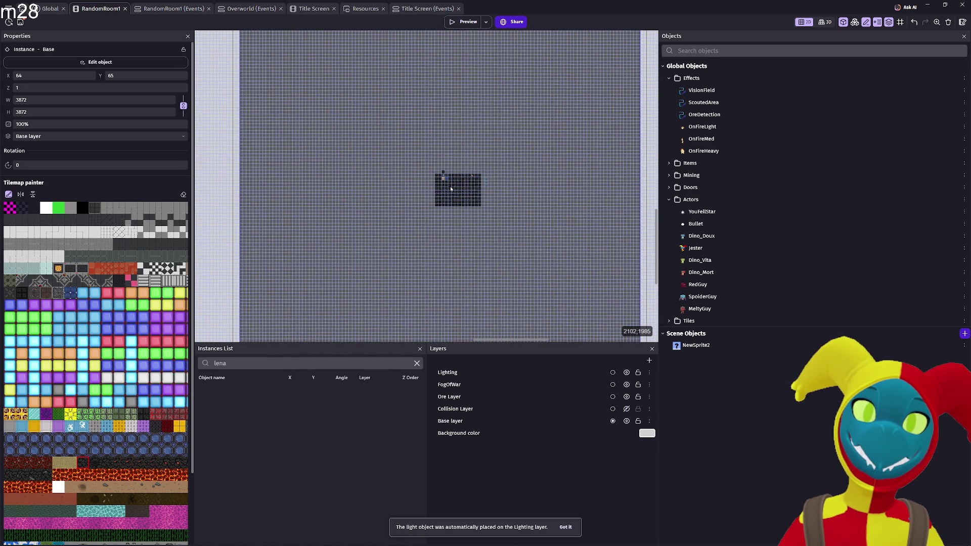
{"action": "scroll", "coordinate": [451, 188], "scroll_direction": "up", "scroll_amount": 1}
{"action": "scroll", "coordinate": [451, 188], "scroll_direction": "up", "scroll_amount": 1}
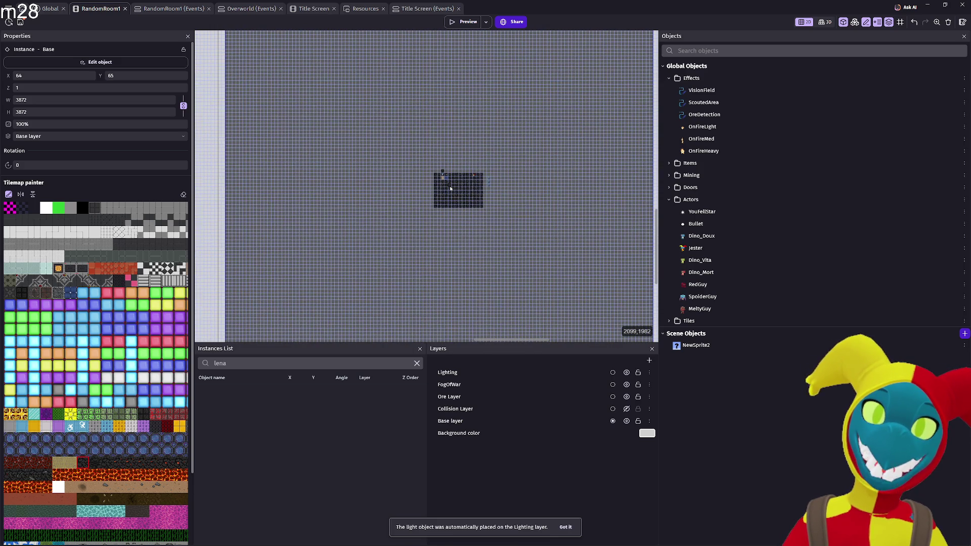
{"action": "scroll", "coordinate": [644, 206], "scroll_direction": "up", "scroll_amount": 1}
{"action": "scroll", "coordinate": [660, 209], "scroll_direction": "up", "scroll_amount": 1}
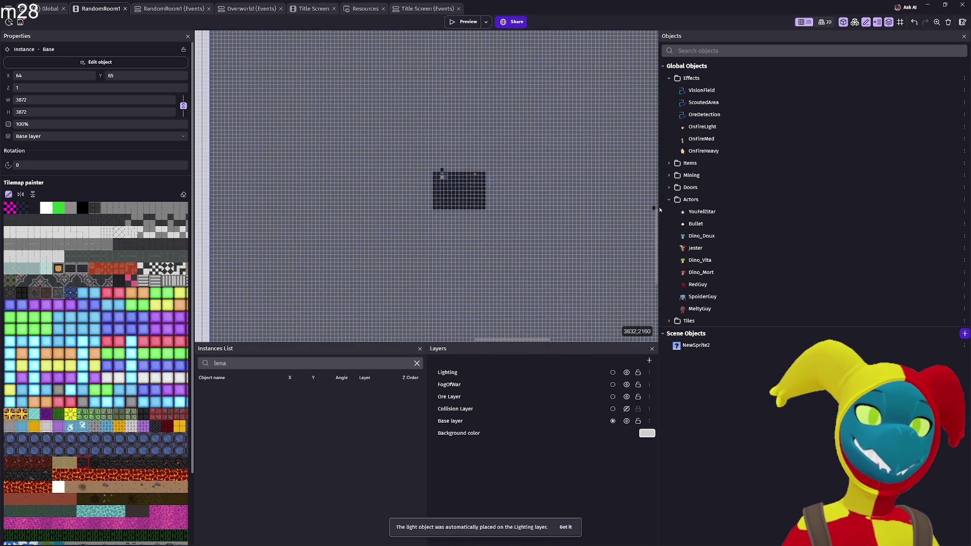
{"action": "scroll", "coordinate": [657, 208], "scroll_direction": "up", "scroll_amount": 1}
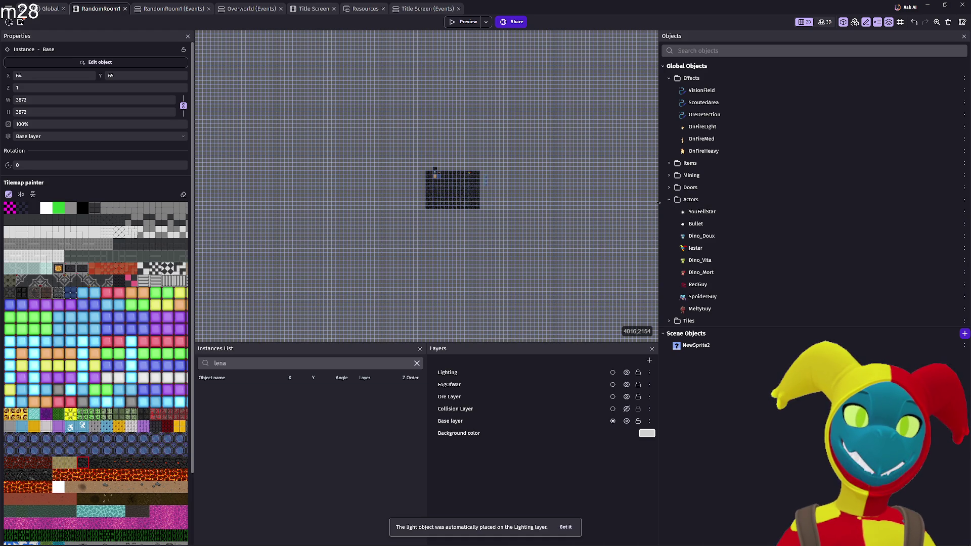
{"action": "left_click", "coordinate": [468, 24]}
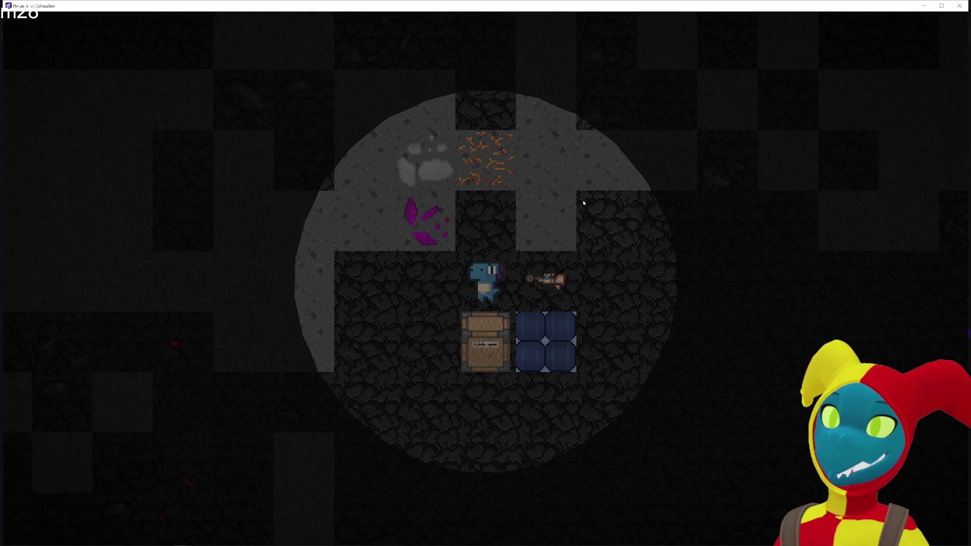
Mine the lava ore above the dino, then walk north past yellow ore toward the purple crystals.
{"action": "key", "text": "d"}
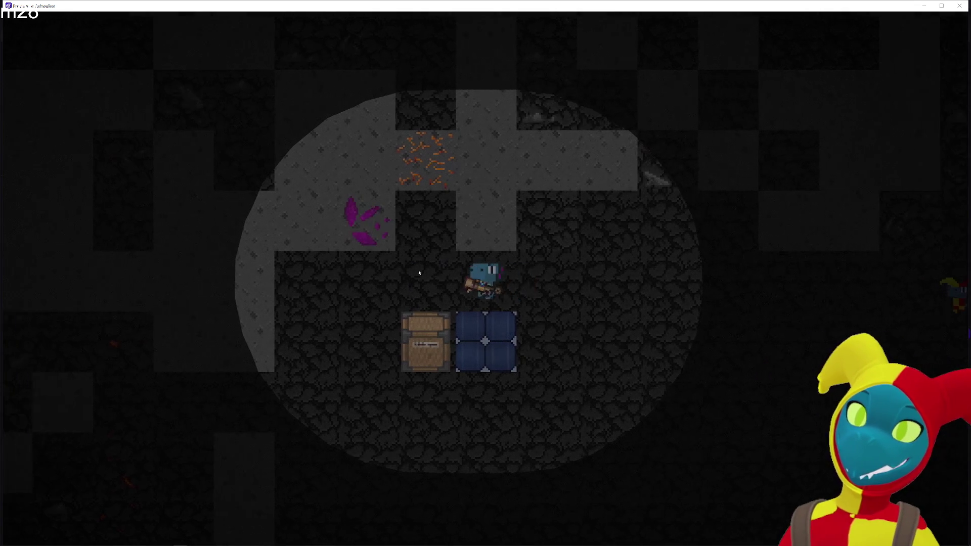
{"action": "key", "text": "a"}
{"action": "key", "text": "w"}
{"action": "left_click", "coordinate": [493, 183]}
{"action": "key", "text": "w"}
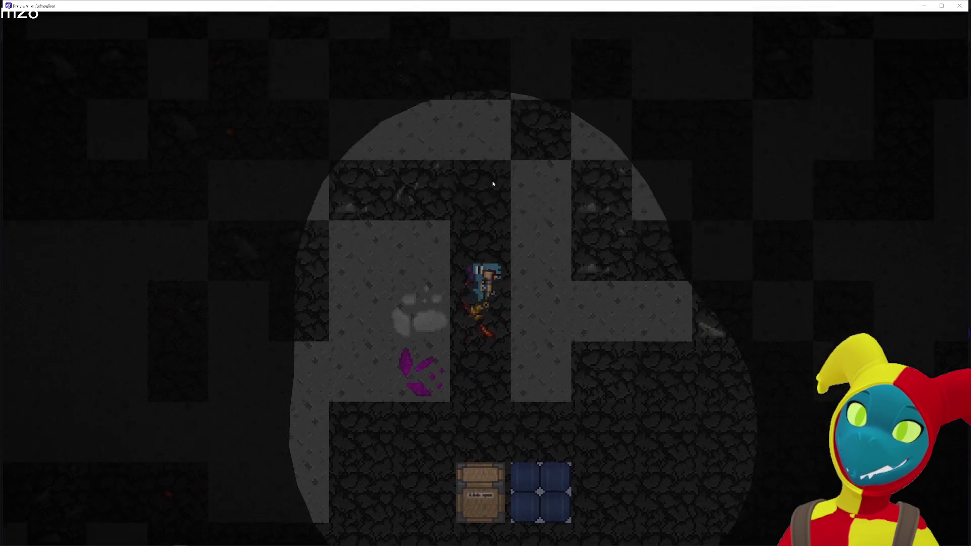
{"action": "key", "text": "w"}
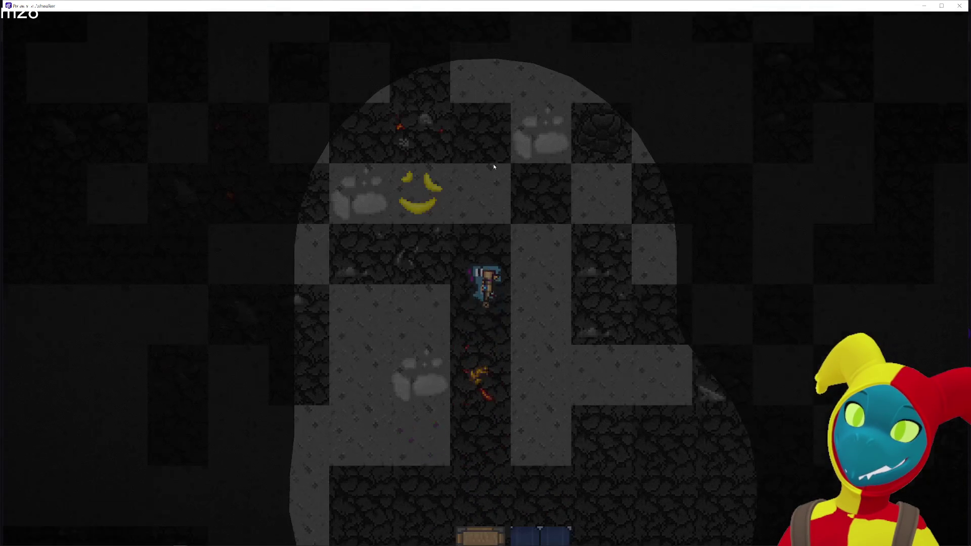
{"action": "key", "text": "w"}
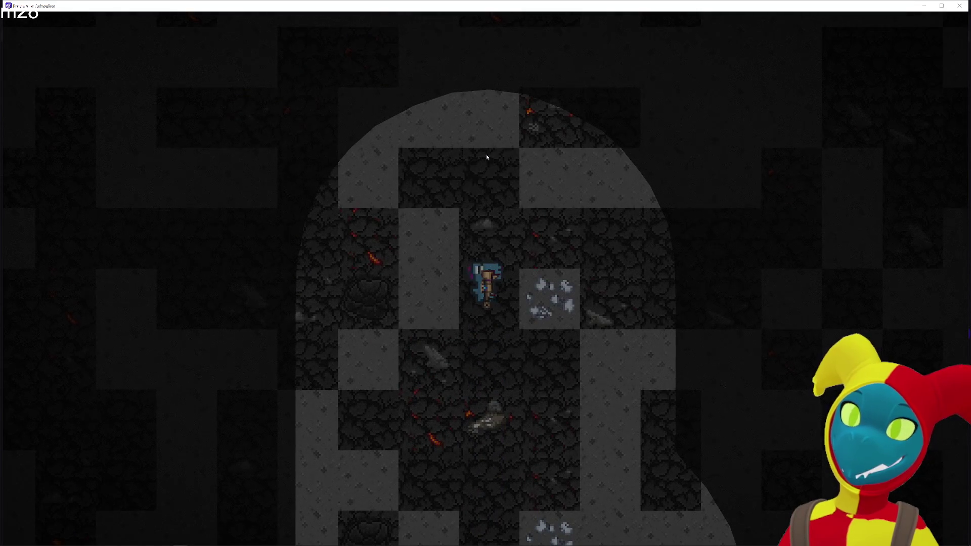
{"action": "key", "text": "w"}
{"action": "key", "text": "w"}
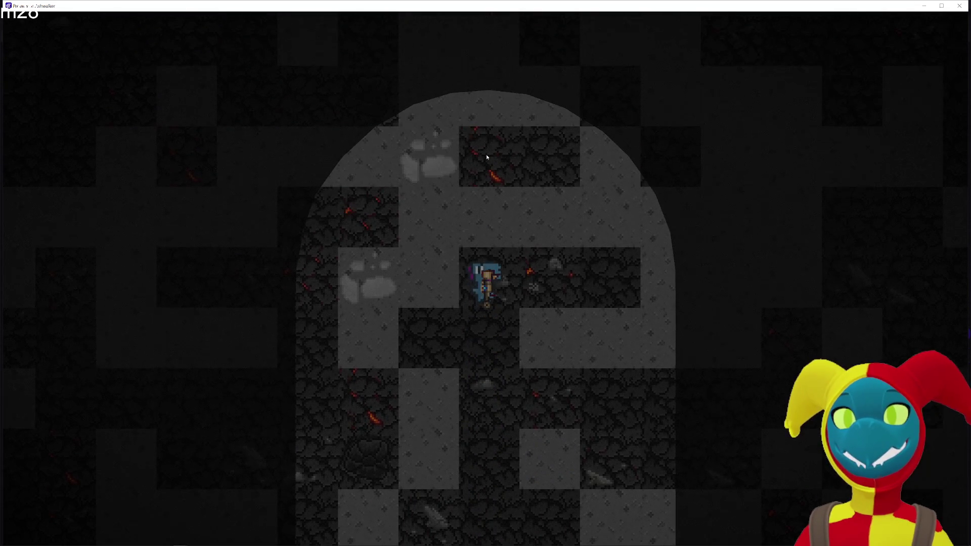
{"action": "key", "text": "w"}
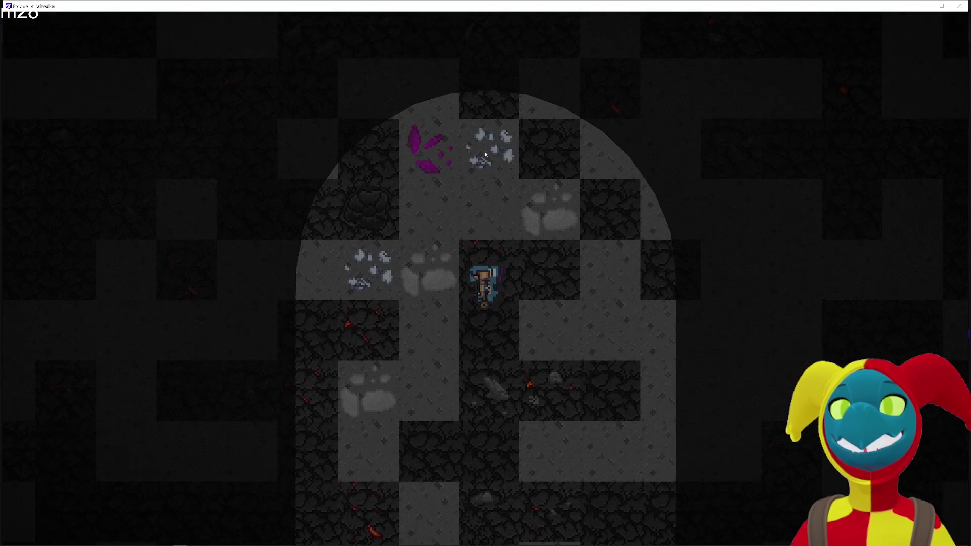
{"action": "key", "text": "w"}
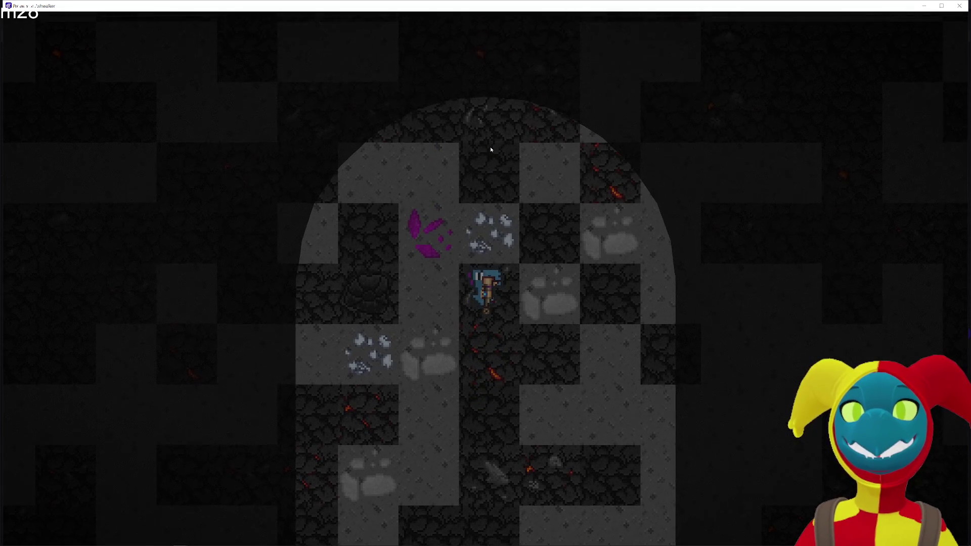
{"action": "key", "text": "w"}
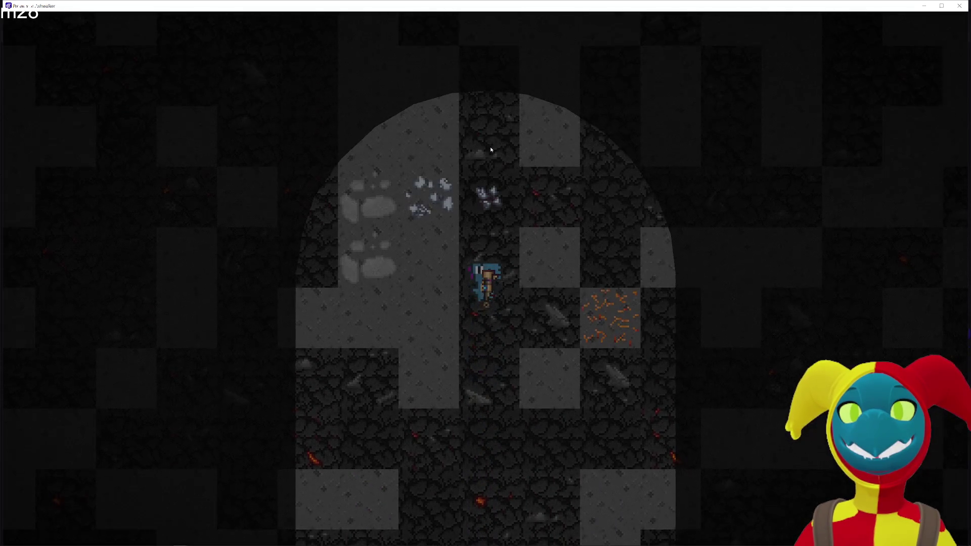
{"action": "key", "text": "w"}
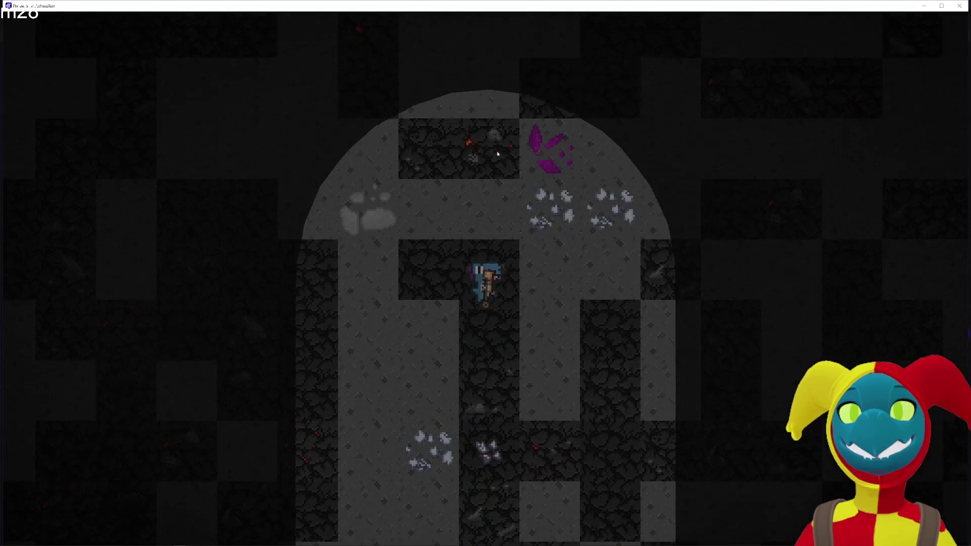
{"action": "key", "text": "w"}
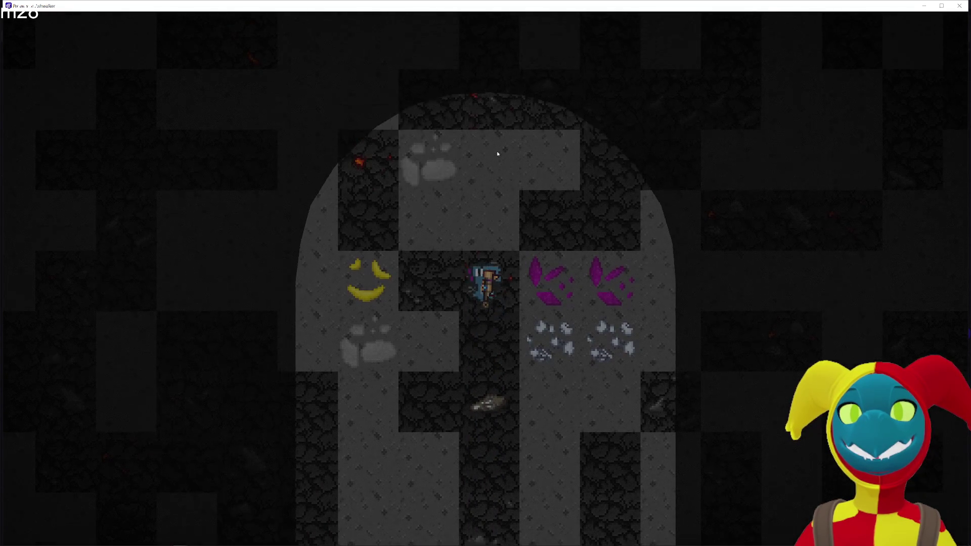
{"action": "key", "text": "w"}
{"action": "key", "text": "w"}
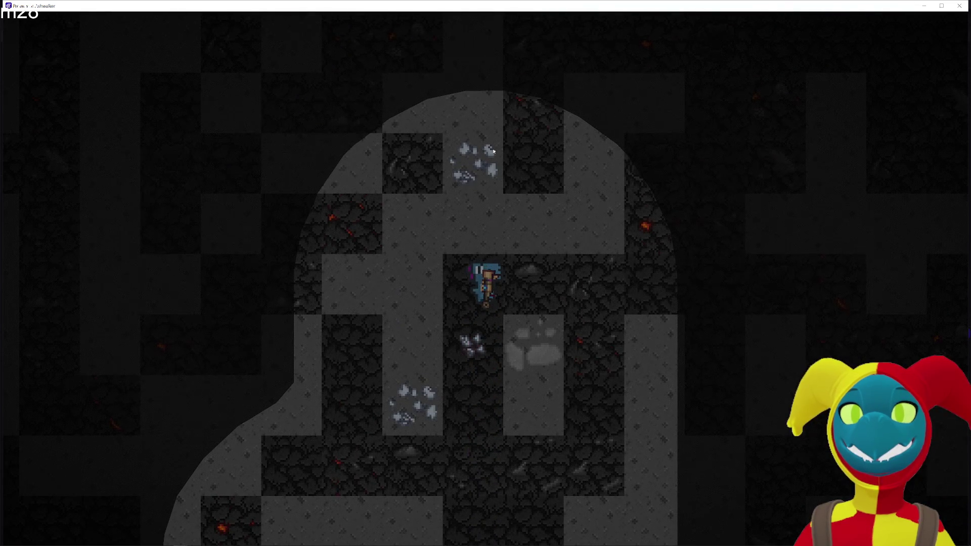
{"action": "key", "text": "w"}
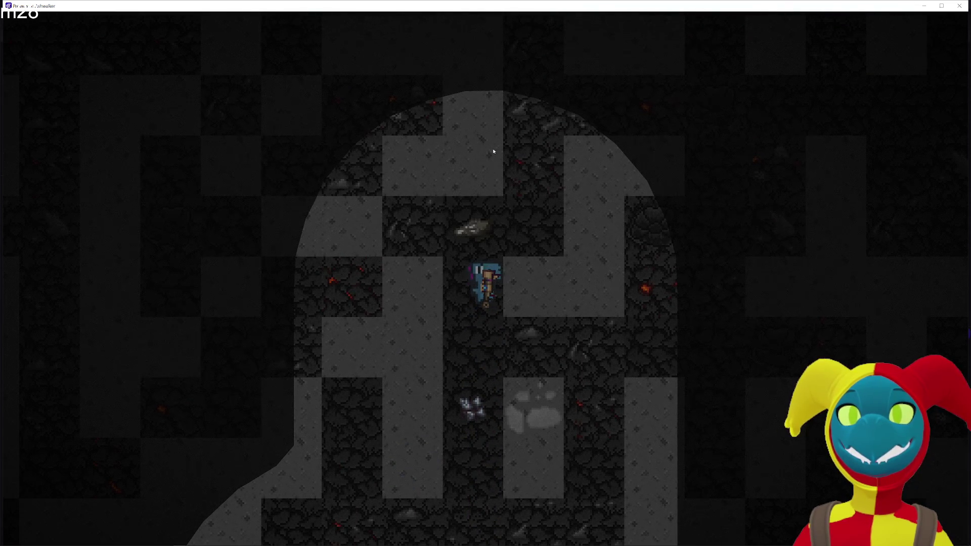
{"action": "key", "text": "w"}
{"action": "key", "text": "w"}
{"action": "key", "text": "w"}
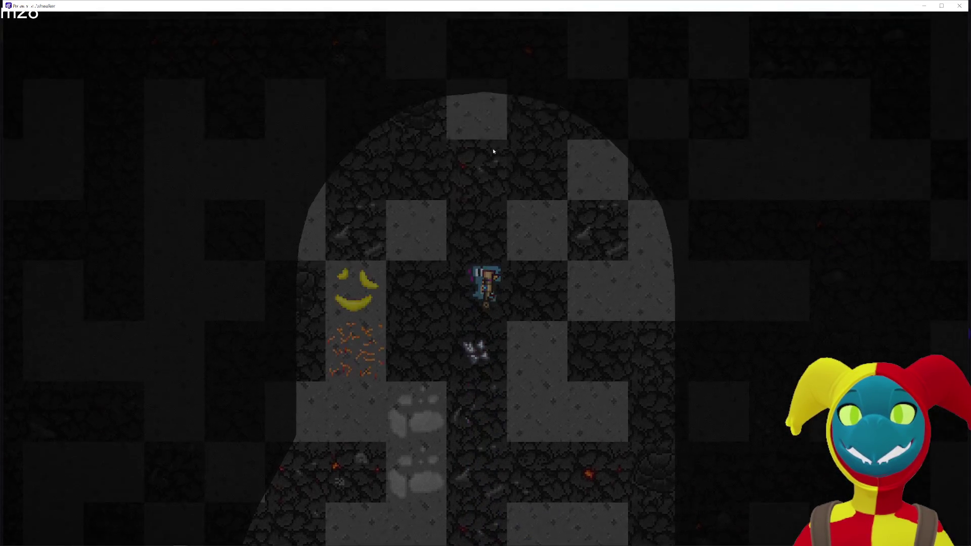
{"action": "key", "text": "w"}
{"action": "key", "text": "w"}
{"action": "key", "text": "w"}
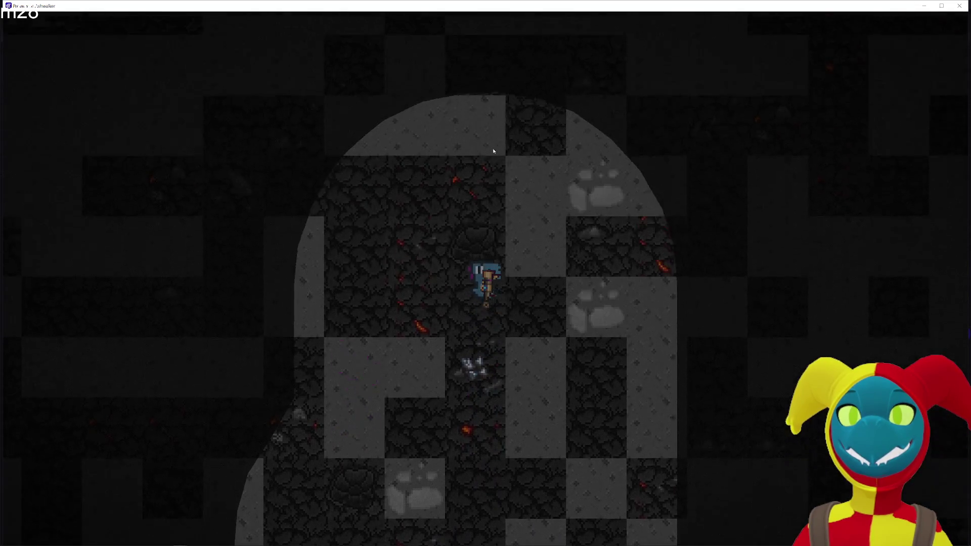
Walk the dino back down the tunnel toward the chest and blue crate.
{"action": "key", "text": "s"}
{"action": "key", "text": "s"}
{"action": "key", "text": "s"}
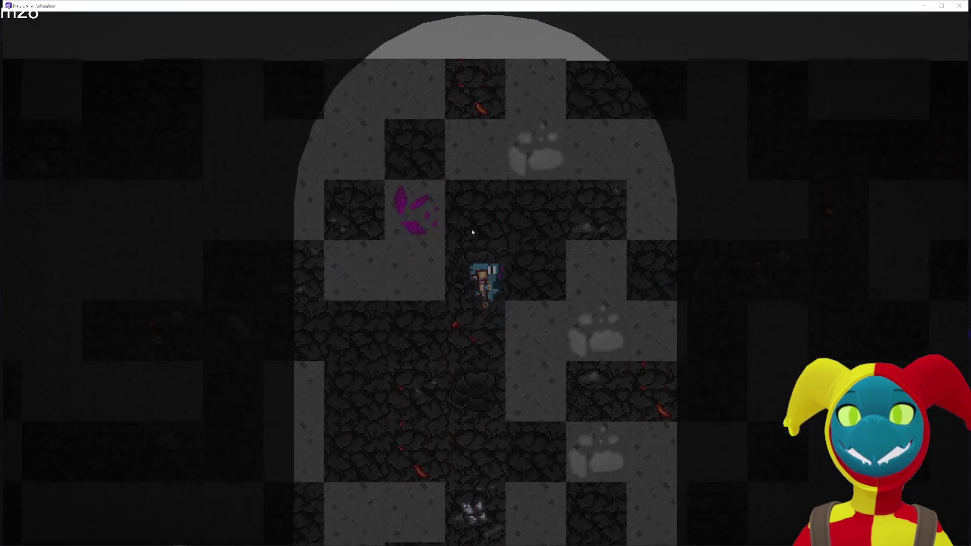
{"action": "key", "text": "s"}
{"action": "key", "text": "a"}
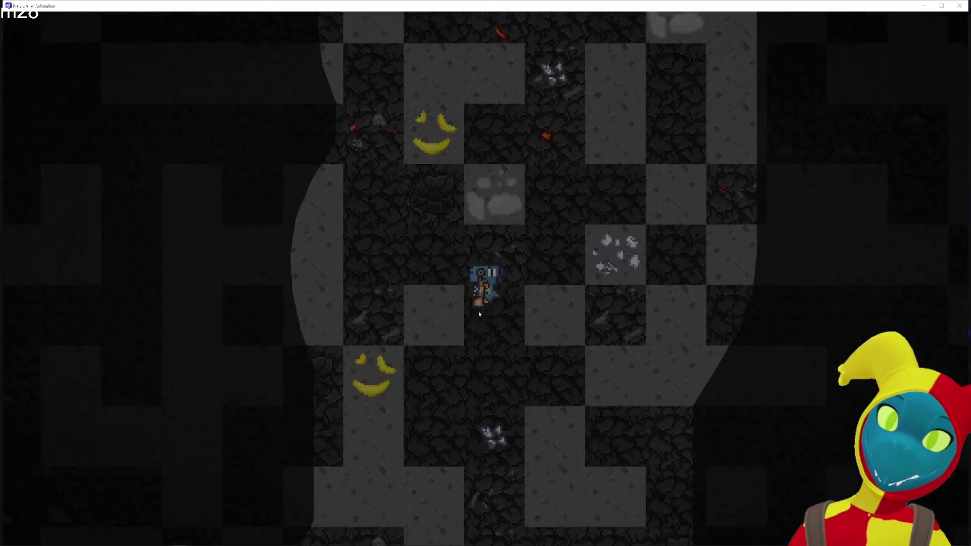
{"action": "key", "text": "w"}
{"action": "key", "text": "w"}
{"action": "key", "text": "s"}
{"action": "key", "text": "d"}
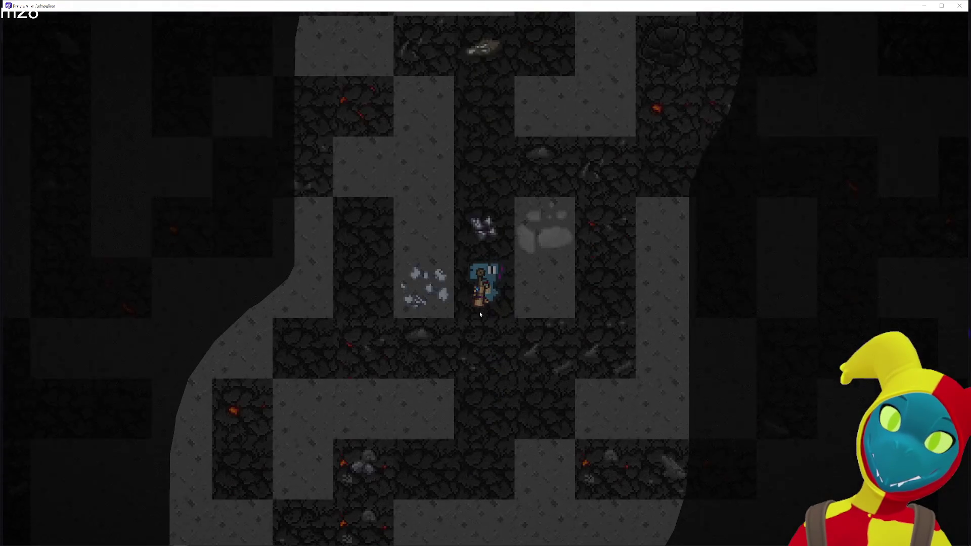
{"action": "key", "text": "s"}
{"action": "key", "text": "s"}
{"action": "key", "text": "s"}
{"action": "key", "text": "a"}
{"action": "key", "text": "s"}
{"action": "key", "text": "s"}
{"action": "key", "text": "s"}
{"action": "key", "text": "s"}
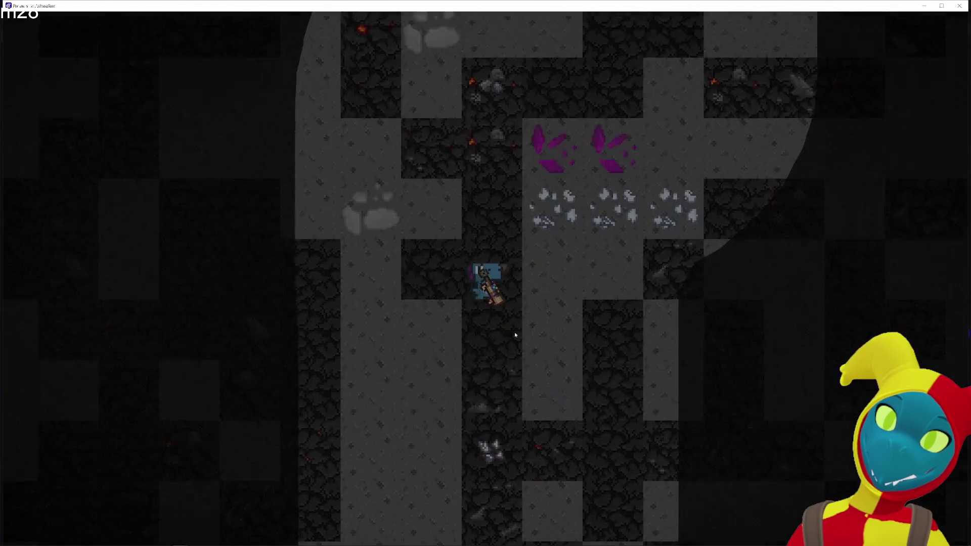
{"action": "key", "text": "s"}
{"action": "key", "text": "s"}
{"action": "key", "text": "s"}
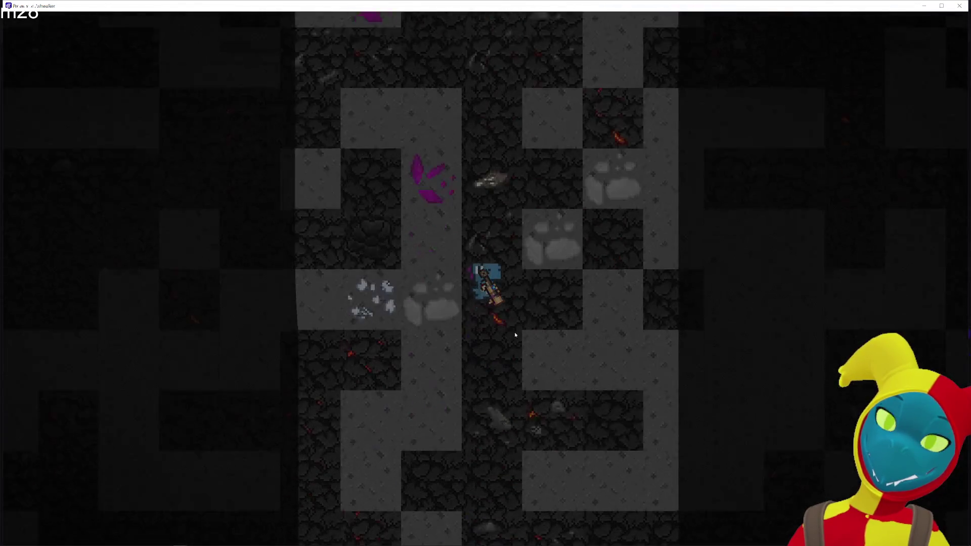
{"action": "key", "text": "s"}
{"action": "key", "text": "d"}
{"action": "key", "text": "s"}
{"action": "key", "text": "s"}
{"action": "key", "text": "s"}
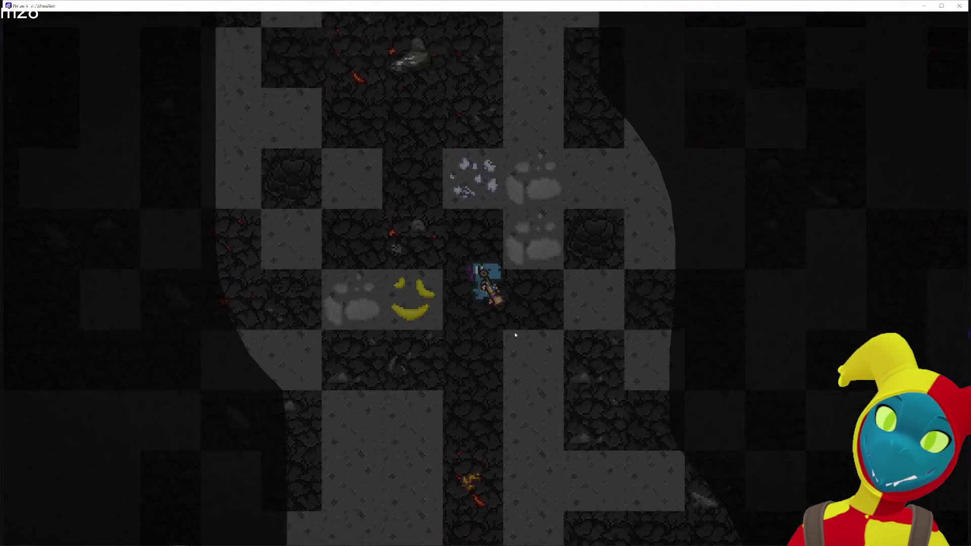
{"action": "key", "text": "s"}
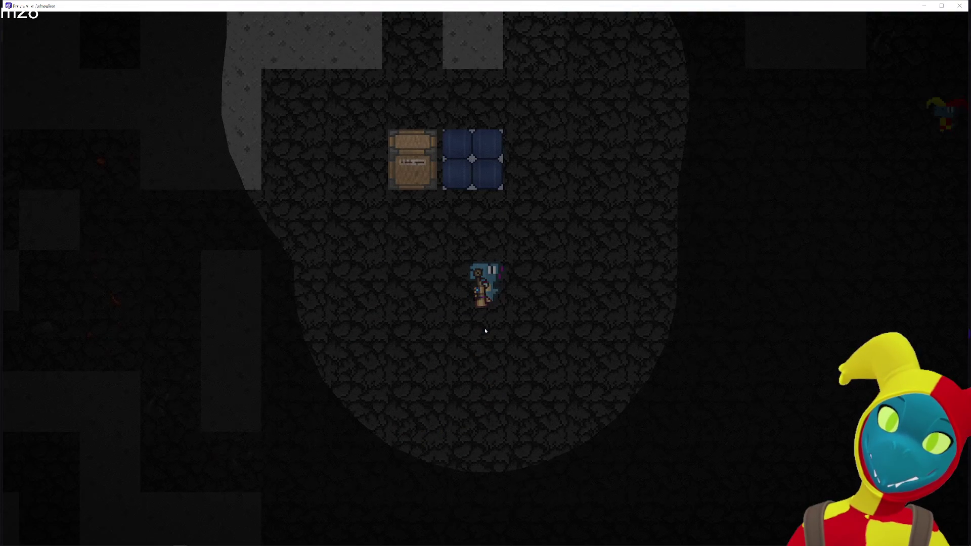
Wander left toward the purple crystals, then return right up to the chest and crate.
{"action": "key", "text": "d"}
{"action": "key", "text": "d"}
{"action": "key", "text": "d"}
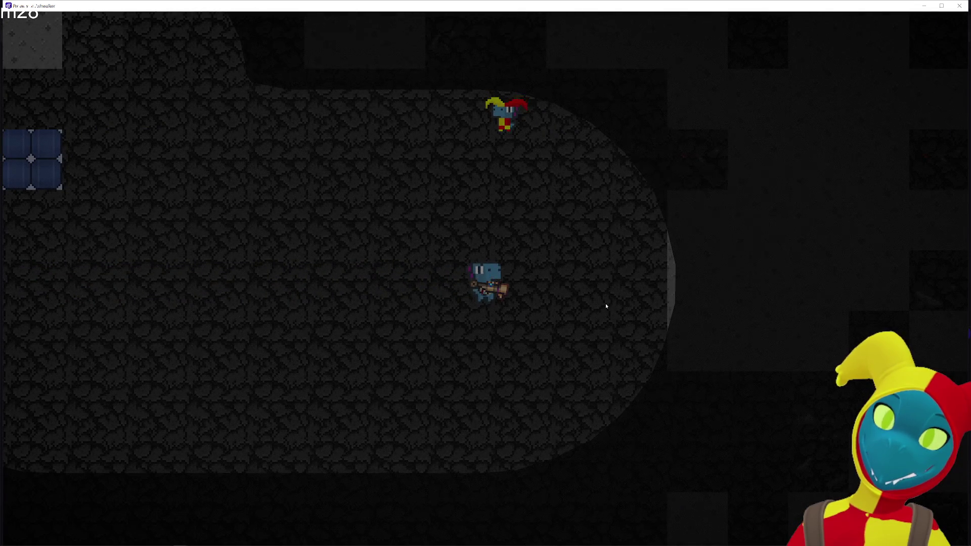
{"action": "key", "text": "a"}
{"action": "key", "text": "a"}
{"action": "key", "text": "a"}
{"action": "key", "text": "a"}
{"action": "key", "text": "a"}
{"action": "key", "text": "a"}
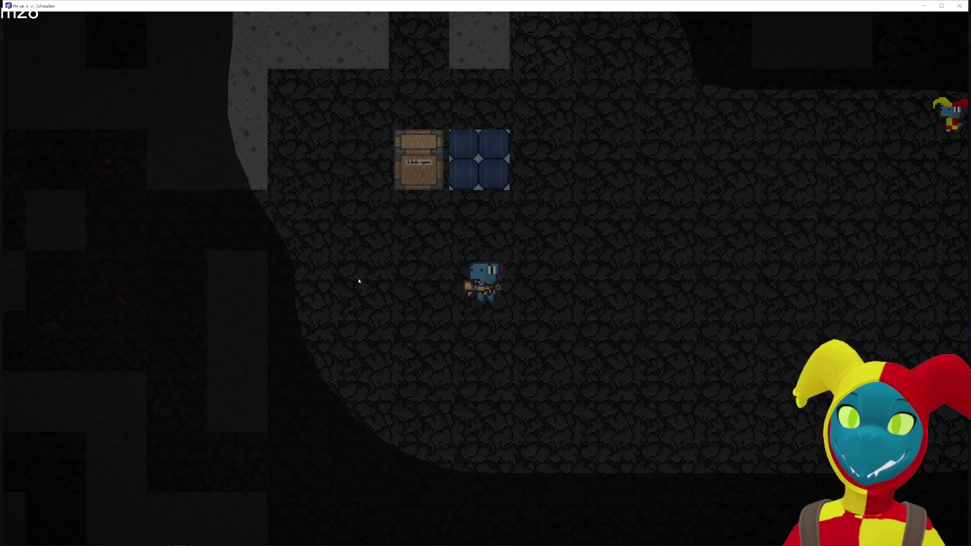
{"action": "key", "text": "a"}
{"action": "key", "text": "w"}
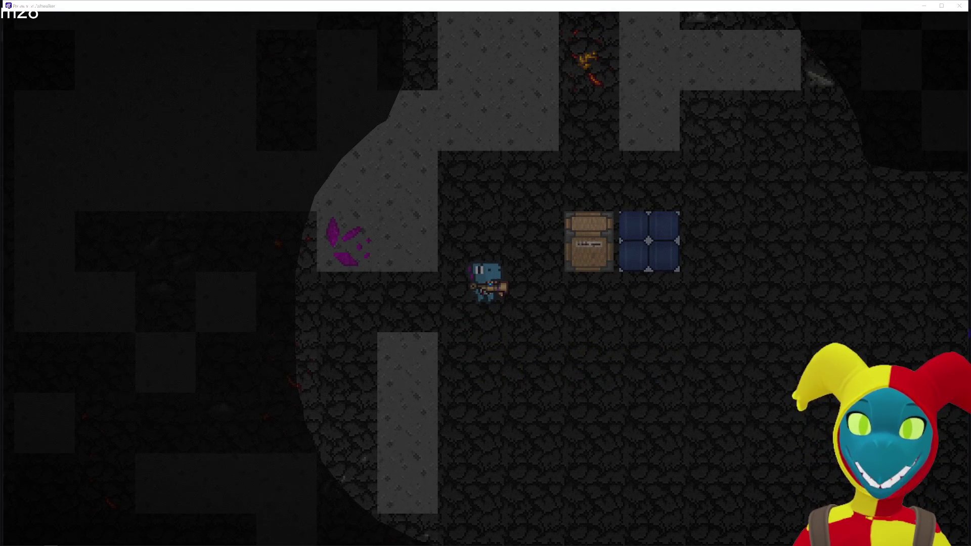
{"action": "key", "text": "a"}
{"action": "key", "text": "s"}
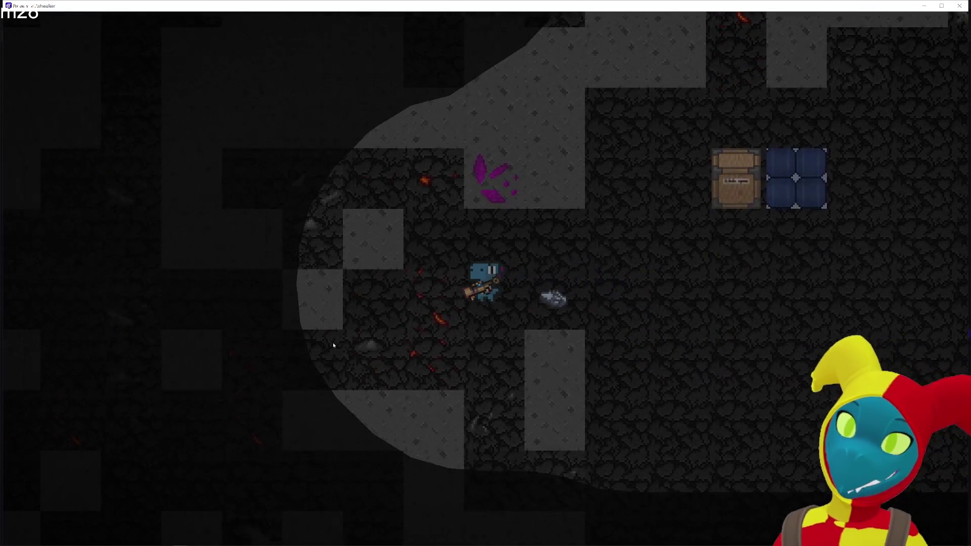
{"action": "key", "text": "a"}
{"action": "key", "text": "s"}
{"action": "key", "text": "a"}
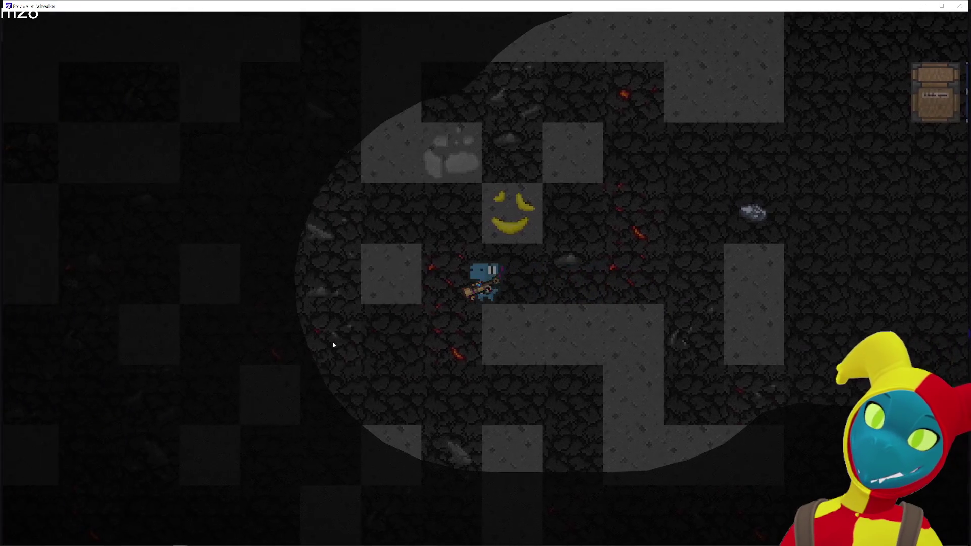
{"action": "key", "text": "a"}
{"action": "key", "text": "w"}
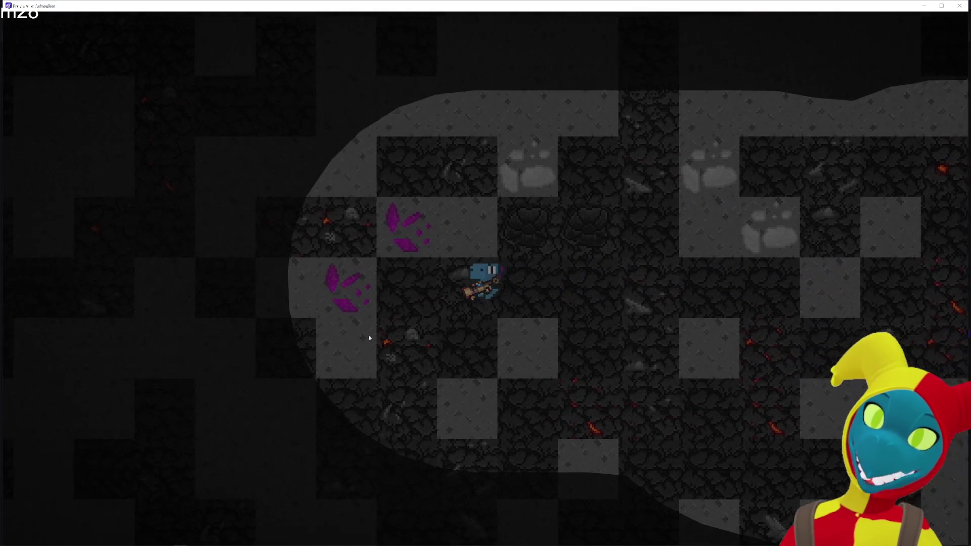
{"action": "key", "text": "d"}
{"action": "key", "text": "s"}
{"action": "key", "text": "w"}
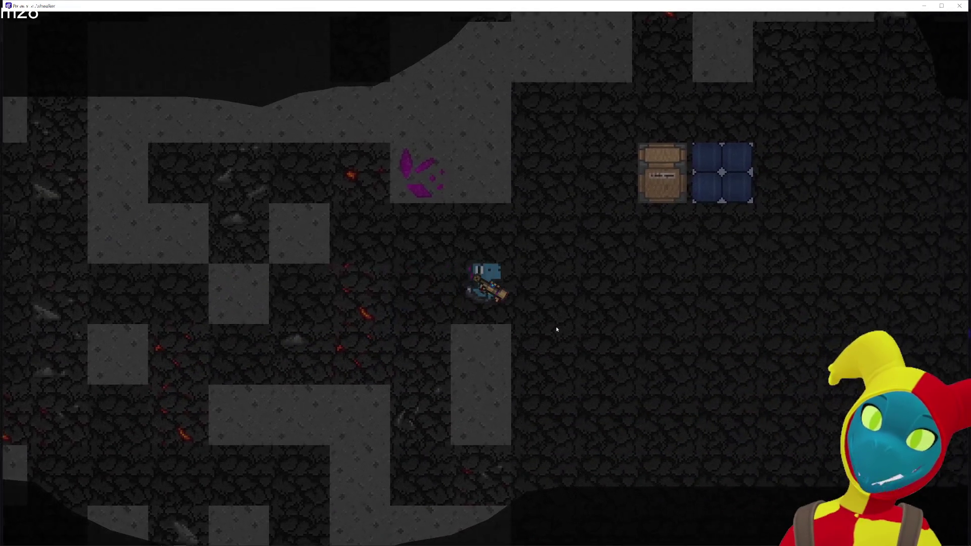
{"action": "key", "text": "d"}
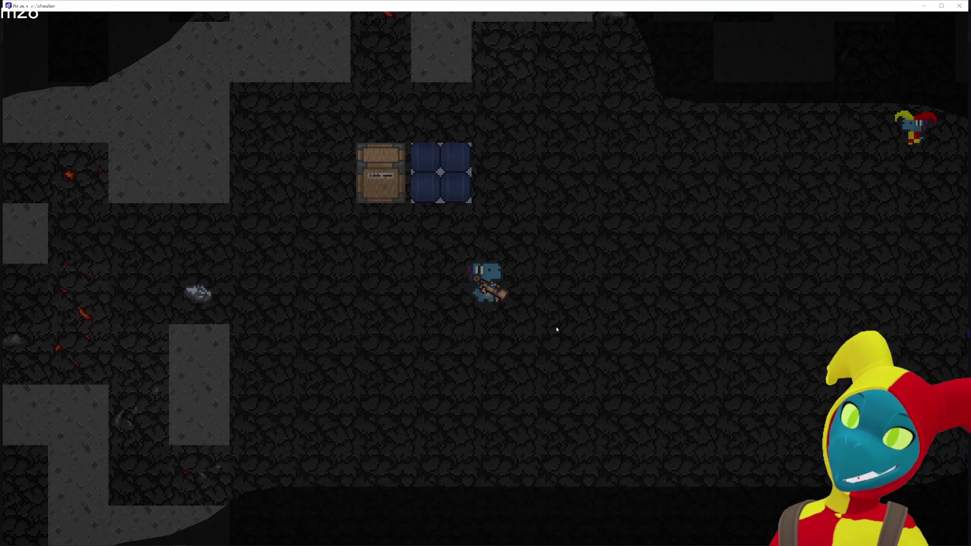
Walk the dino up and left into a new area of the cave.
{"action": "key", "text": "w"}
{"action": "key", "text": "a"}
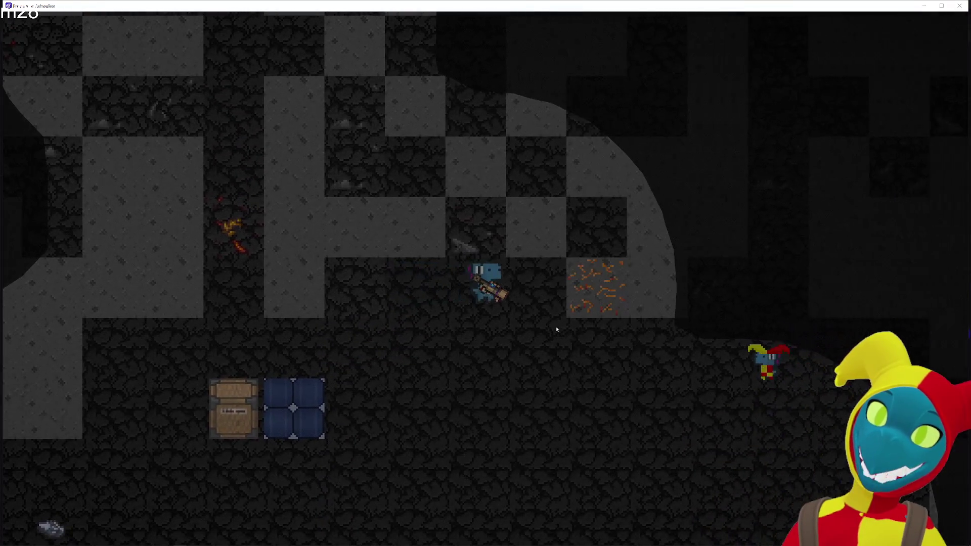
{"action": "key", "text": "d"}
{"action": "key", "text": "s"}
{"action": "key", "text": "a"}
{"action": "key", "text": "w"}
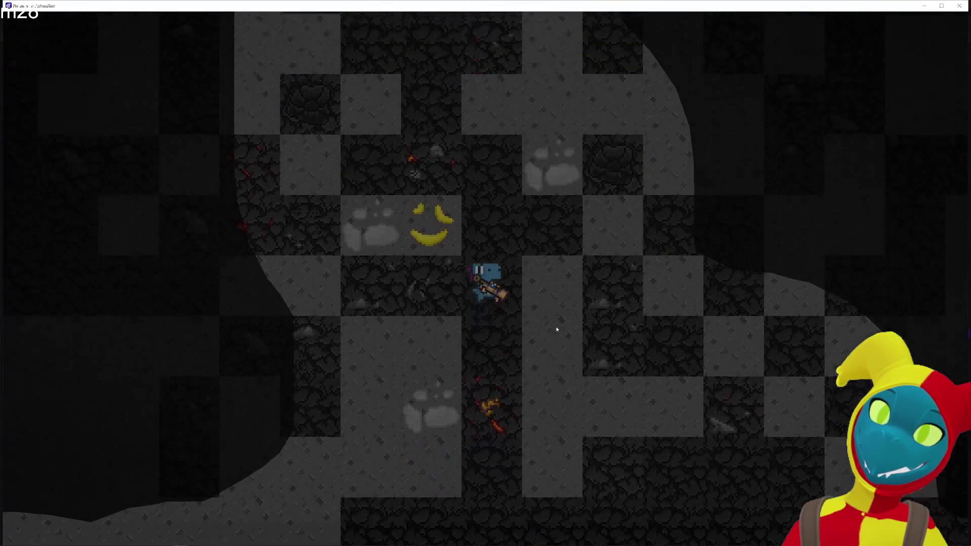
{"action": "key", "text": "a"}
{"action": "key", "text": "w"}
{"action": "key", "text": "s"}
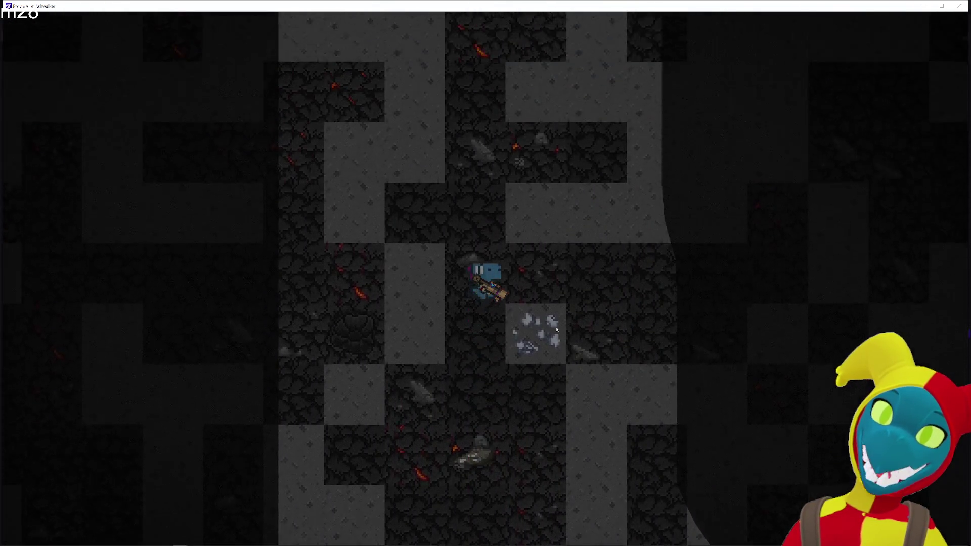
{"action": "key", "text": "w"}
{"action": "key", "text": "a"}
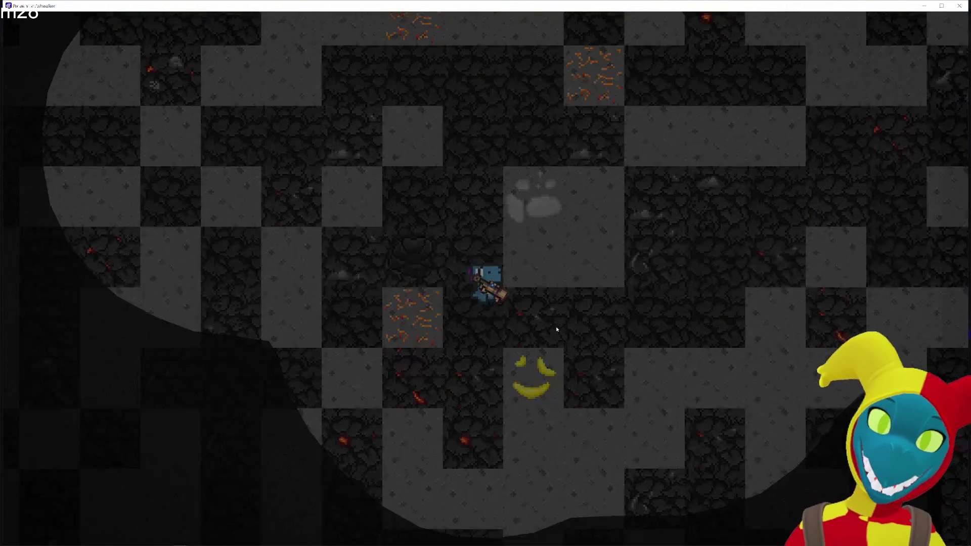
Walk the dino right past more ores, then back left toward the chest.
{"action": "key", "text": "d"}
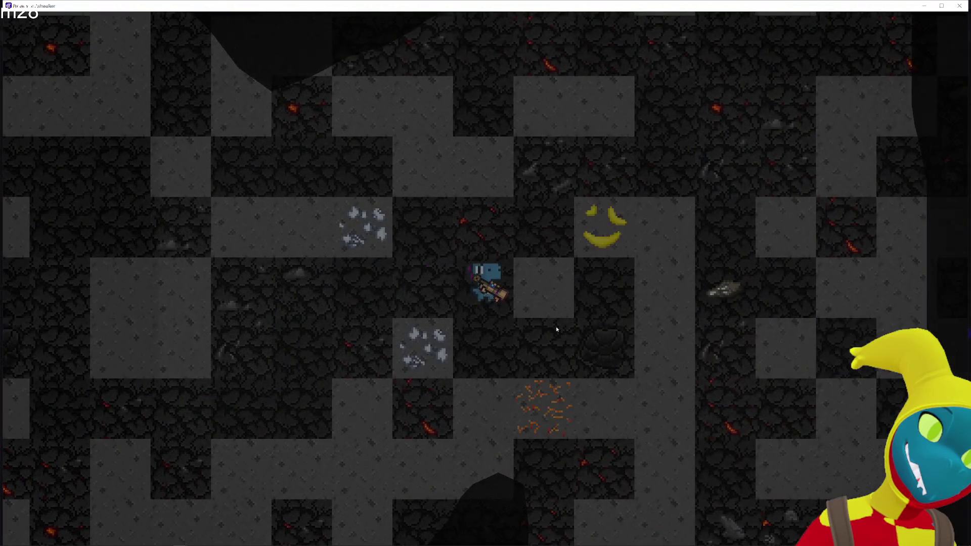
{"action": "key", "text": "w"}
{"action": "key", "text": "d"}
{"action": "key", "text": "w"}
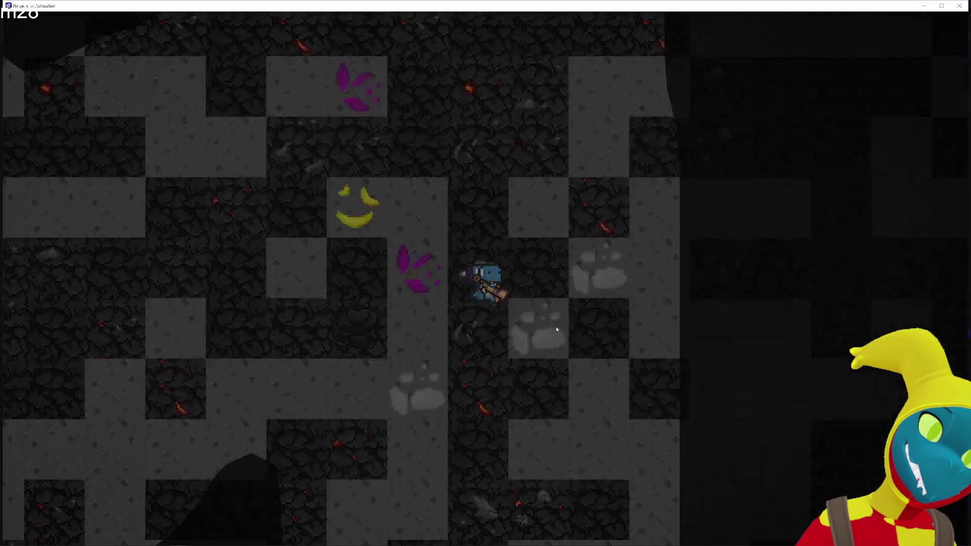
{"action": "key", "text": "s"}
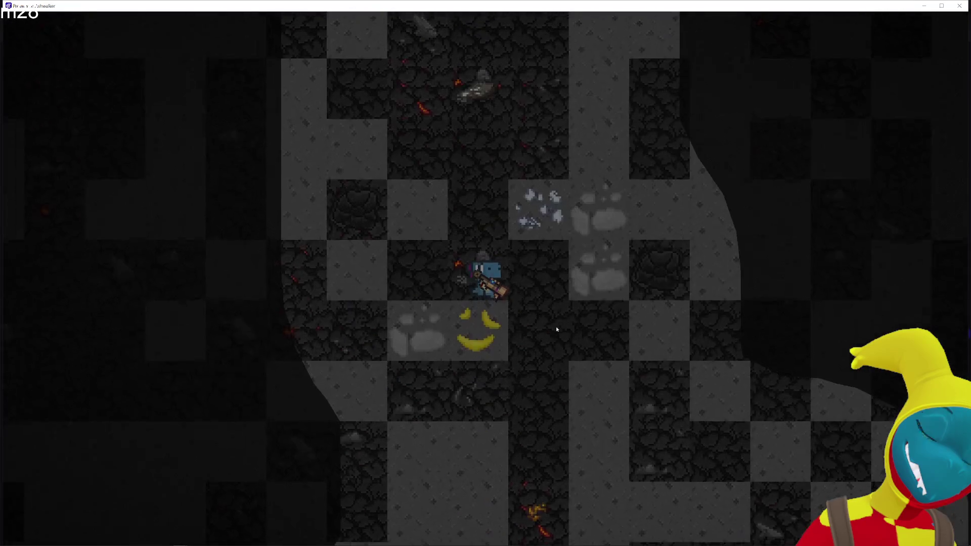
{"action": "key", "text": "a"}
{"action": "key", "text": "d"}
{"action": "key", "text": "a"}
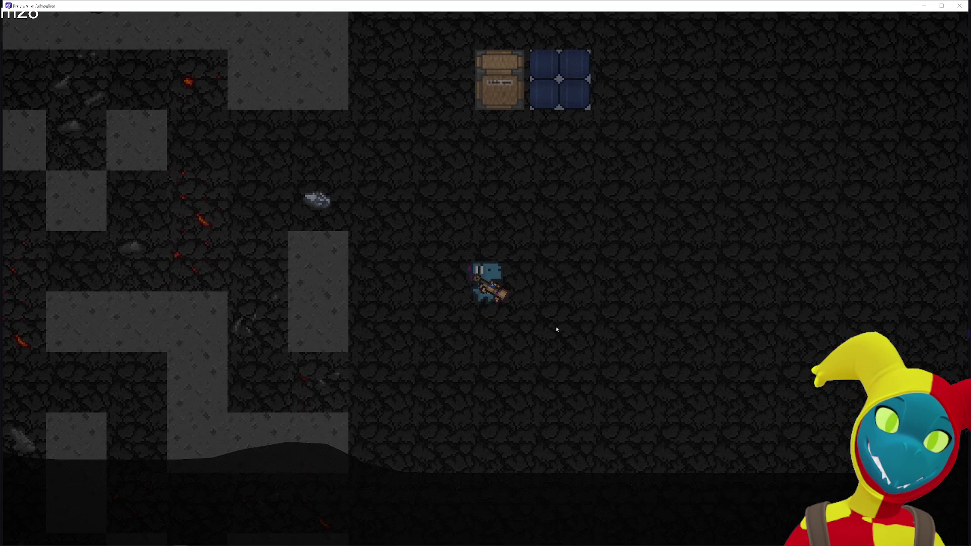
Walk the dino up, then south past the chest into the open cave, staying in the preview.
{"action": "key", "text": "w"}
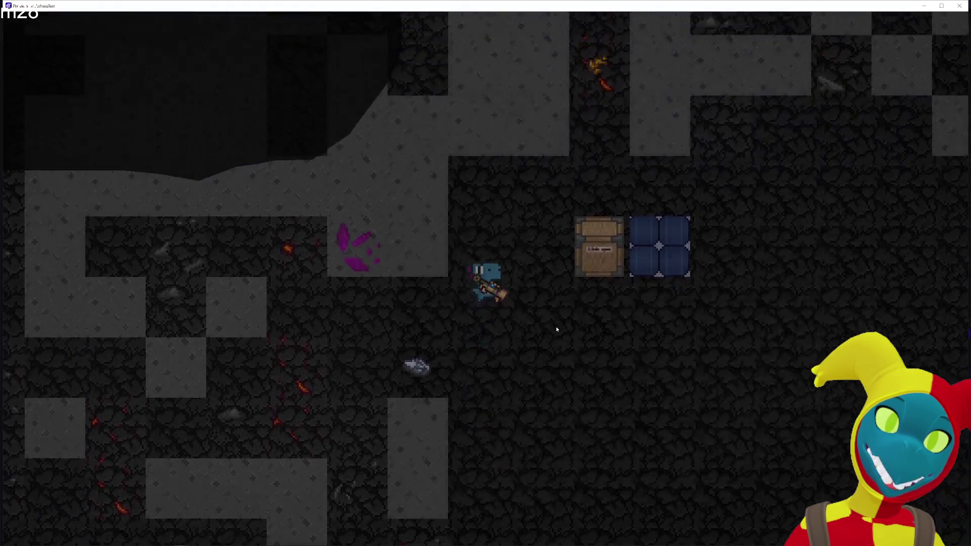
{"action": "key", "text": "w"}
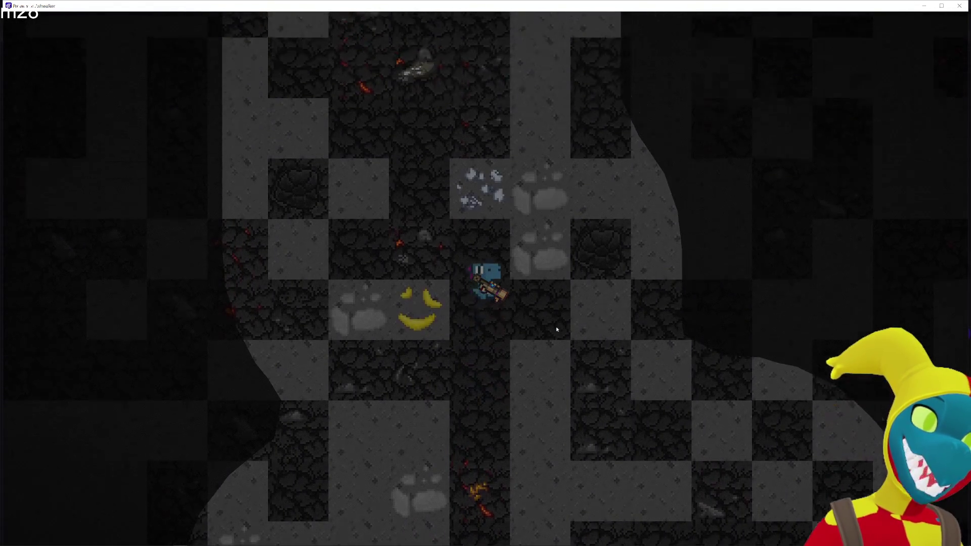
{"action": "key", "text": "s"}
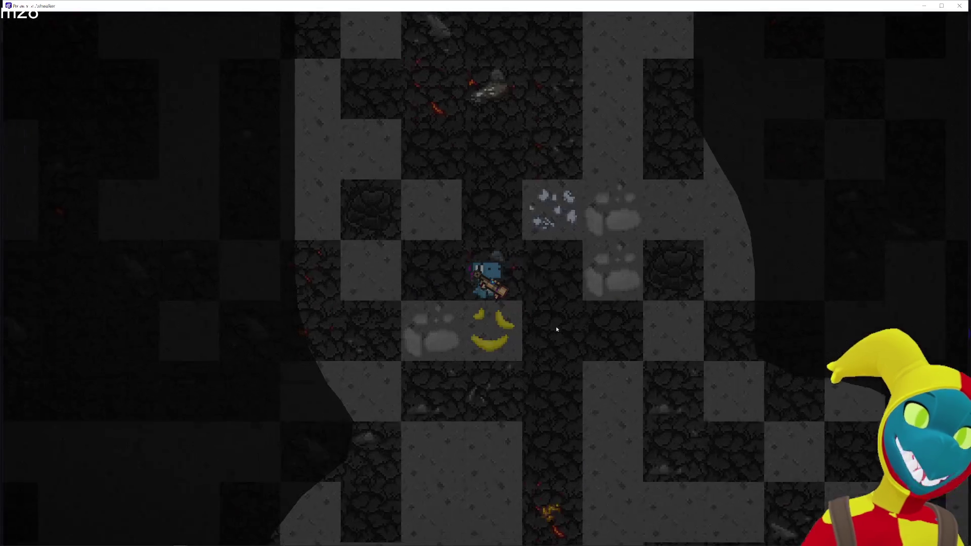
{"action": "key", "text": "s"}
{"action": "key", "text": "a"}
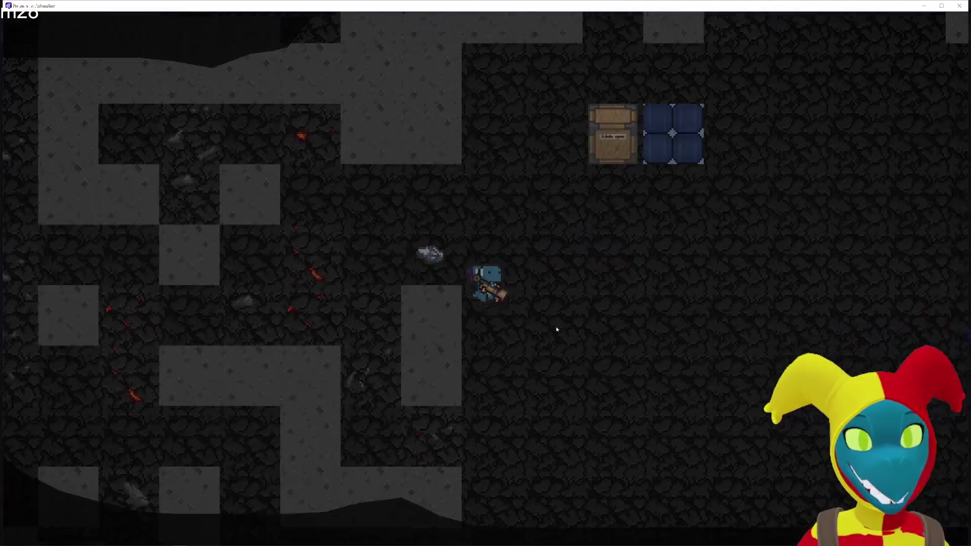
{"action": "key", "text": "d"}
{"action": "key", "text": "d"}
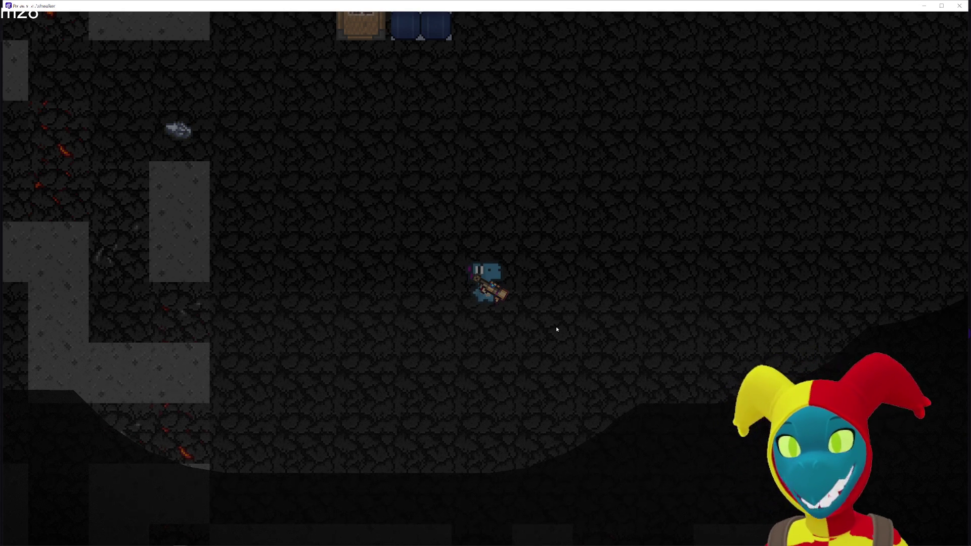
{"action": "key", "text": "alt+Tab"}
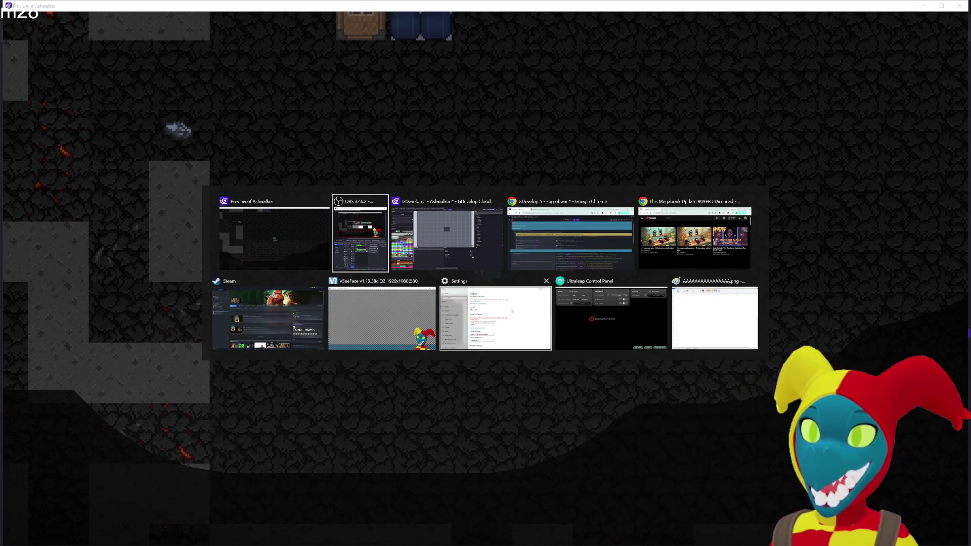
{"action": "key", "text": "Escape"}
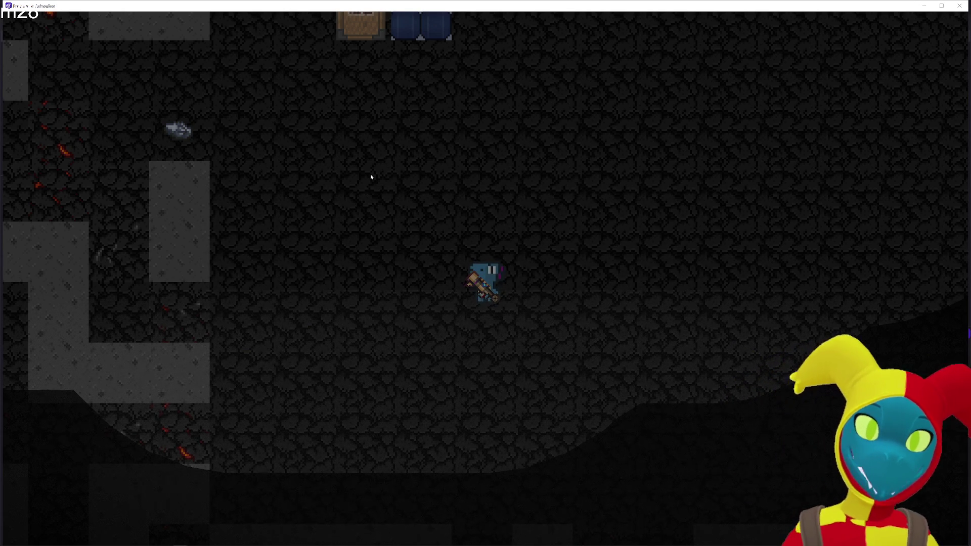
Walk the dino up and right to the chest beside the blue block.
{"action": "key", "text": "w"}
{"action": "key", "text": "d"}
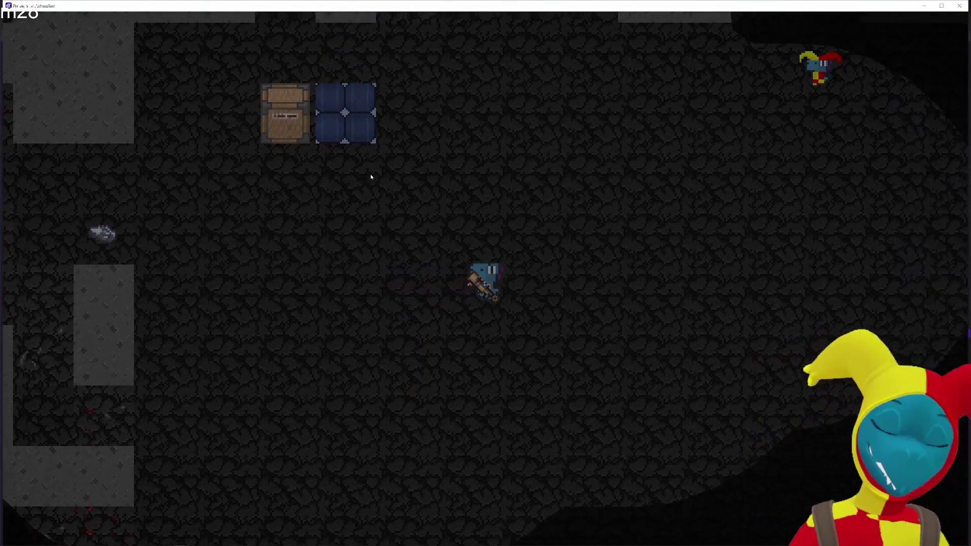
{"action": "key", "text": "w"}
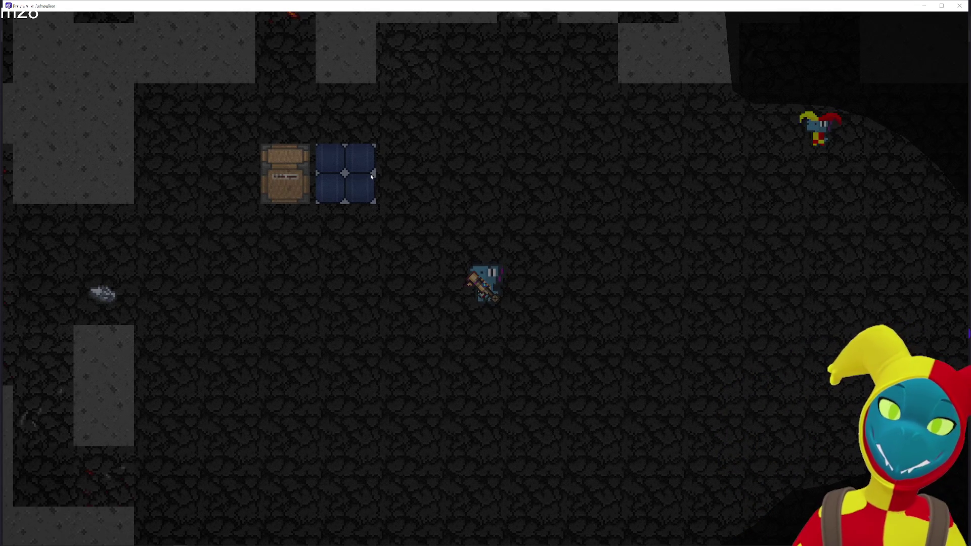
Walk the dino past the magenta crystal onto the chest and pick it up.
{"action": "key", "text": "w"}
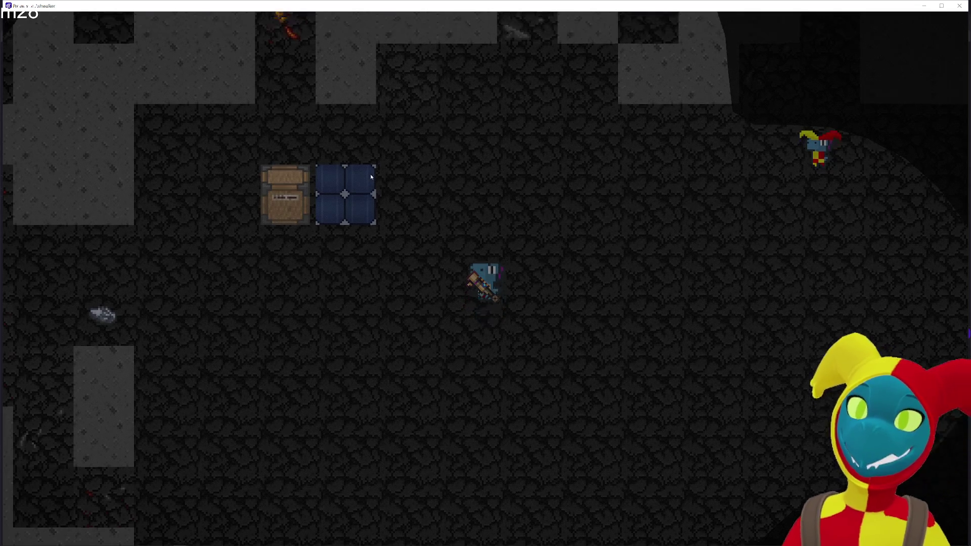
{"action": "key", "text": "a"}
{"action": "key", "text": "w"}
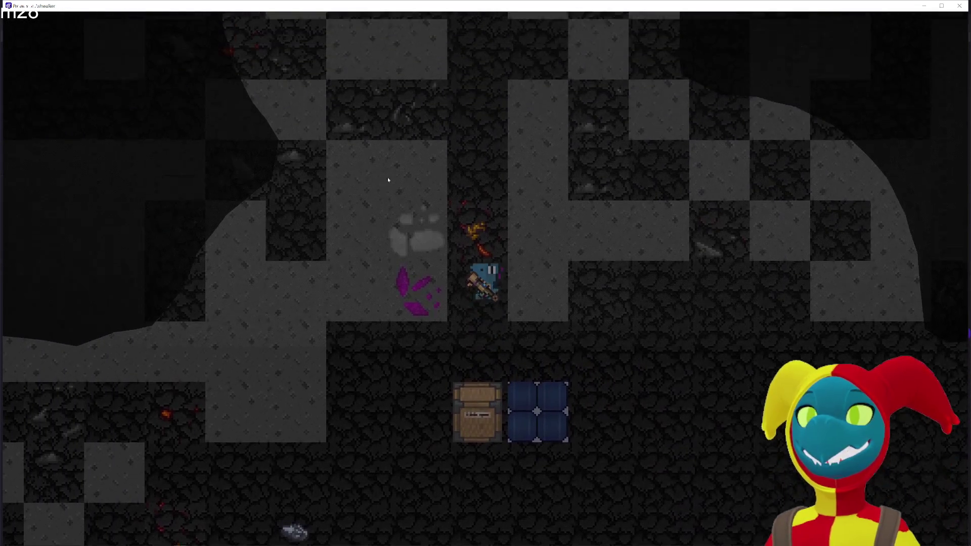
{"action": "key", "text": "s"}
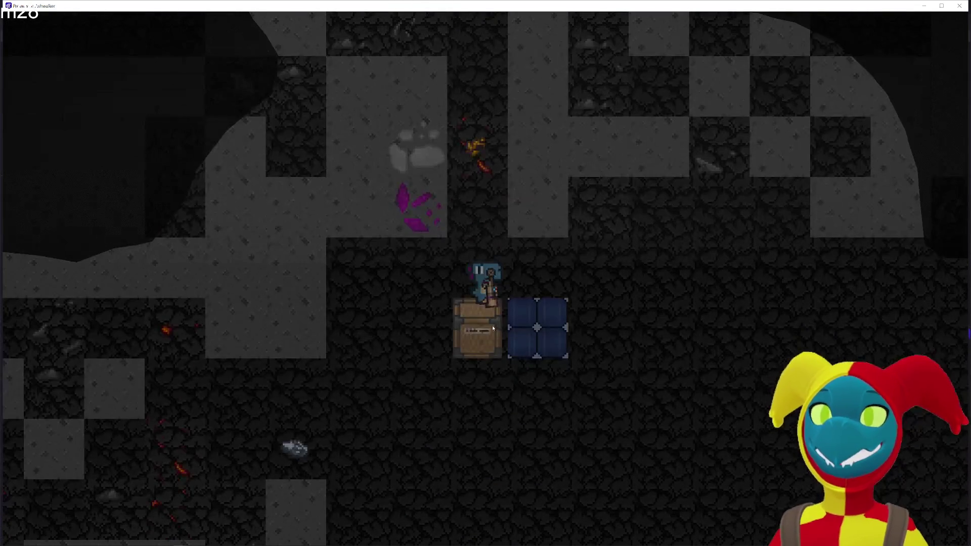
{"action": "left_click", "coordinate": [493, 325]}
Haul the chest upward through the cave with it trailing behind the dino.
{"action": "key", "text": "w"}
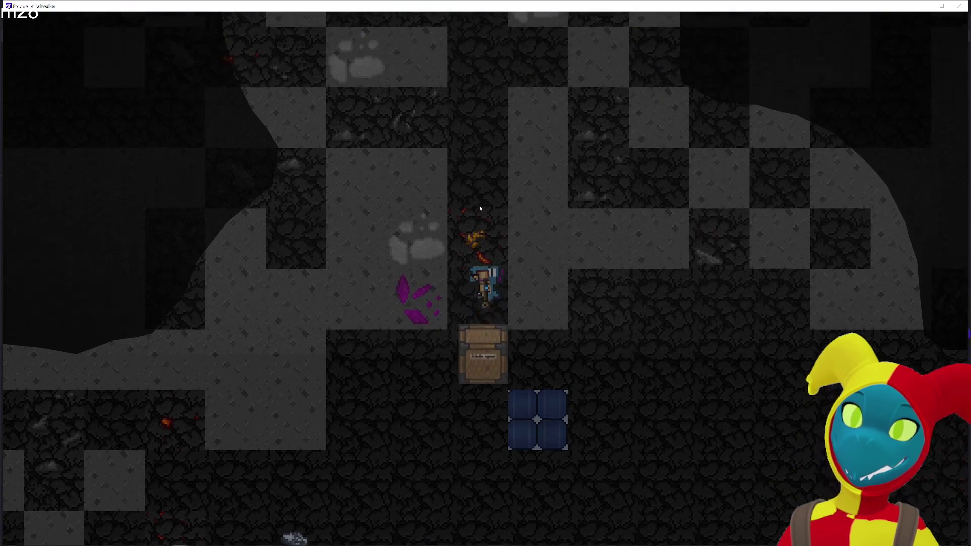
{"action": "key", "text": "a"}
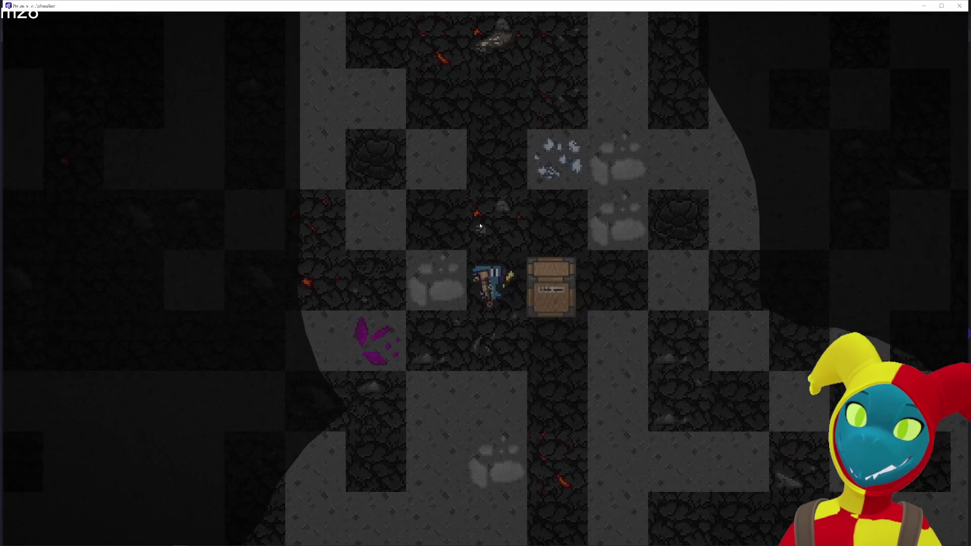
{"action": "key", "text": "w"}
{"action": "key", "text": "w"}
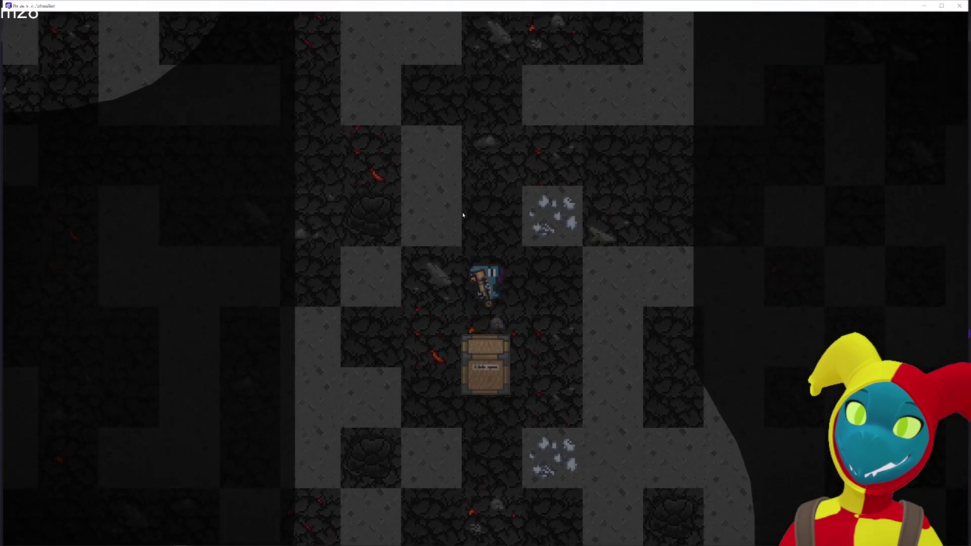
{"action": "key", "text": "w"}
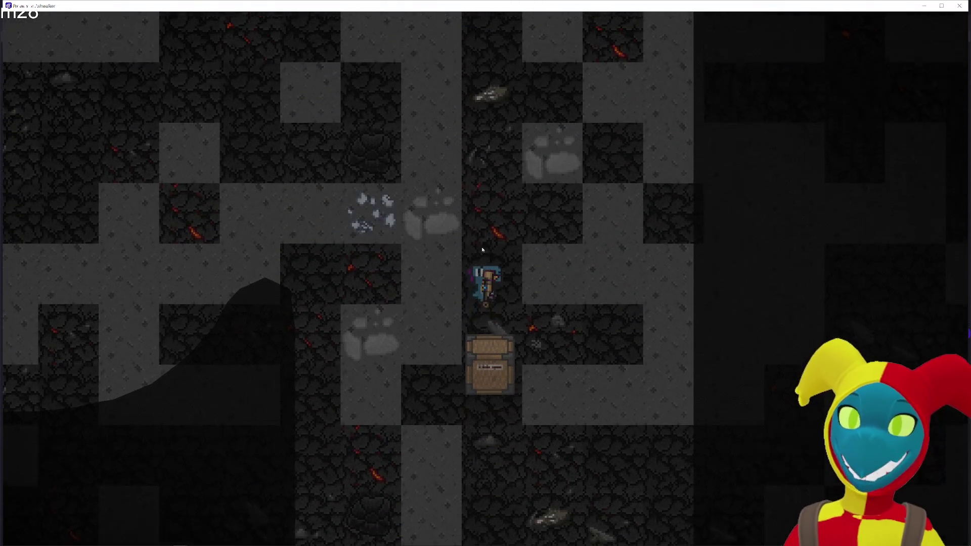
{"action": "key", "text": "w"}
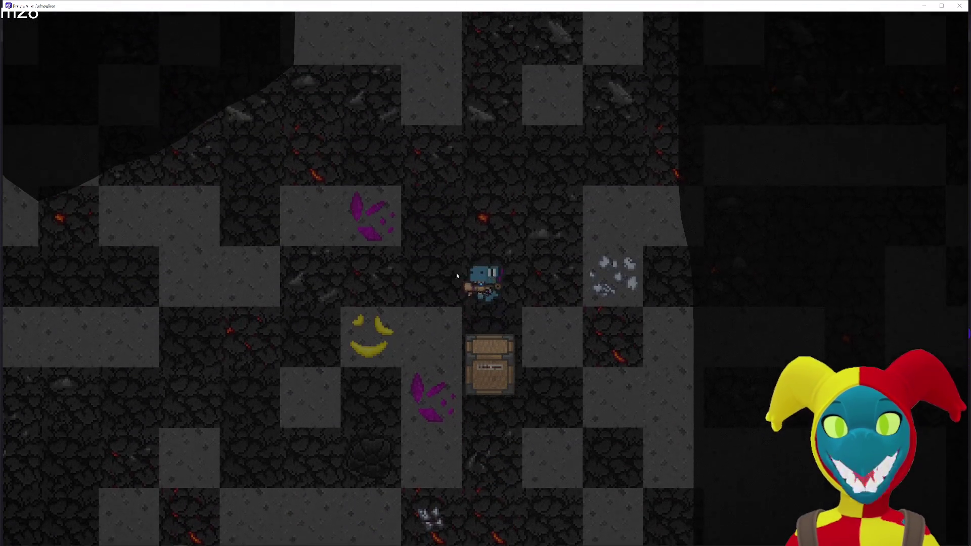
{"action": "key", "text": "w"}
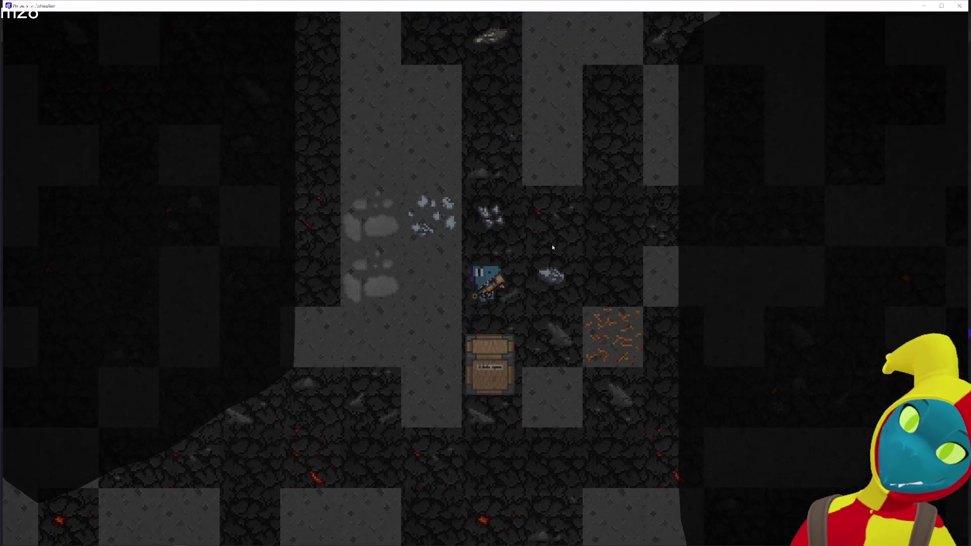
{"action": "key", "text": "w"}
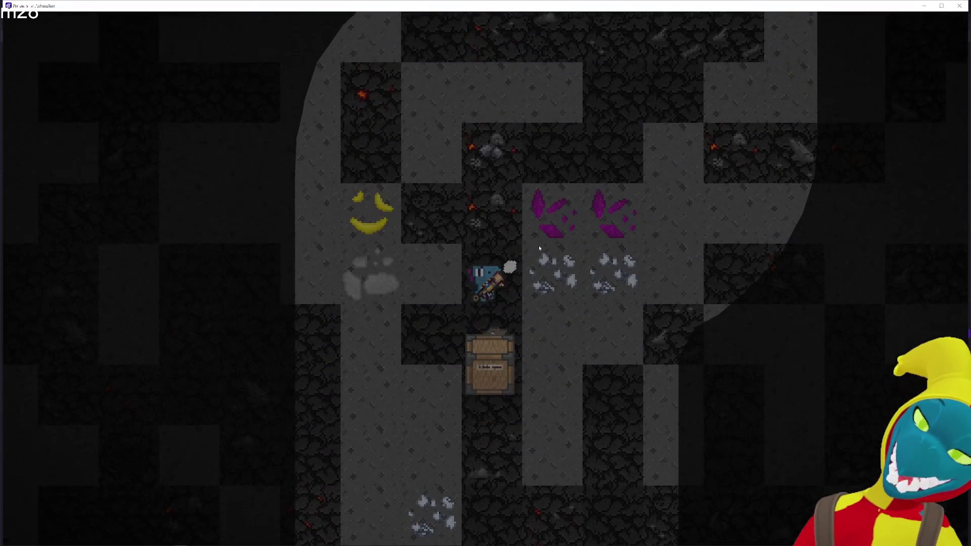
{"action": "key", "text": "w"}
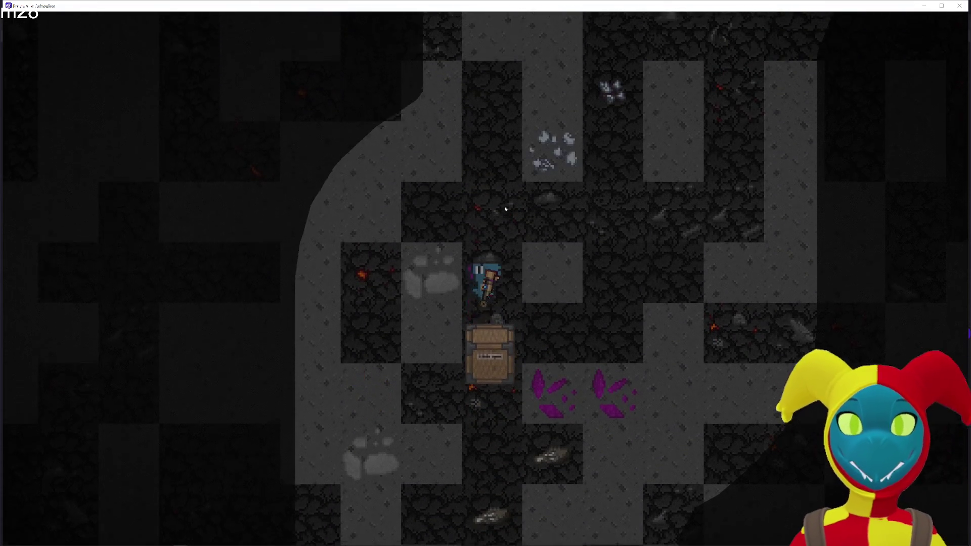
{"action": "key", "text": "w"}
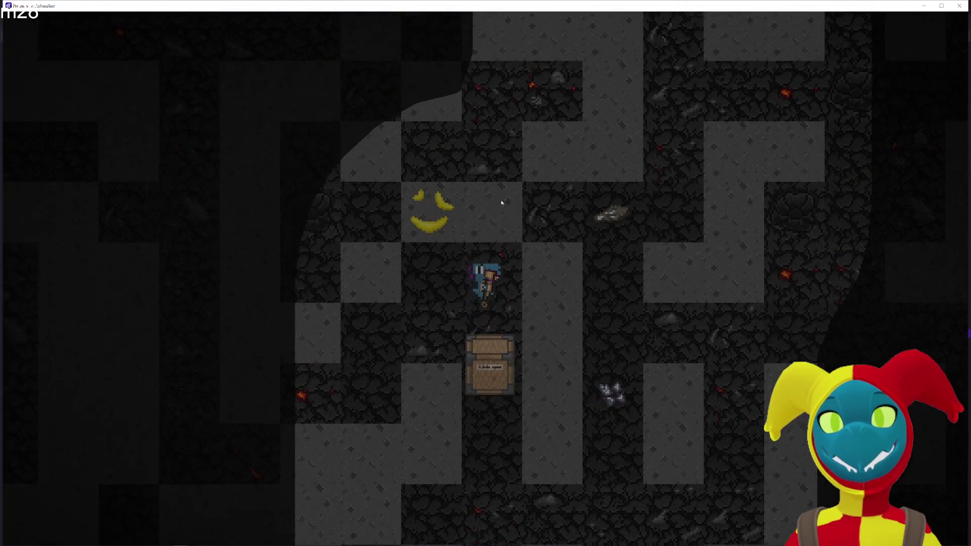
{"action": "key", "text": "w"}
{"action": "key", "text": "w"}
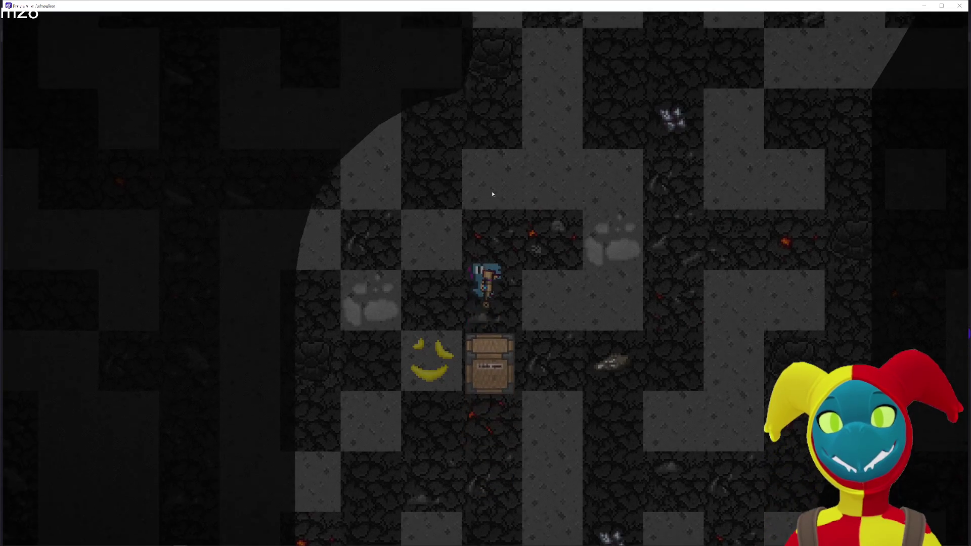
{"action": "key", "text": "w"}
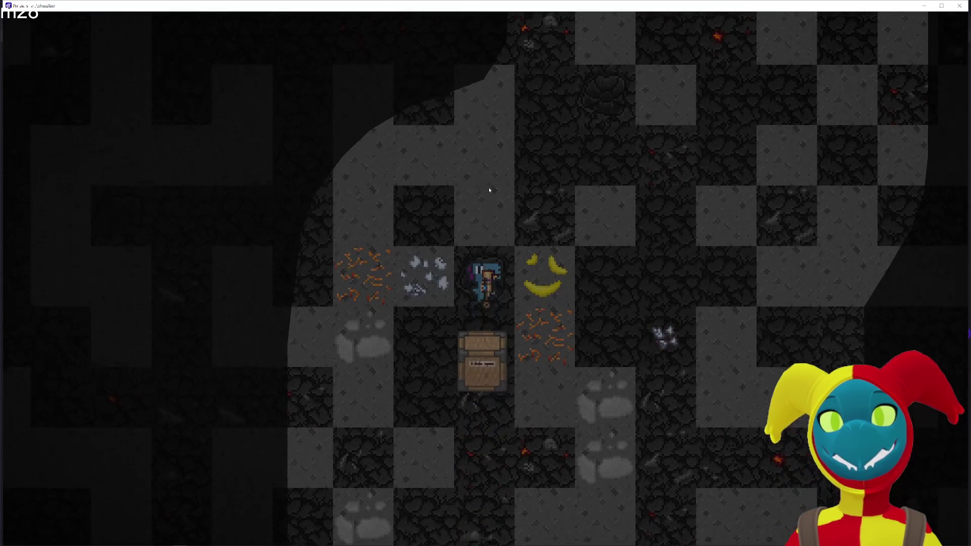
Drag the chest right and up to the map's top edge.
{"action": "key", "text": "d"}
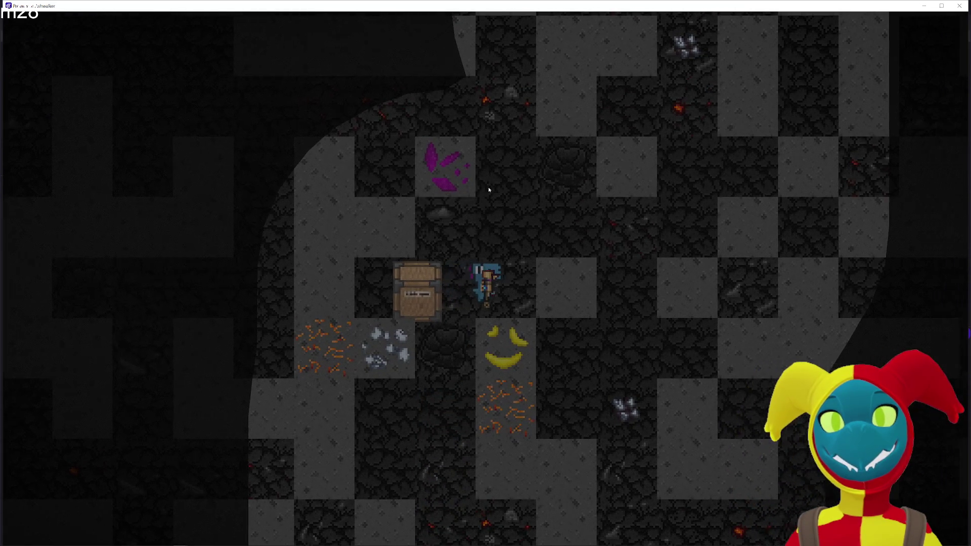
{"action": "key", "text": "w"}
{"action": "key", "text": "w"}
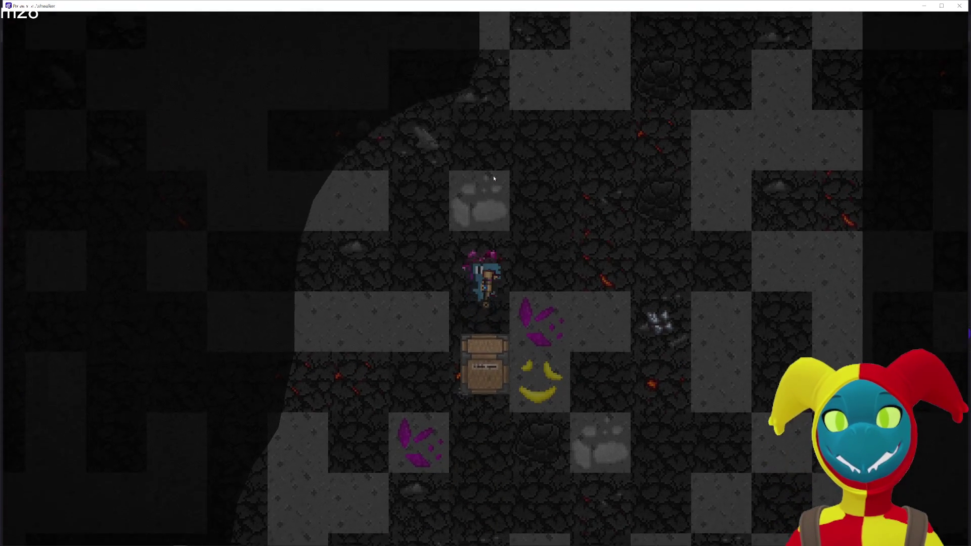
{"action": "key", "text": "d"}
{"action": "key", "text": "s"}
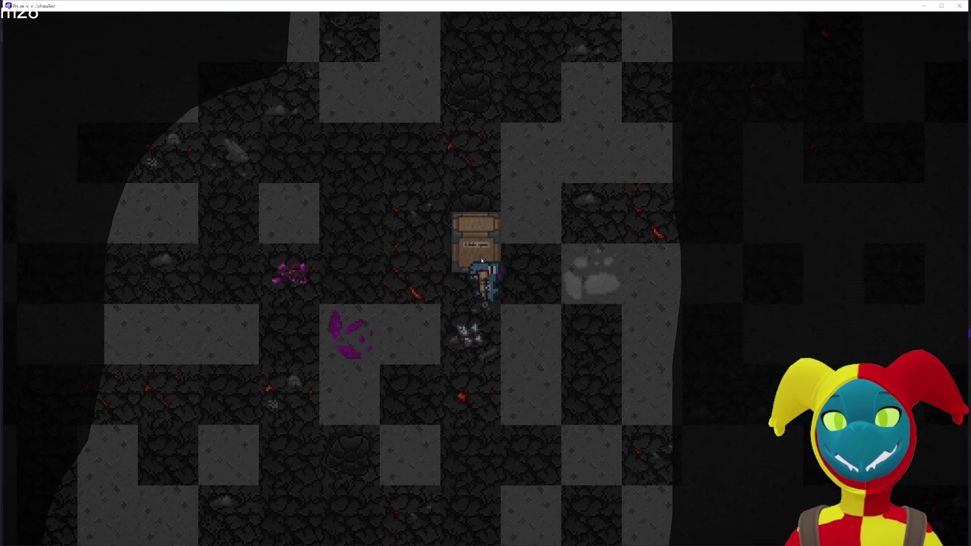
{"action": "key", "text": "a"}
{"action": "key", "text": "w"}
{"action": "key", "text": "w"}
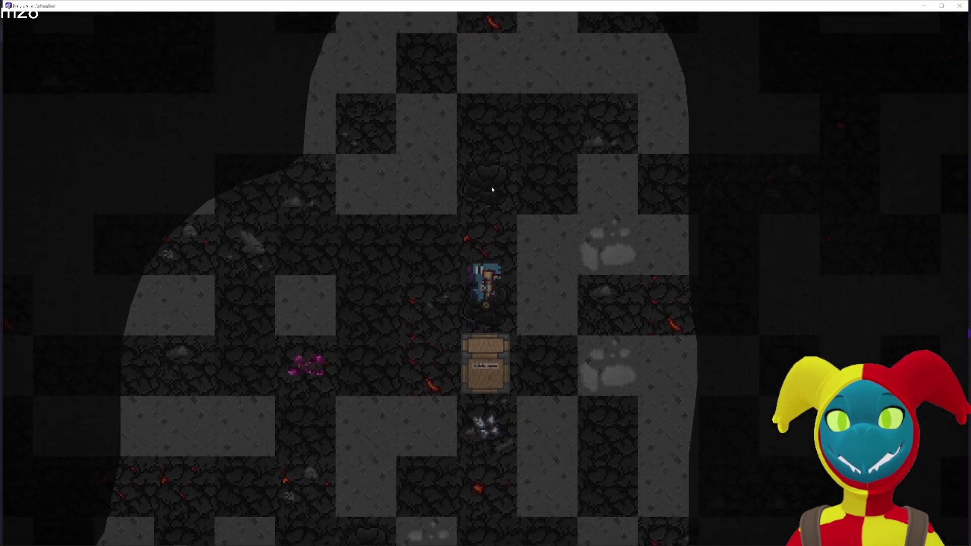
{"action": "key", "text": "w"}
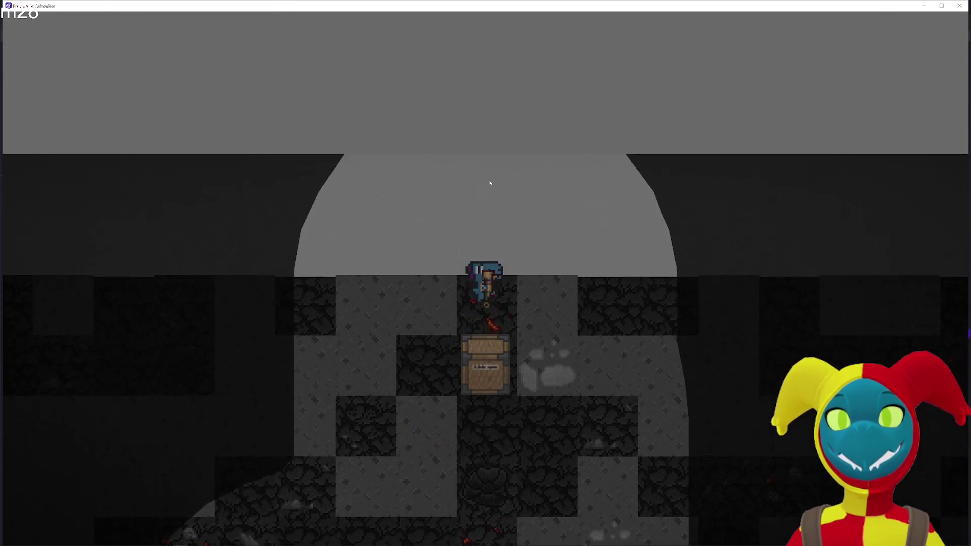
Walk down, leaving the crate behind, then head back up toward it.
{"action": "key", "text": "s"}
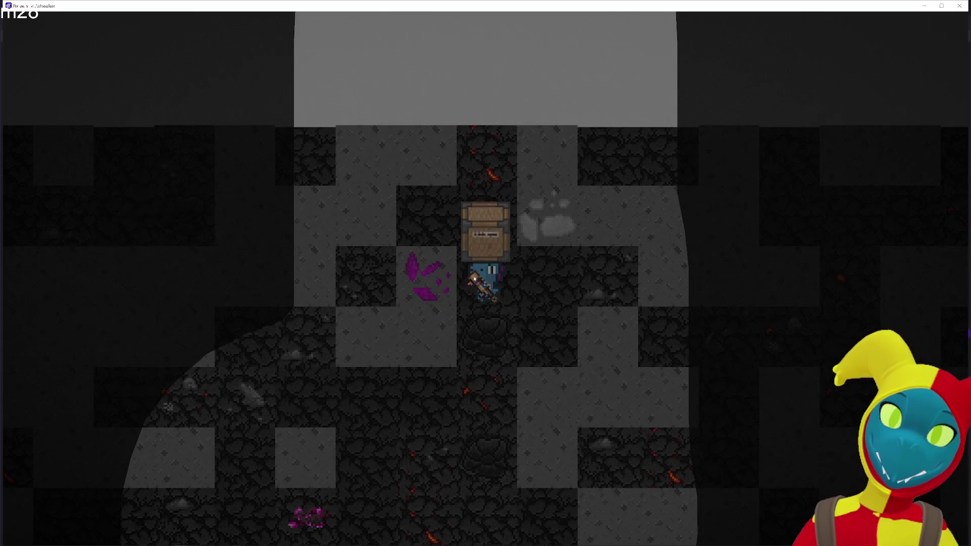
{"action": "key", "text": "s"}
{"action": "key", "text": "s"}
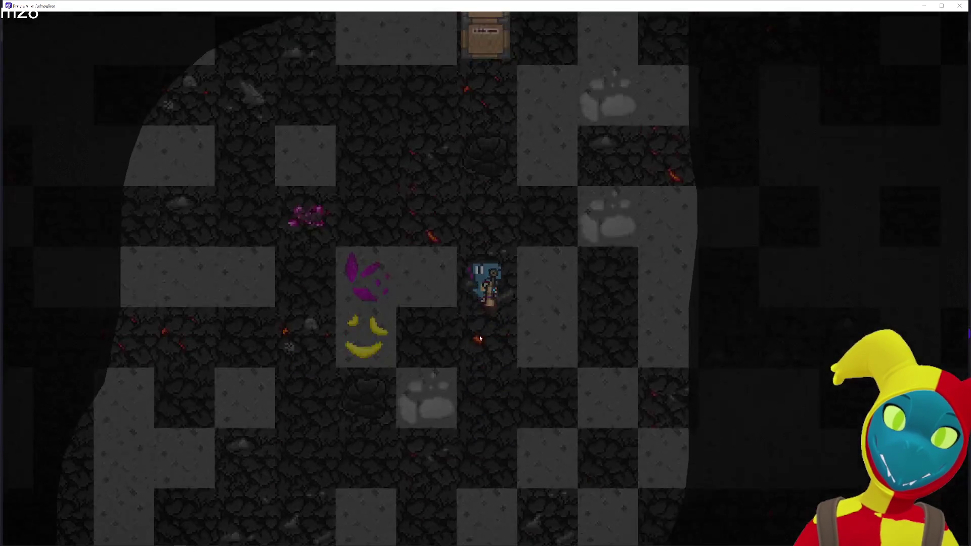
{"action": "key", "text": "s"}
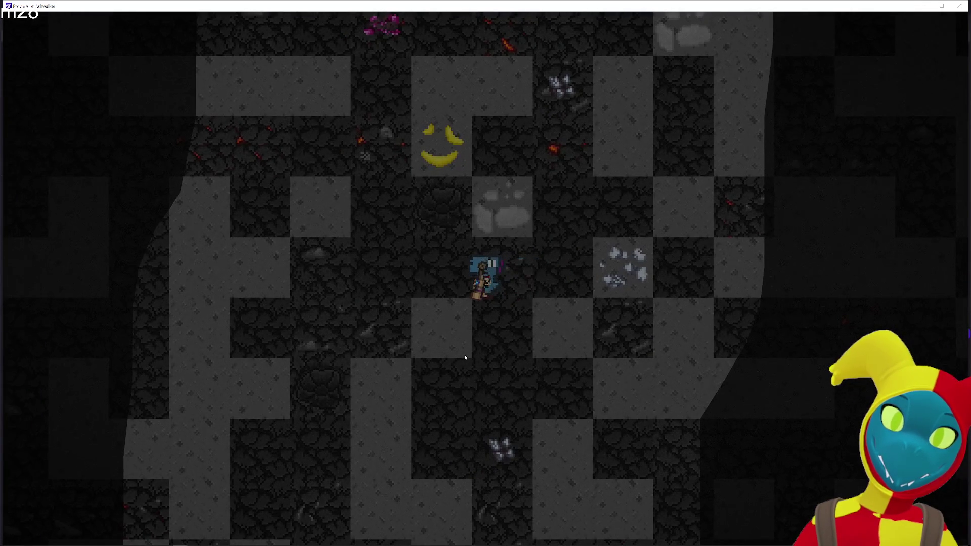
{"action": "key", "text": "w"}
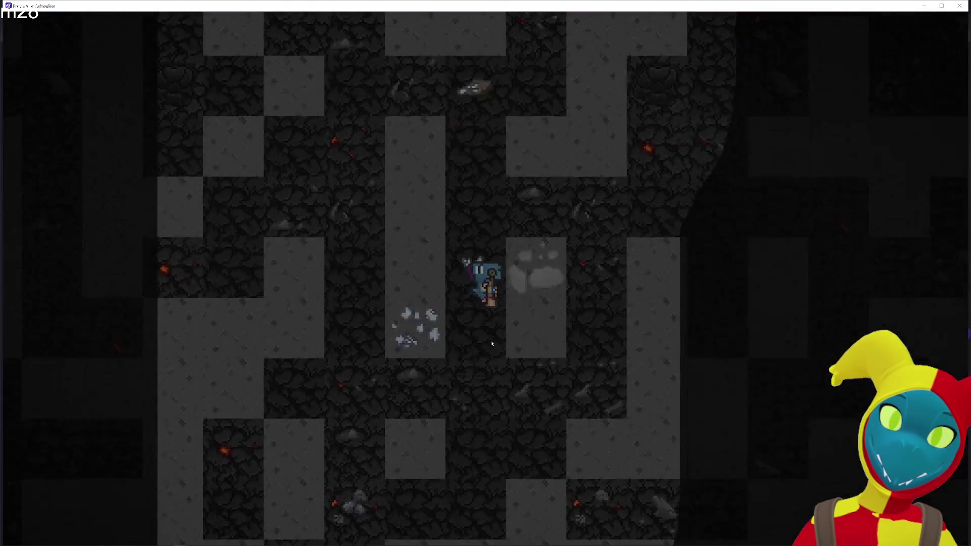
{"action": "key", "text": "d"}
{"action": "key", "text": "w"}
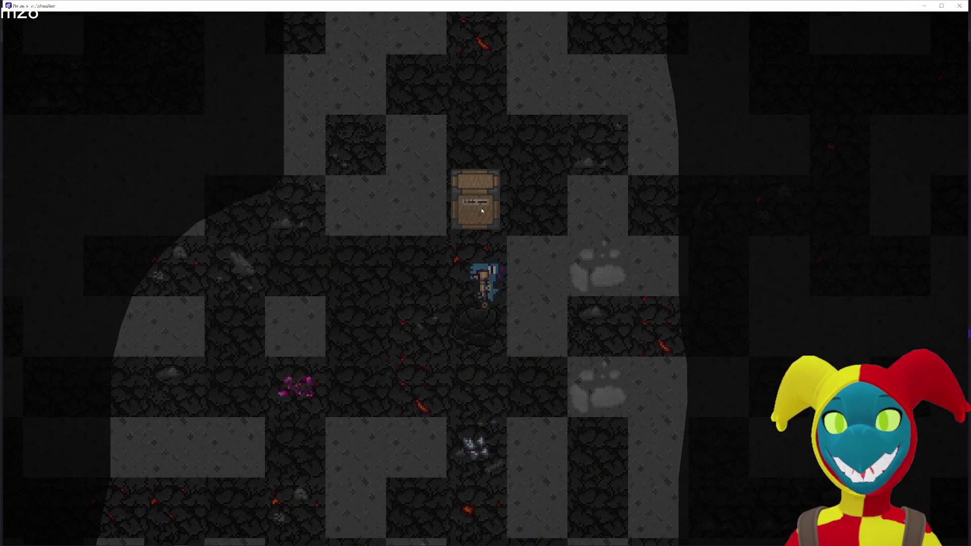
Line the dino up beside the crate and break the purple crystal.
{"action": "key", "text": "a"}
{"action": "key", "text": "d"}
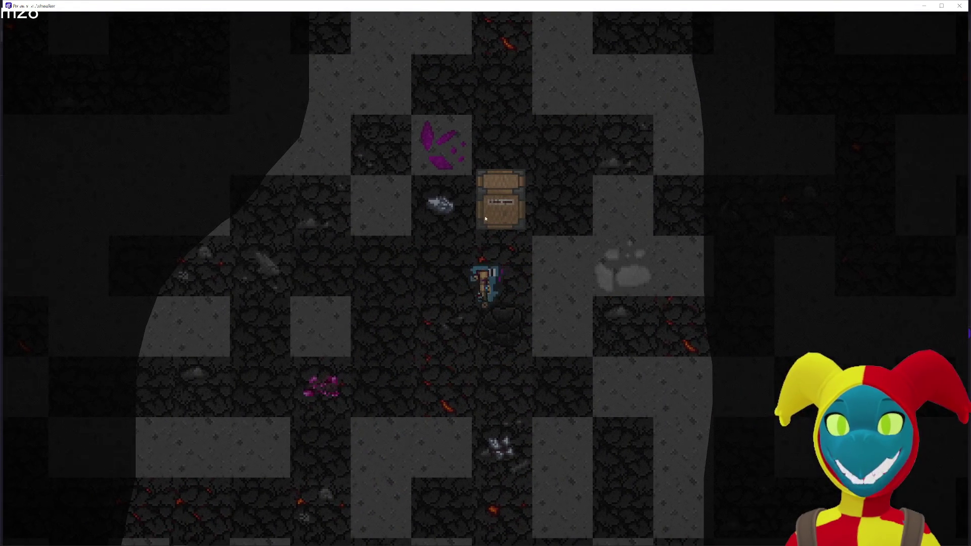
{"action": "key", "text": "d"}
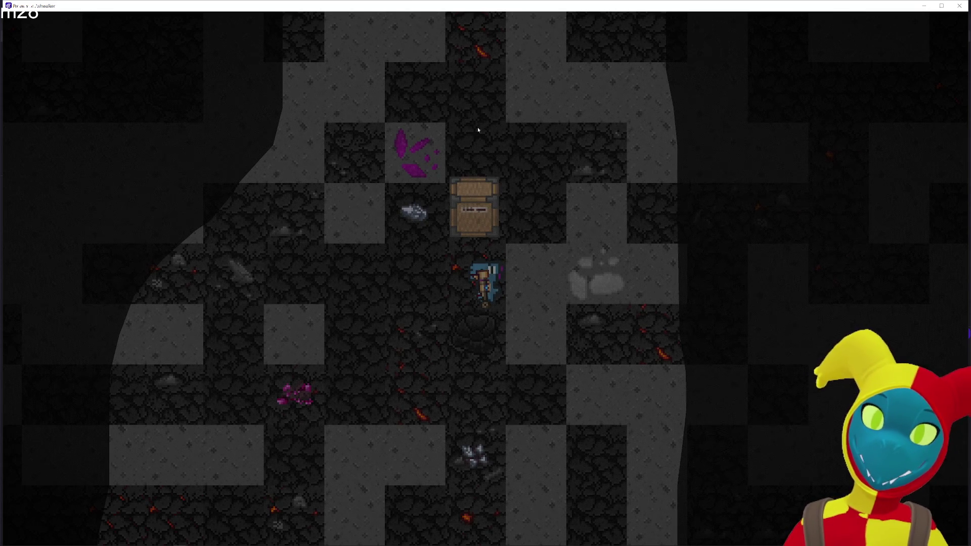
{"action": "key", "text": "s"}
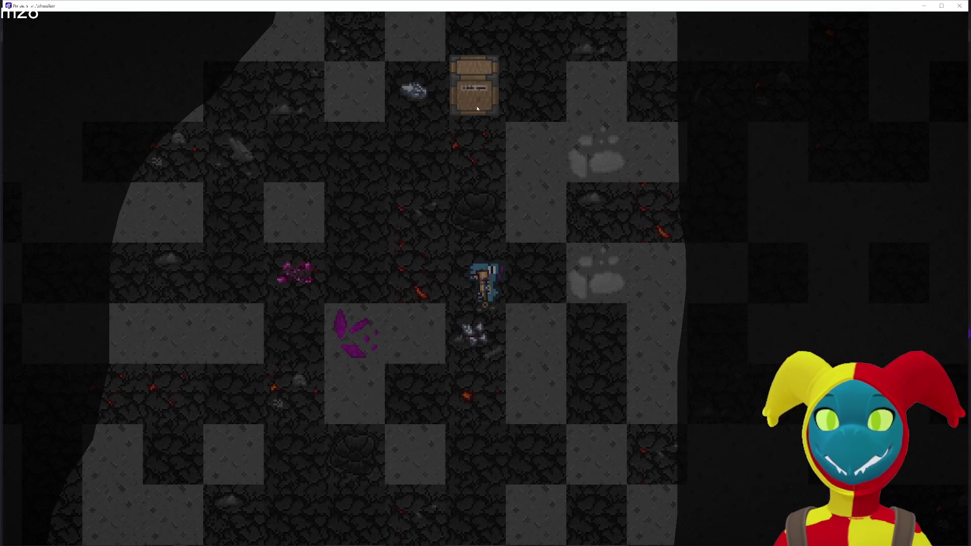
{"action": "key", "text": "w"}
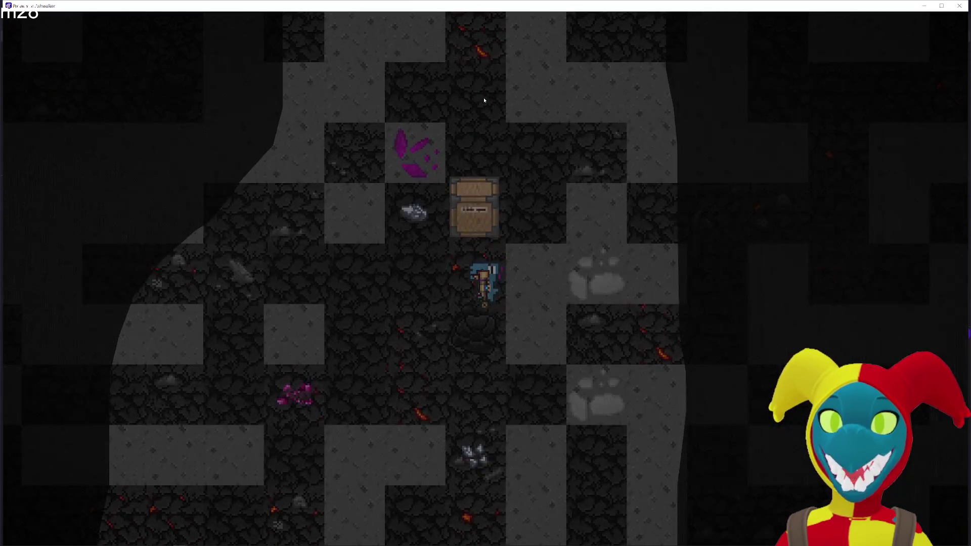
{"action": "key", "text": "a"}
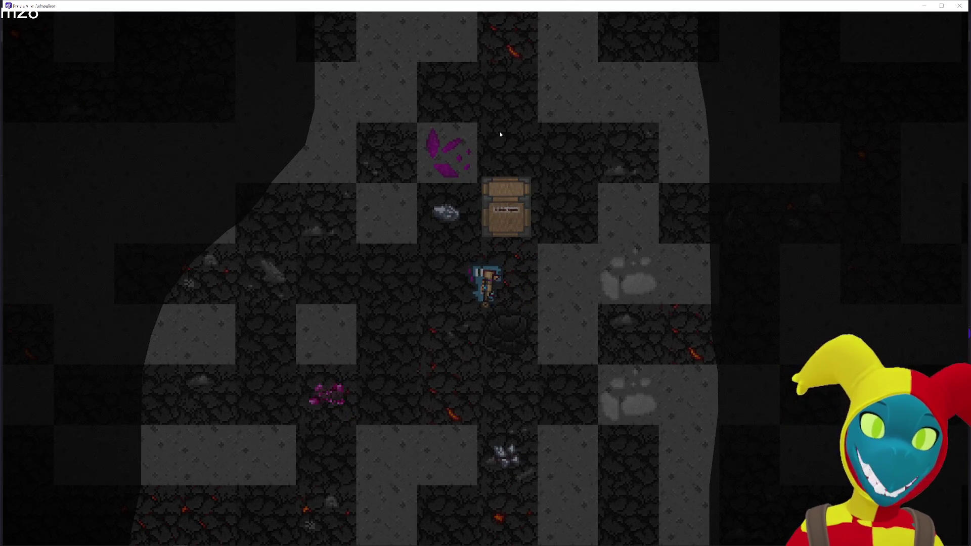
{"action": "key", "text": "d"}
{"action": "left_click", "coordinate": [496, 127]}
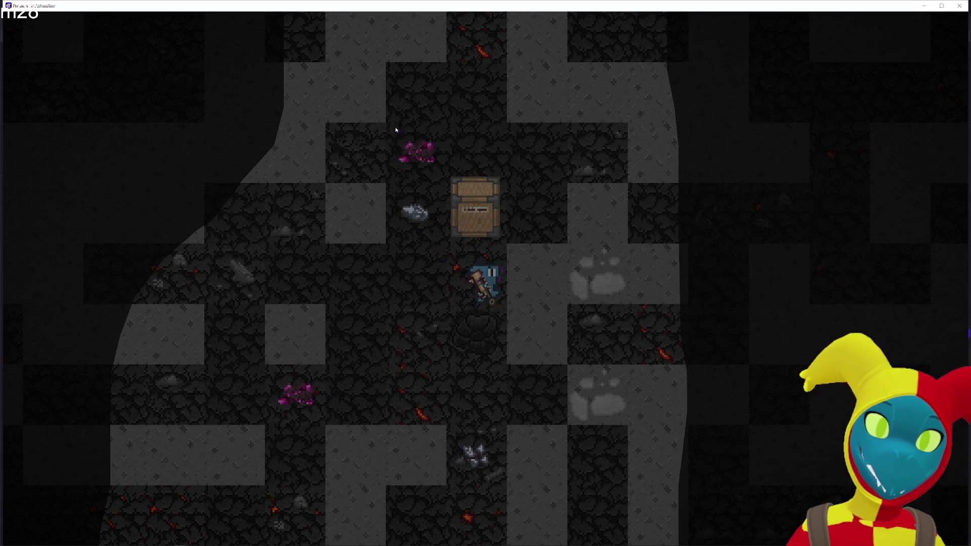
Walk down with the crate following, then close the game preview.
{"action": "key", "text": "w"}
{"action": "key", "text": "w"}
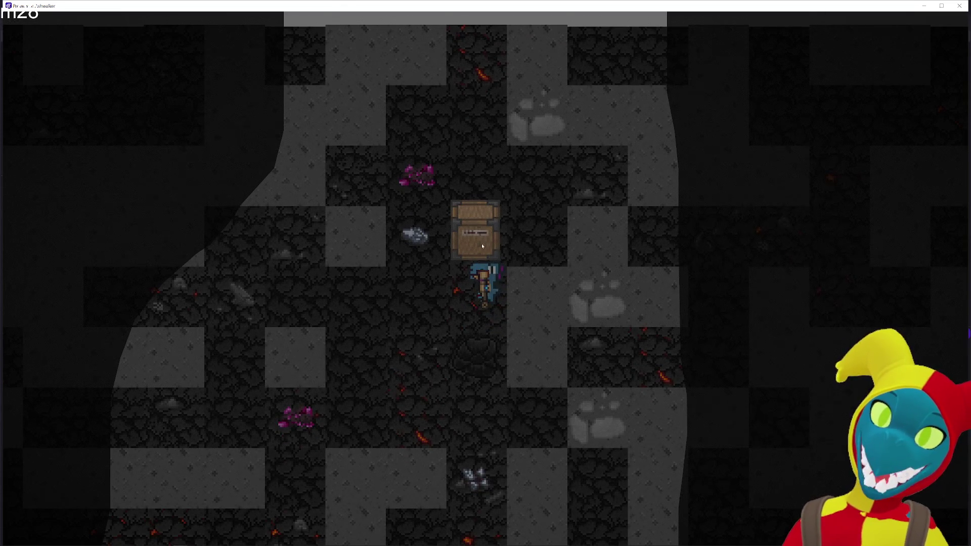
{"action": "key", "text": "w"}
{"action": "key", "text": "s"}
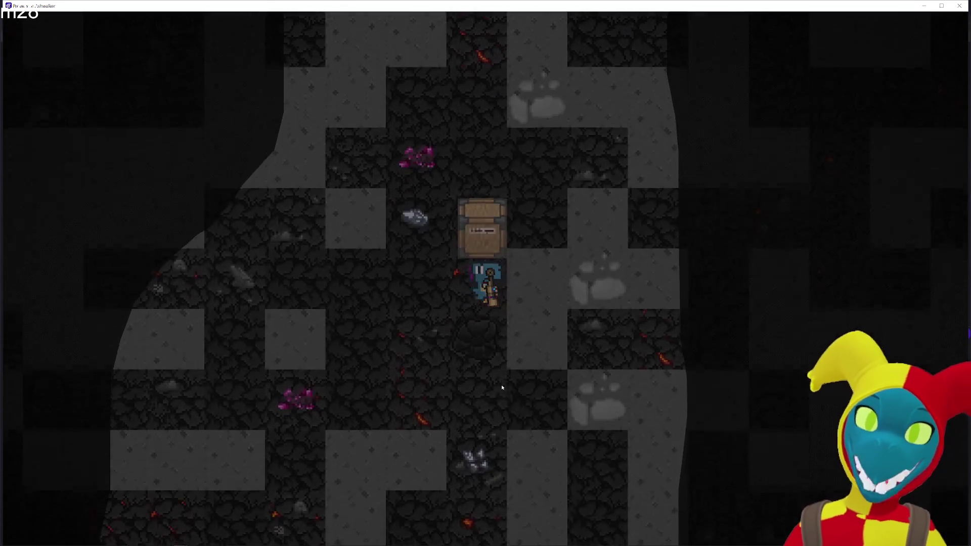
{"action": "key", "text": "s"}
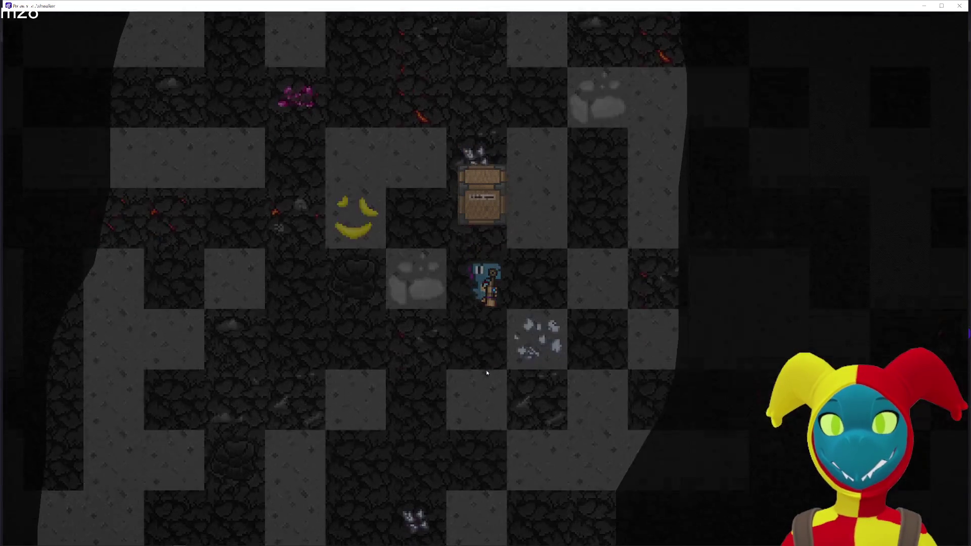
{"action": "key", "text": "s"}
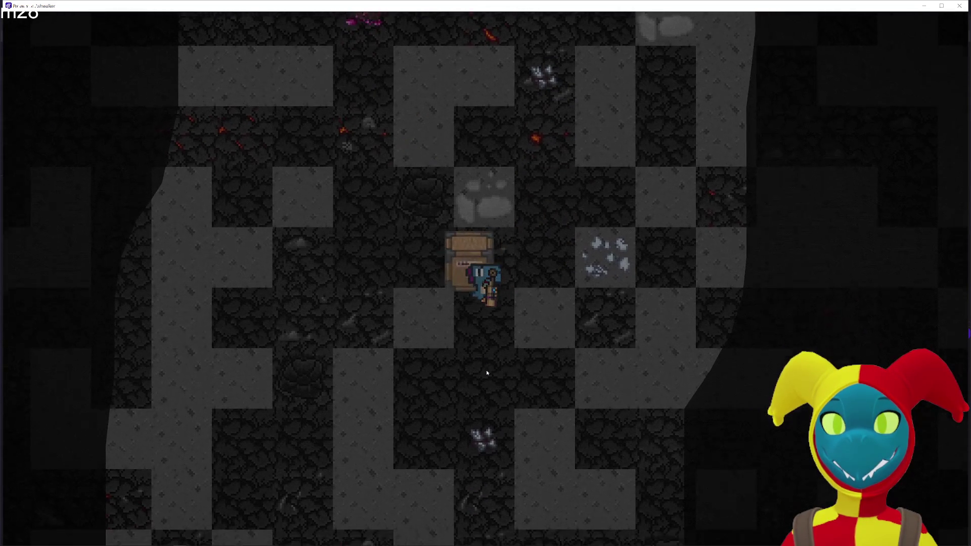
{"action": "key", "text": "Escape"}
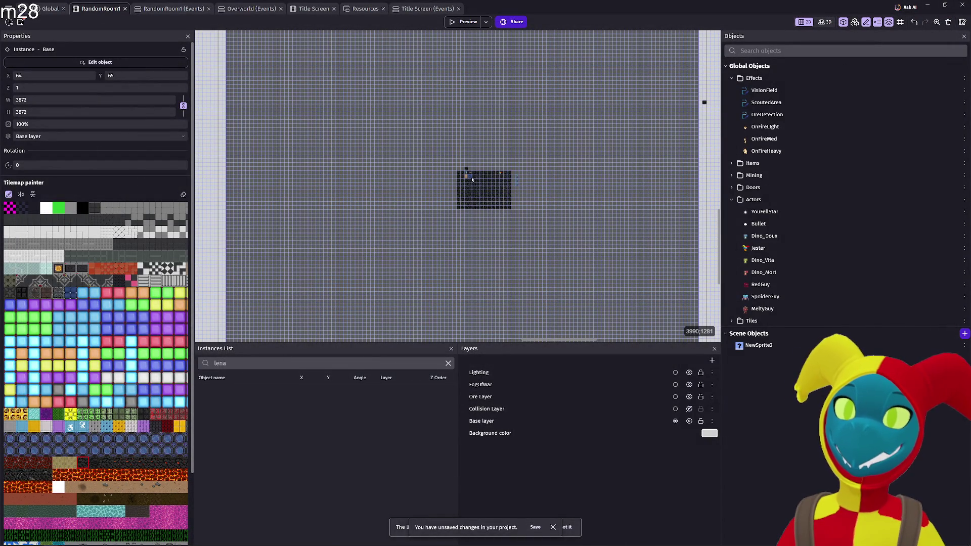
Browse the Global events sheet's Terrain Generation and Mining Rocks event groups.
{"action": "left_click", "coordinate": [46, 8]}
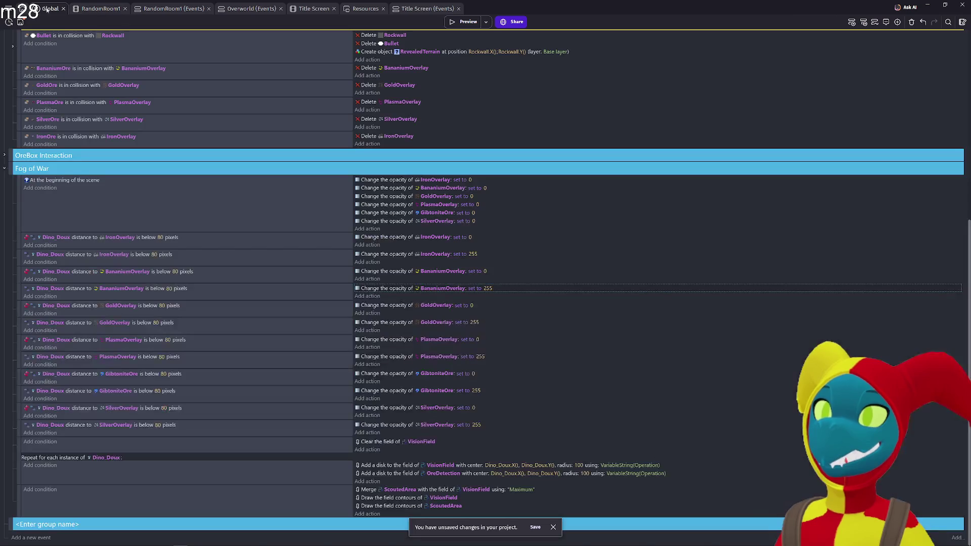
{"action": "scroll", "coordinate": [424, 221], "scroll_direction": "up", "scroll_amount": 5}
{"action": "scroll", "coordinate": [24, 144], "scroll_direction": "down", "scroll_amount": 4}
{"action": "scroll", "coordinate": [25, 143], "scroll_direction": "up", "scroll_amount": 4}
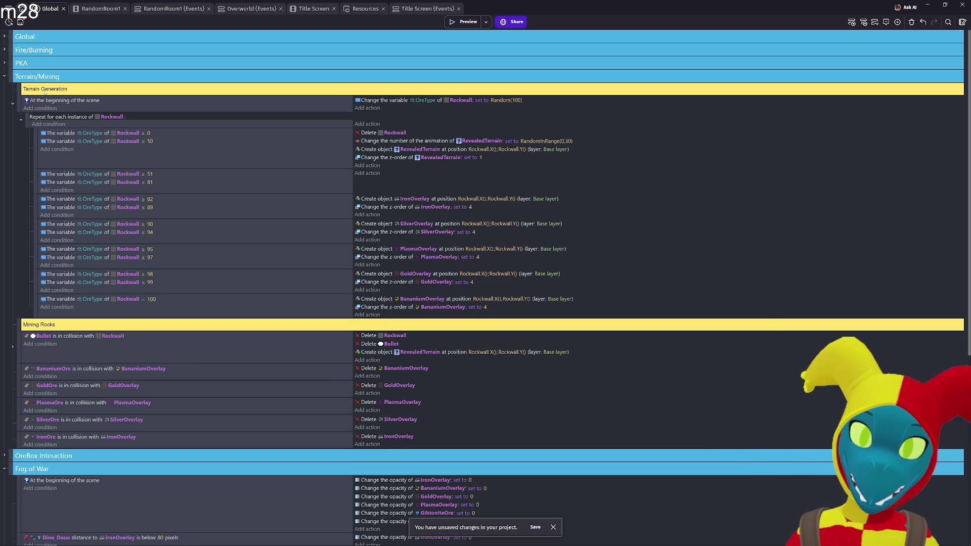
Glance at the Title Screen events, then return to RandomRoom1 and zoom in.
{"action": "left_click", "coordinate": [402, 10]}
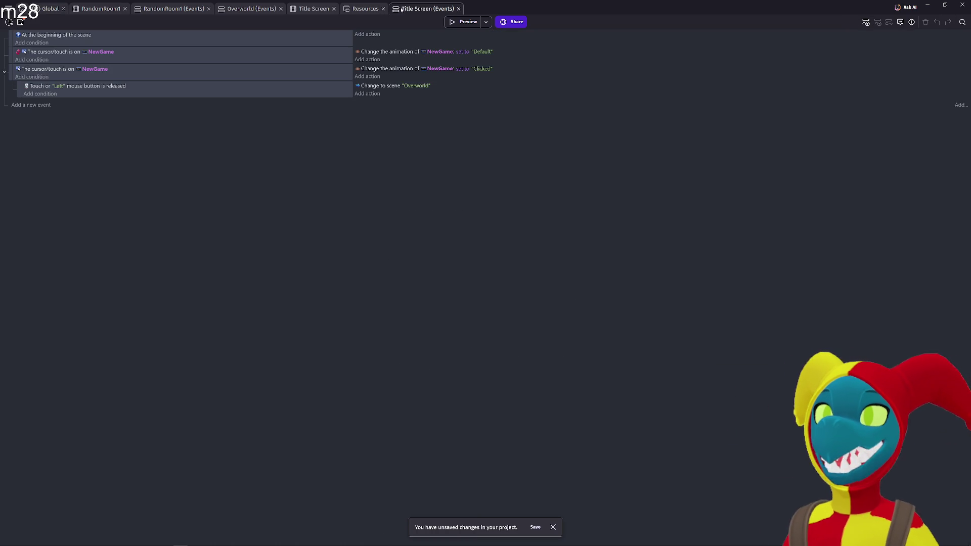
{"action": "left_click", "coordinate": [105, 10]}
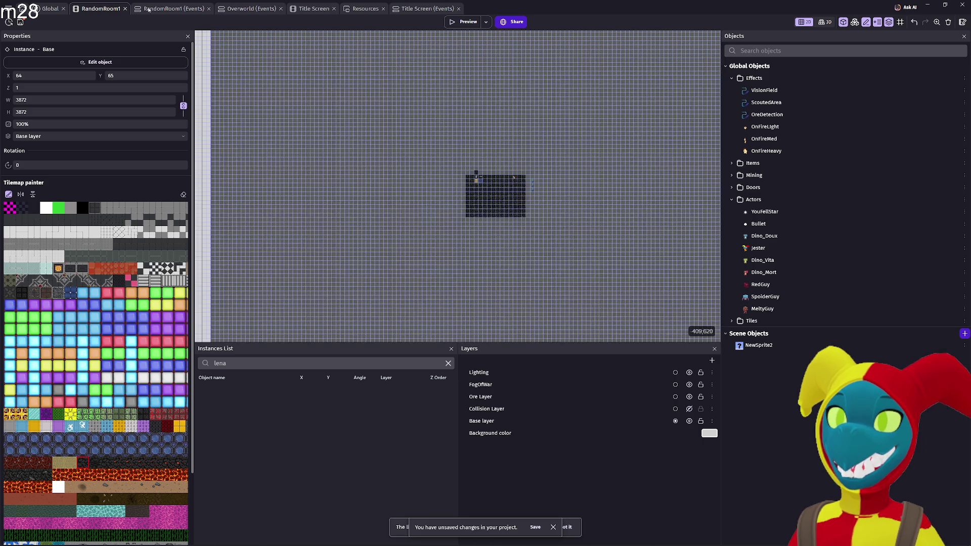
{"action": "scroll", "coordinate": [500, 177], "scroll_direction": "up", "scroll_amount": 2}
{"action": "scroll", "coordinate": [501, 177], "scroll_direction": "up", "scroll_amount": 5}
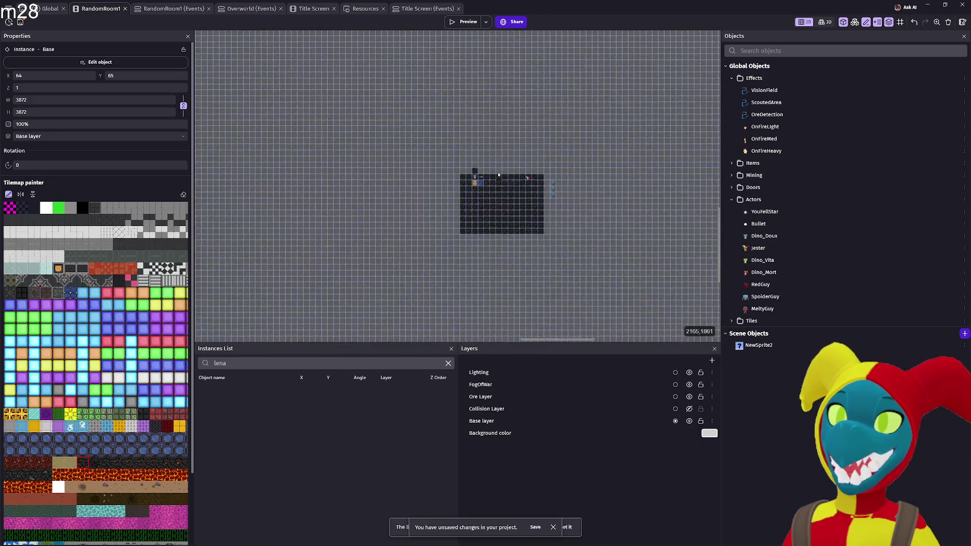
{"action": "scroll", "coordinate": [477, 182], "scroll_direction": "up", "scroll_amount": 5}
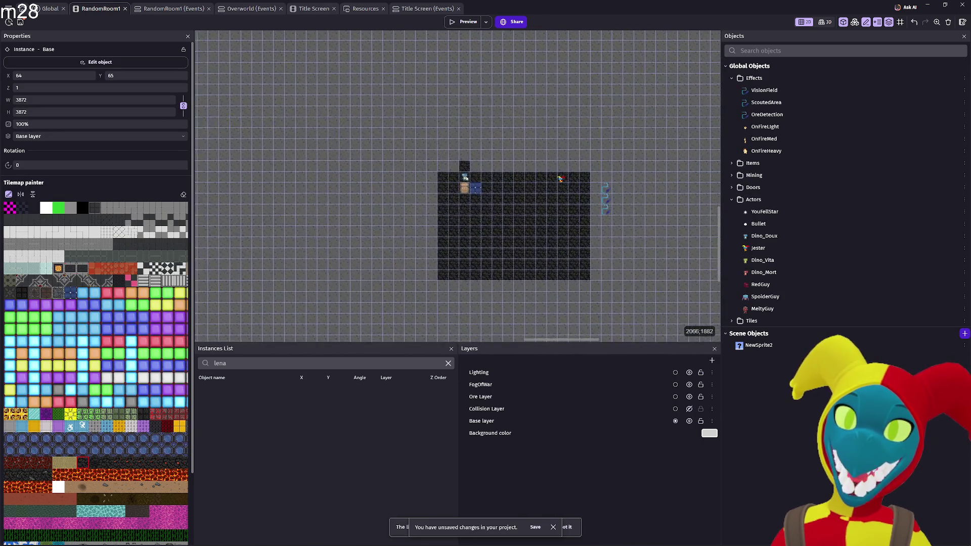
{"action": "scroll", "coordinate": [513, 227], "scroll_direction": "up", "scroll_amount": 7}
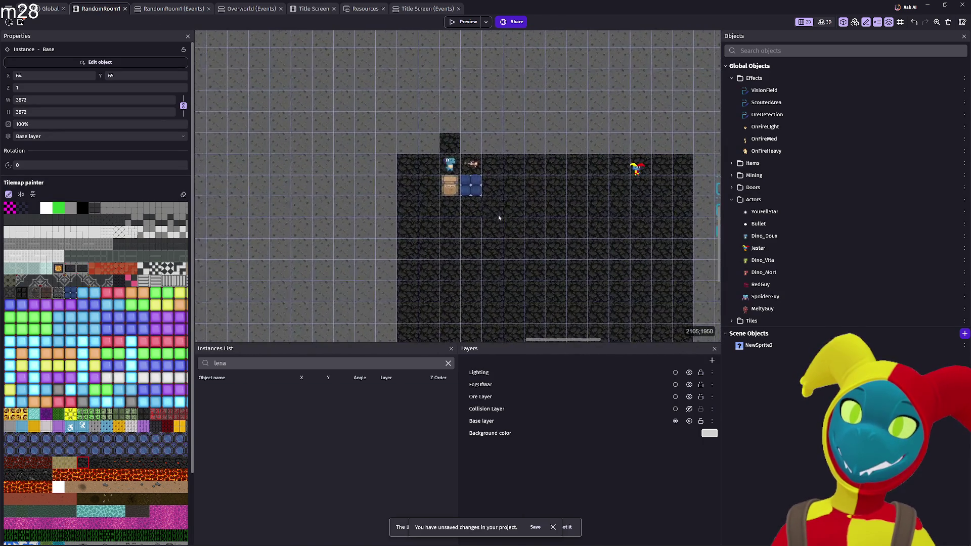
{"action": "scroll", "coordinate": [490, 233], "scroll_direction": "up", "scroll_amount": 3}
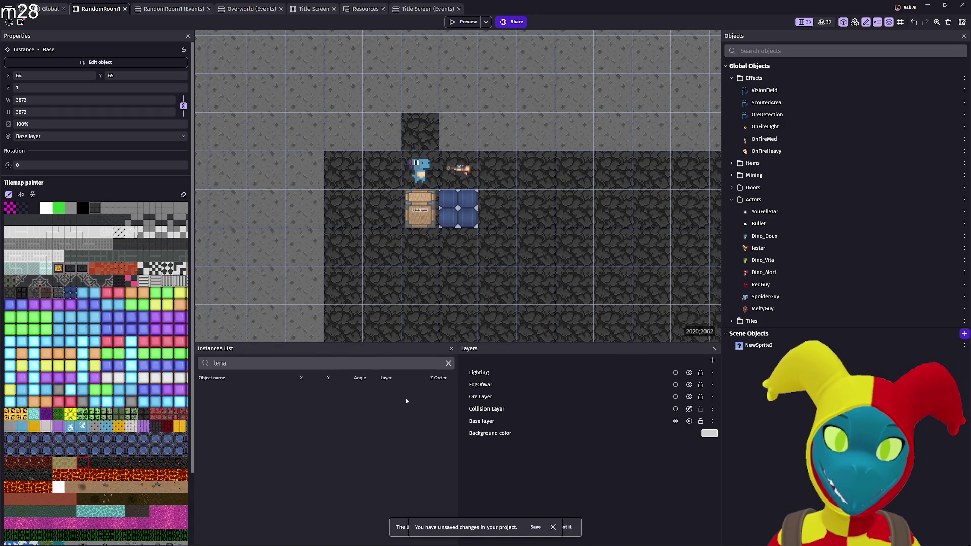
Delete the Dino_Mort object from RandomRoom1's objects and launch a new preview.
{"action": "left_click", "coordinate": [765, 260]}
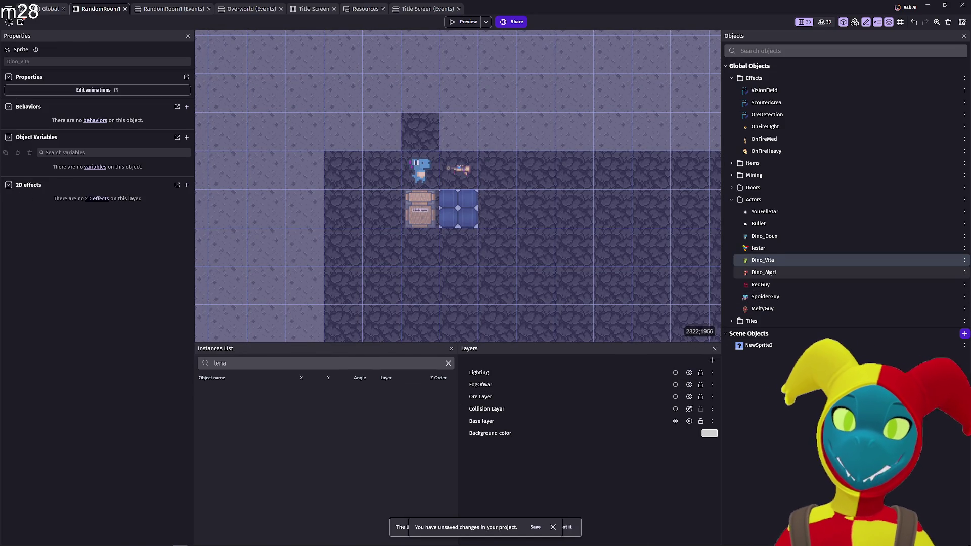
{"action": "left_click", "coordinate": [770, 273]}
{"action": "key", "text": "Delete"}
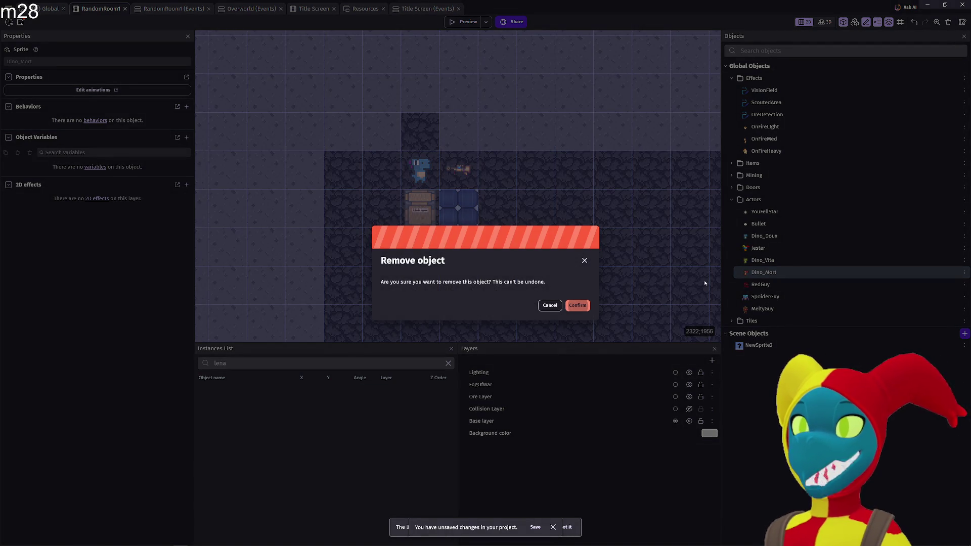
{"action": "key", "text": "Return"}
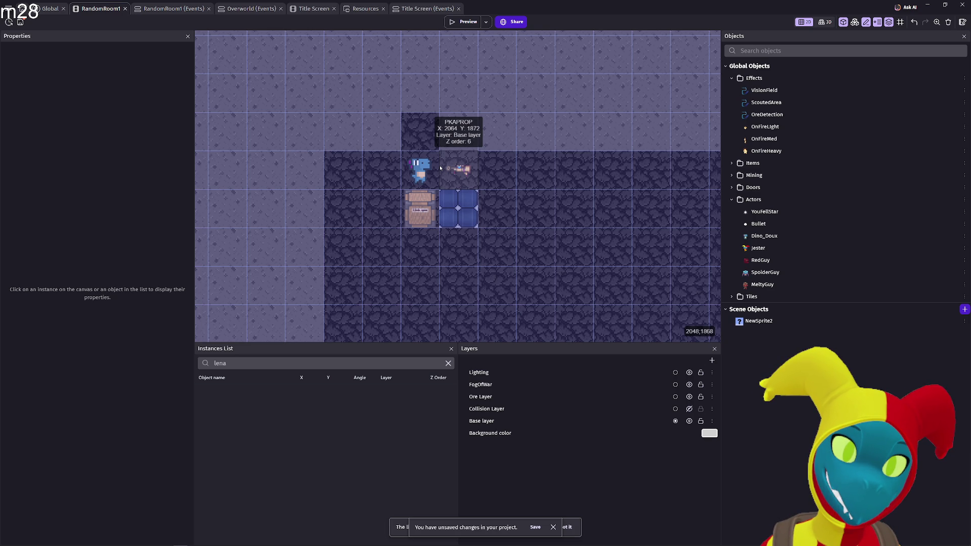
{"action": "scroll", "coordinate": [440, 168], "scroll_direction": "up", "scroll_amount": 2}
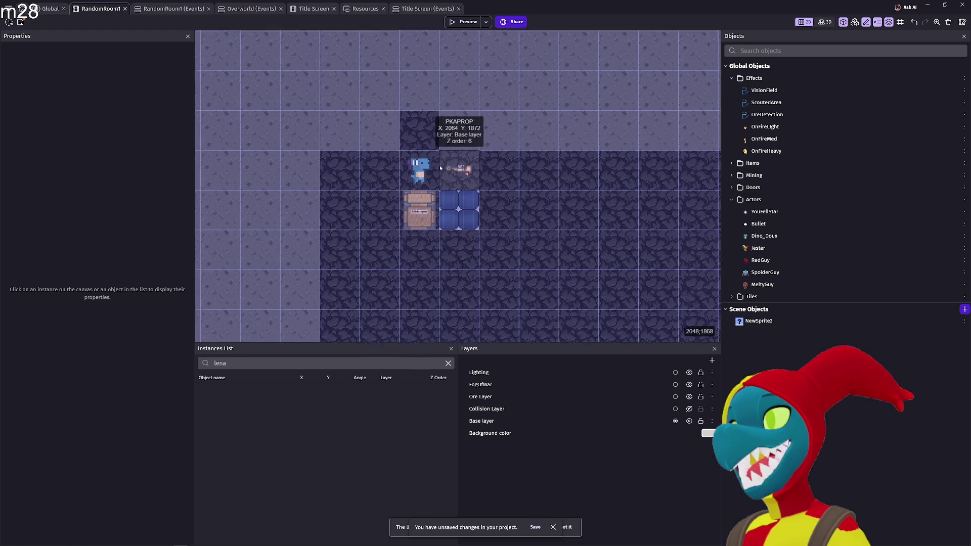
{"action": "left_click", "coordinate": [464, 22]}
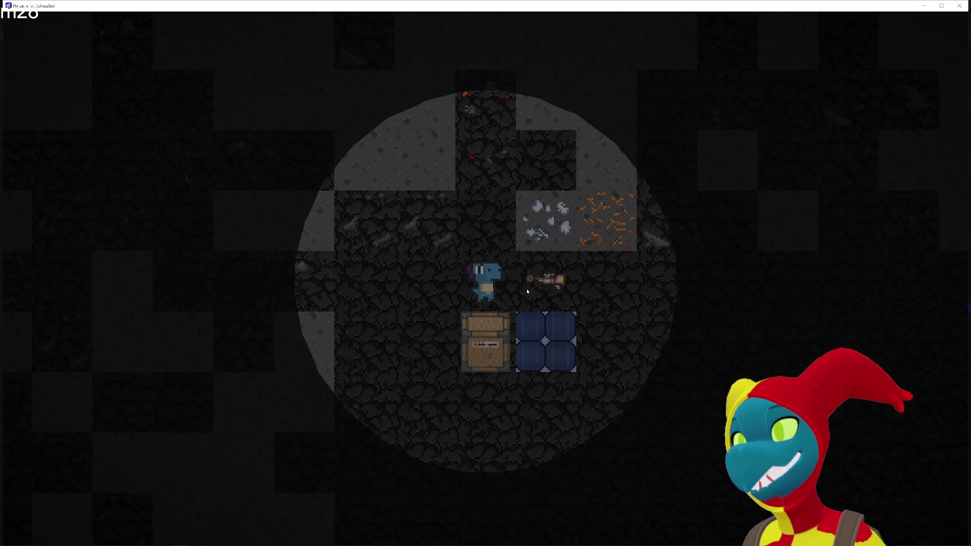
Walk the dino briefly, then close the preview and relaunch it.
{"action": "key", "text": "d"}
{"action": "key", "text": "s"}
{"action": "key", "text": "a"}
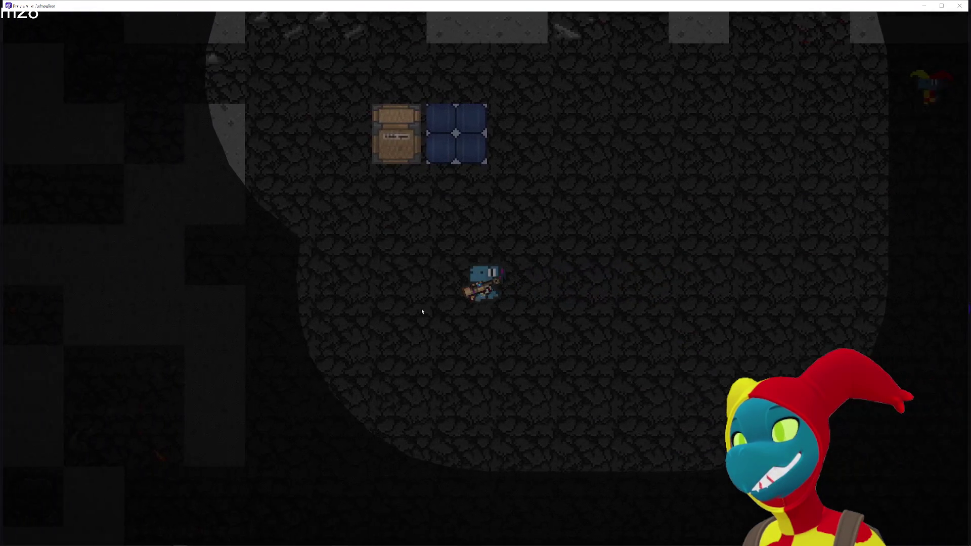
{"action": "key", "text": "d"}
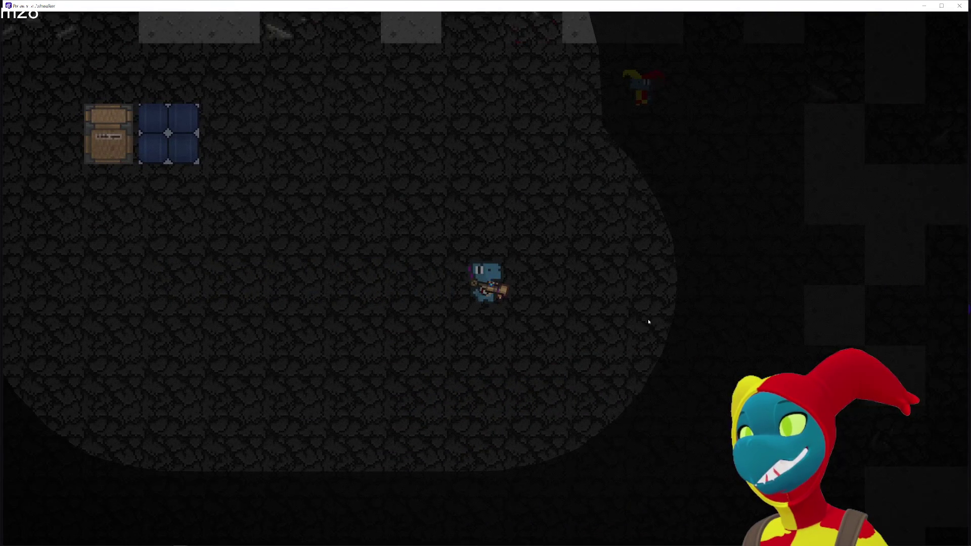
{"action": "left_click", "coordinate": [959, 5]}
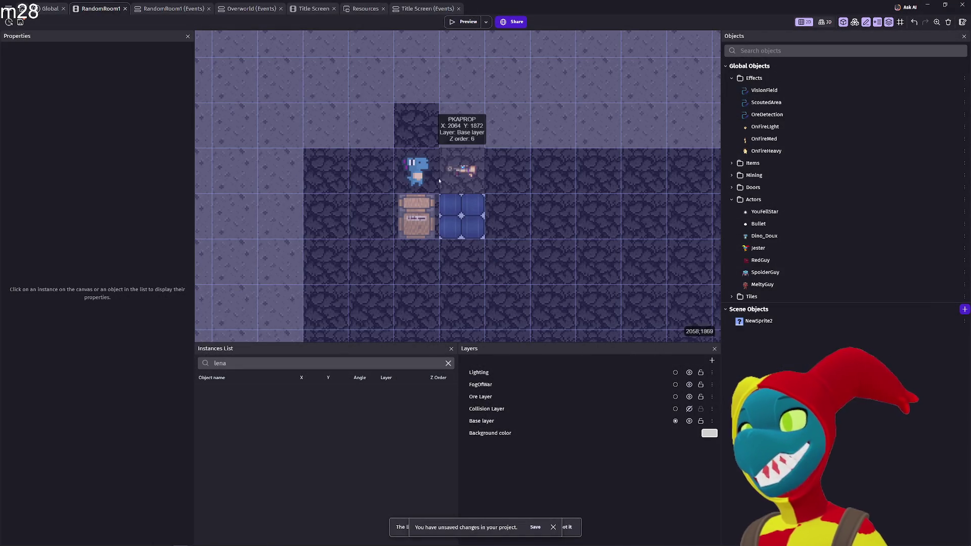
{"action": "left_click", "coordinate": [464, 21]}
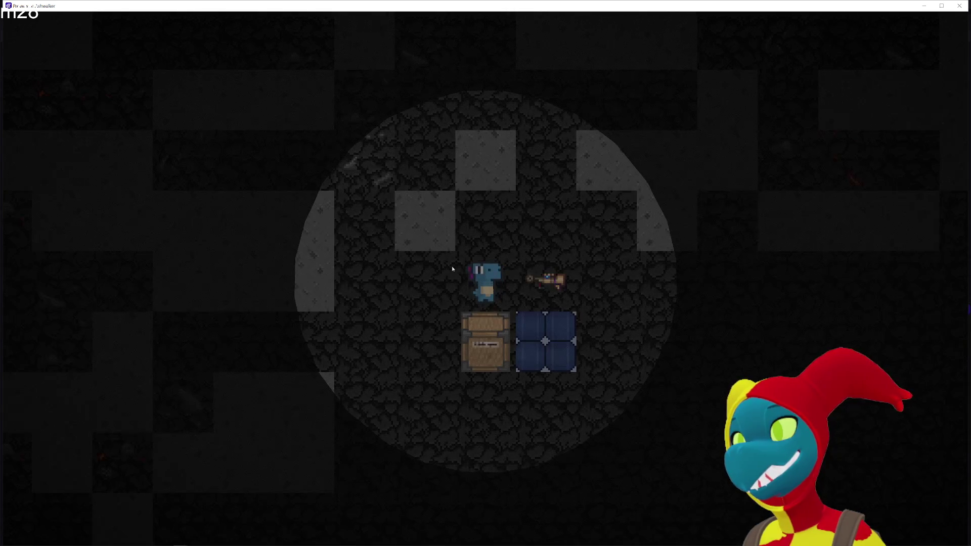
Pace the dino left and right across the room toward the rounded wall.
{"action": "key", "text": "Down"}
{"action": "key", "text": "Left"}
{"action": "key", "text": "Right"}
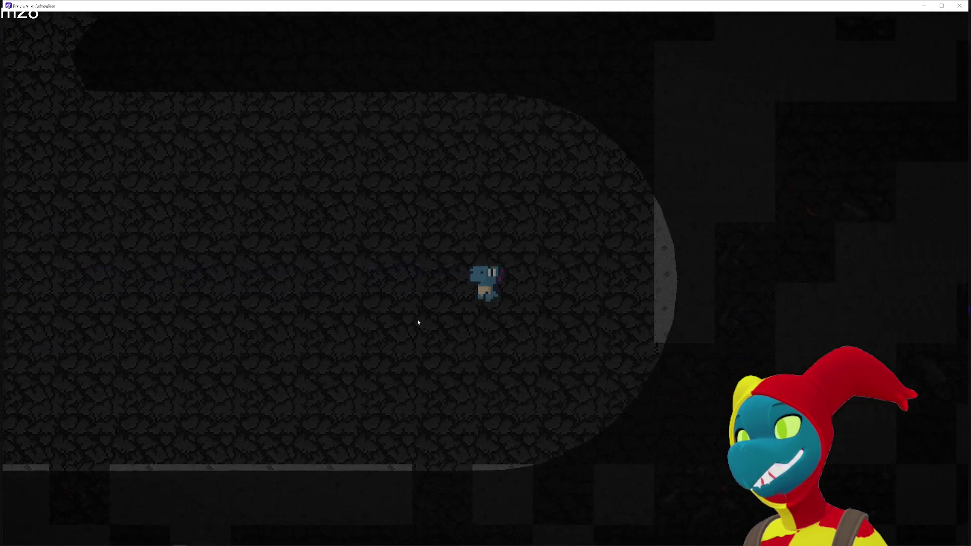
{"action": "key", "text": "Left"}
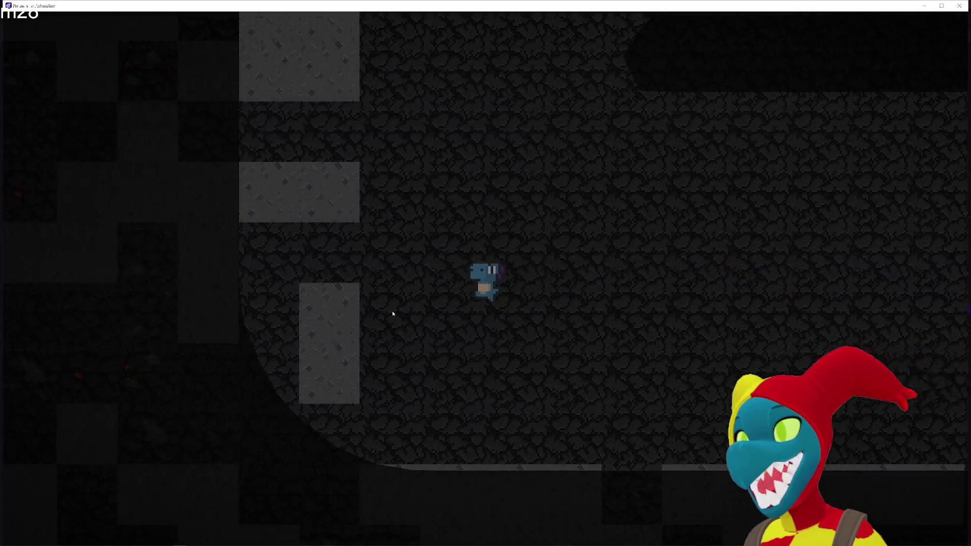
{"action": "key", "text": "Right"}
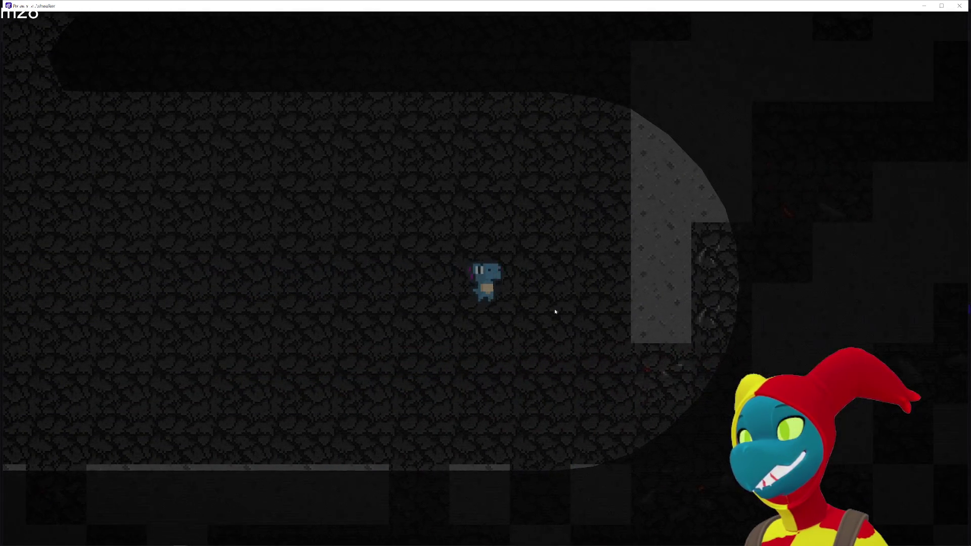
{"action": "key", "text": "Left"}
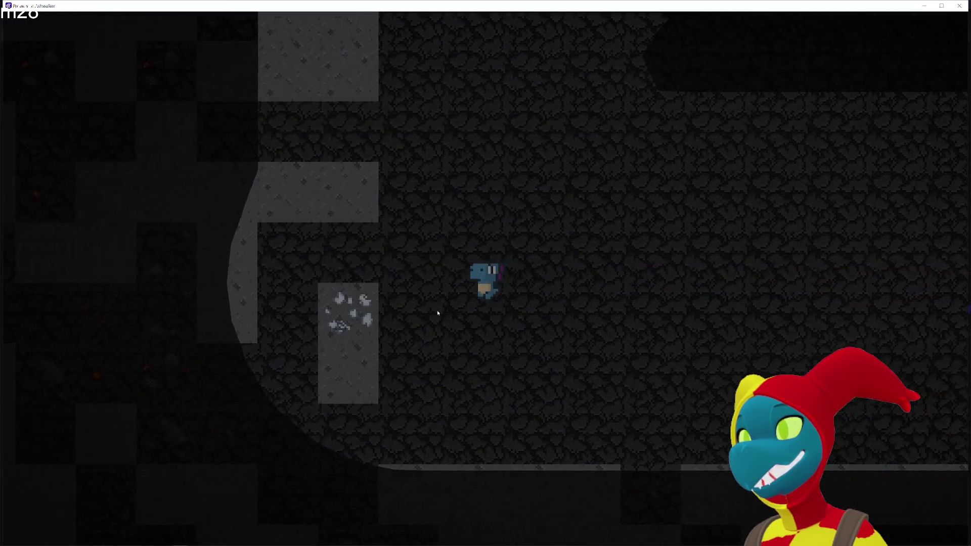
{"action": "key", "text": "Right"}
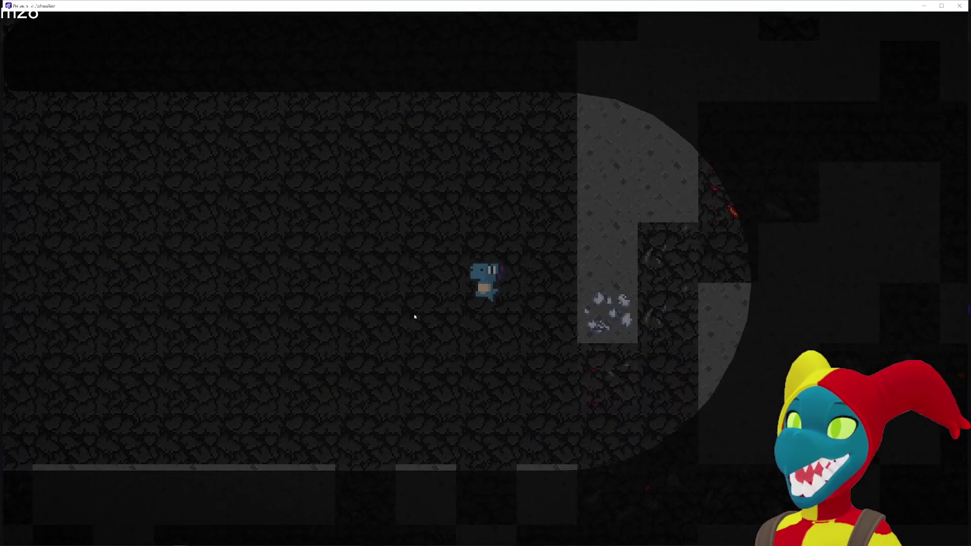
{"action": "key", "text": "Left"}
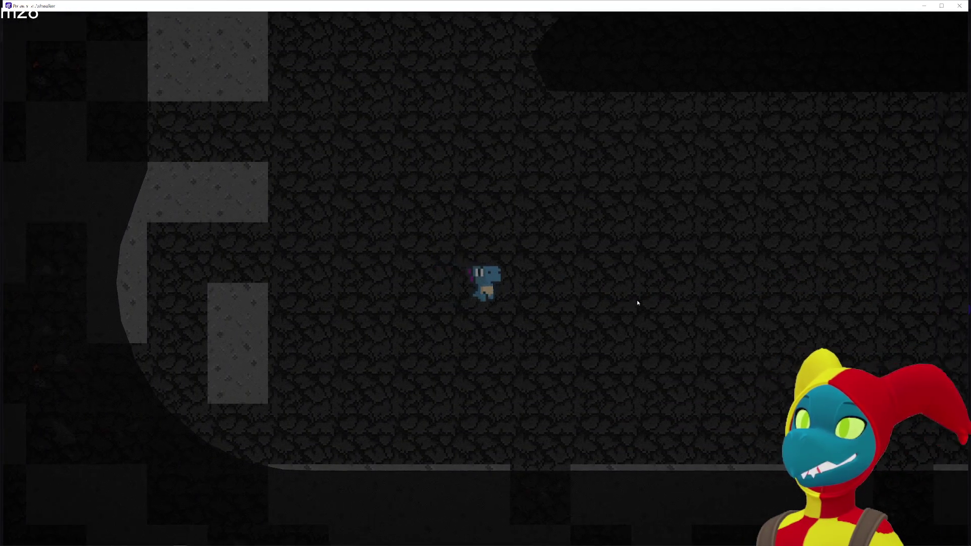
{"action": "key", "text": "Right"}
{"action": "key", "text": "Left"}
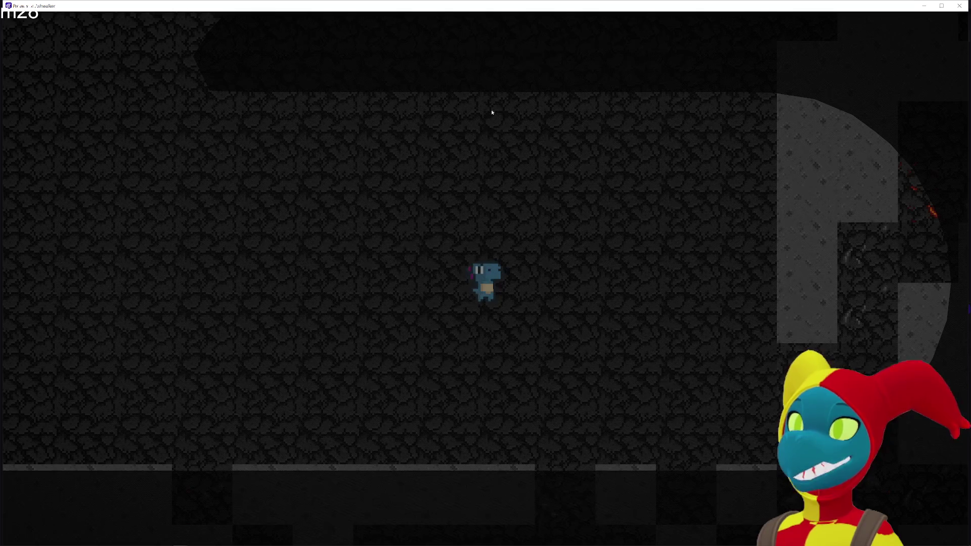
{"action": "key", "text": "Left"}
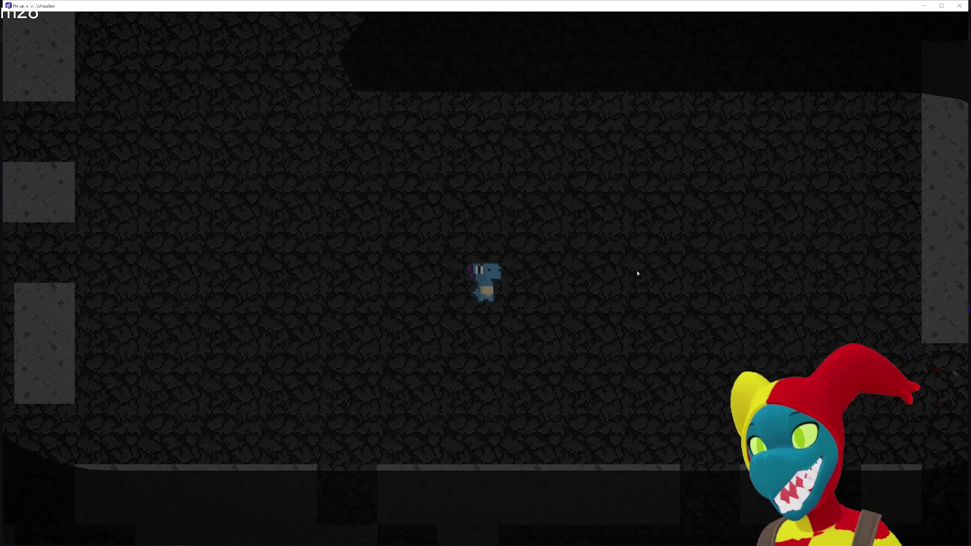
Walk up toward the chest, down-right toward the jester, then about five tiles left.
{"action": "key", "text": "Up"}
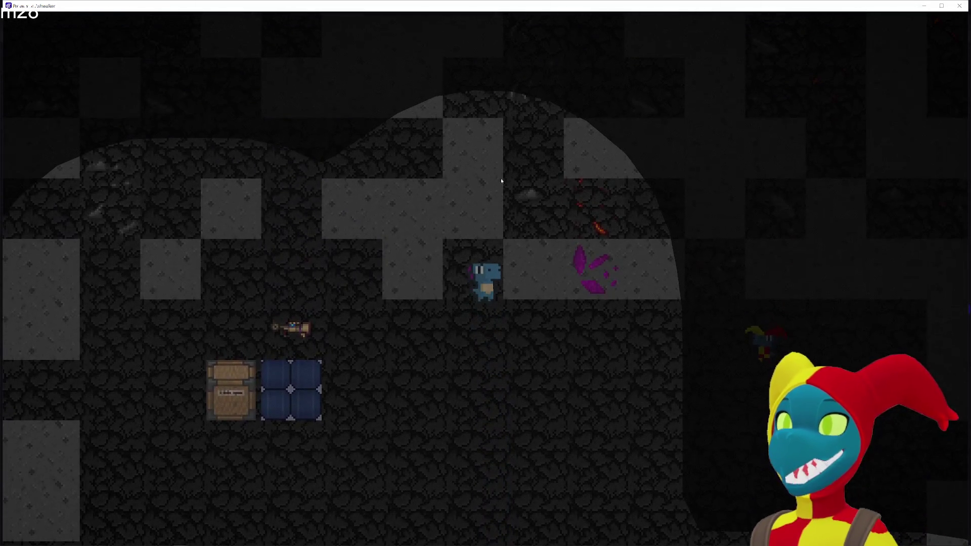
{"action": "key", "text": "Down"}
{"action": "key", "text": "Right"}
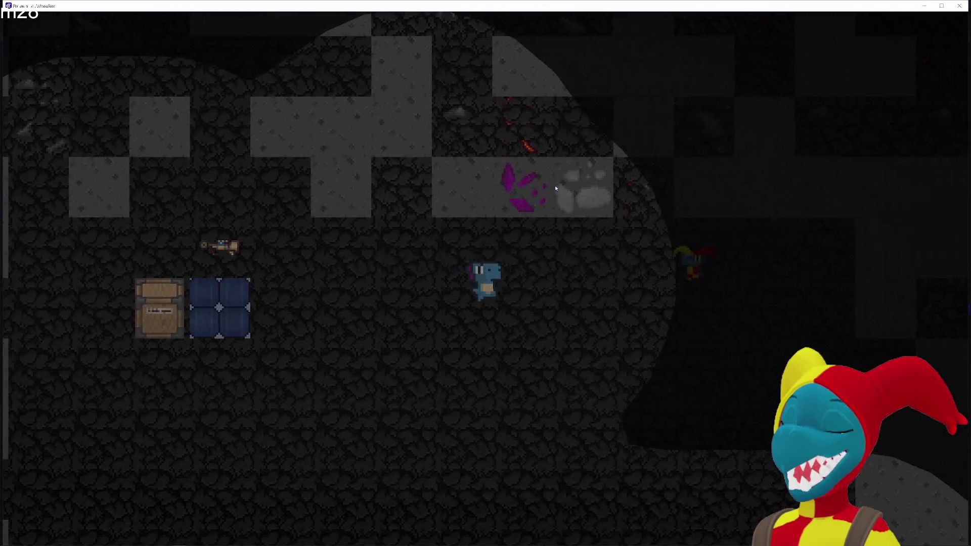
{"action": "key", "text": "Down"}
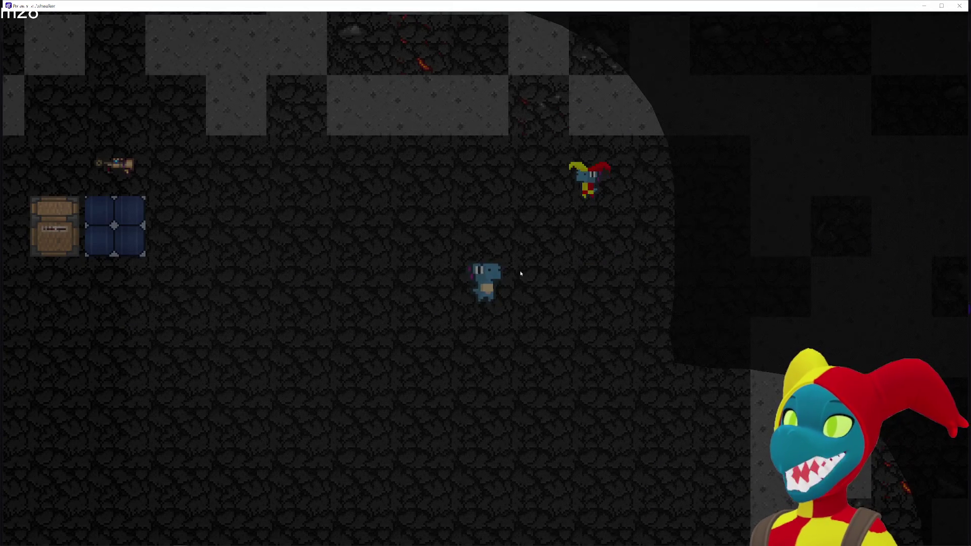
{"action": "key", "text": "Right"}
{"action": "key", "text": "Up"}
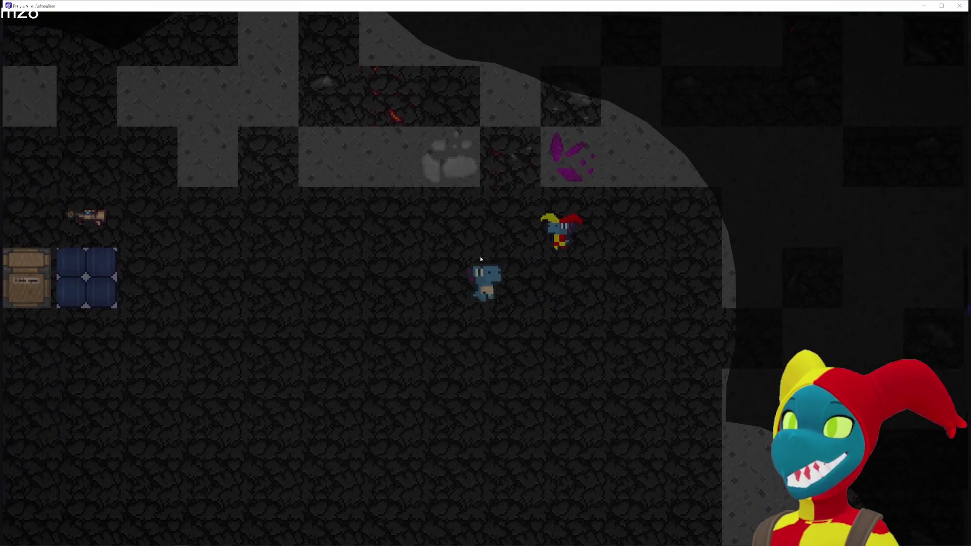
{"action": "key", "text": "Left"}
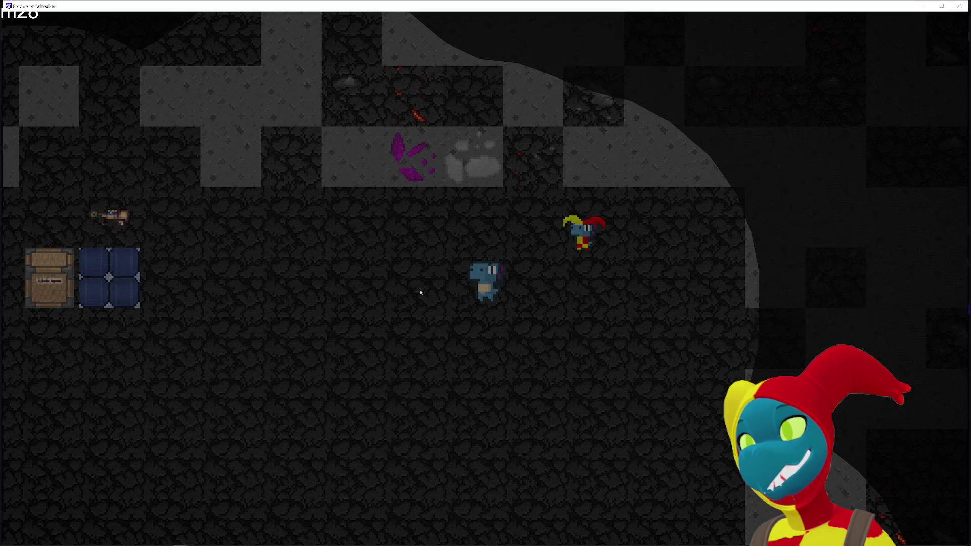
{"action": "key", "text": "Left"}
{"action": "key", "text": "Left"}
{"action": "key", "text": "Up"}
{"action": "key", "text": "Left"}
{"action": "key", "text": "Left"}
{"action": "key", "text": "Left"}
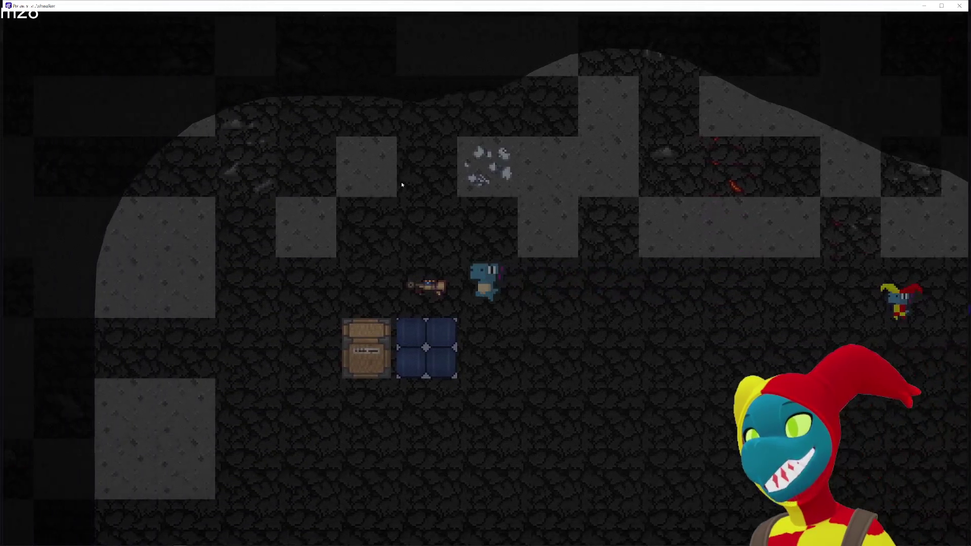
{"action": "key", "text": "Up"}
{"action": "key", "text": "Left"}
{"action": "key", "text": "Left"}
{"action": "key", "text": "Right"}
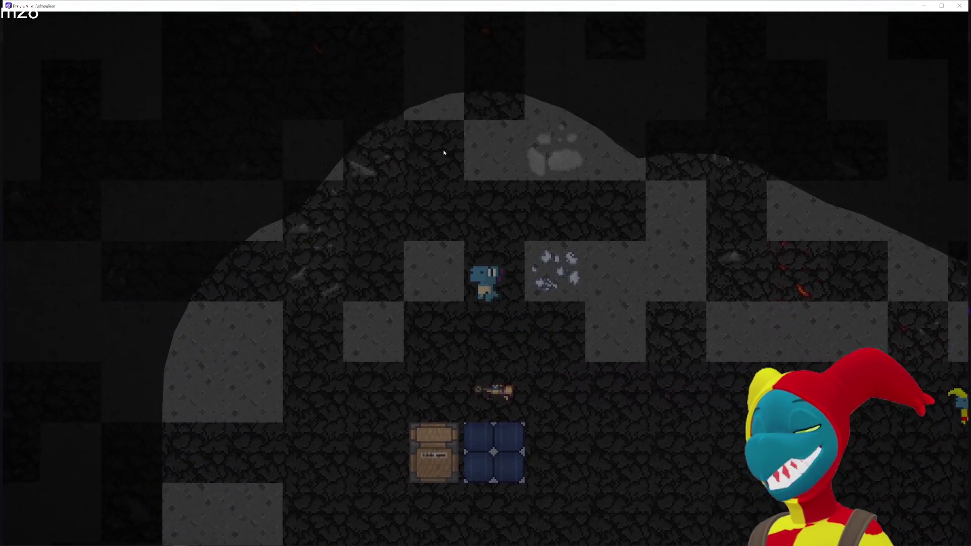
Head up-left into a new cave area, then back right to explore.
{"action": "key", "text": "w"}
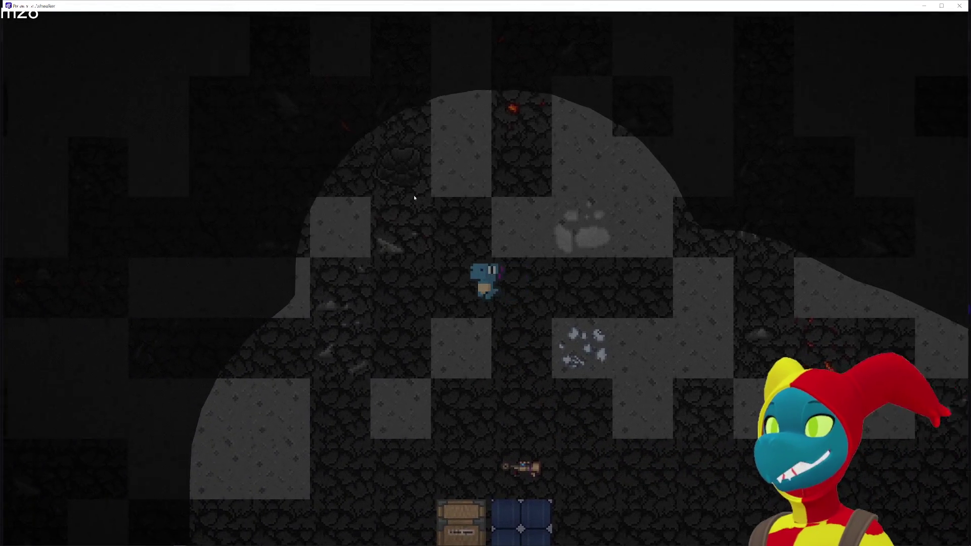
{"action": "key", "text": "a"}
{"action": "key", "text": "s"}
{"action": "key", "text": "d"}
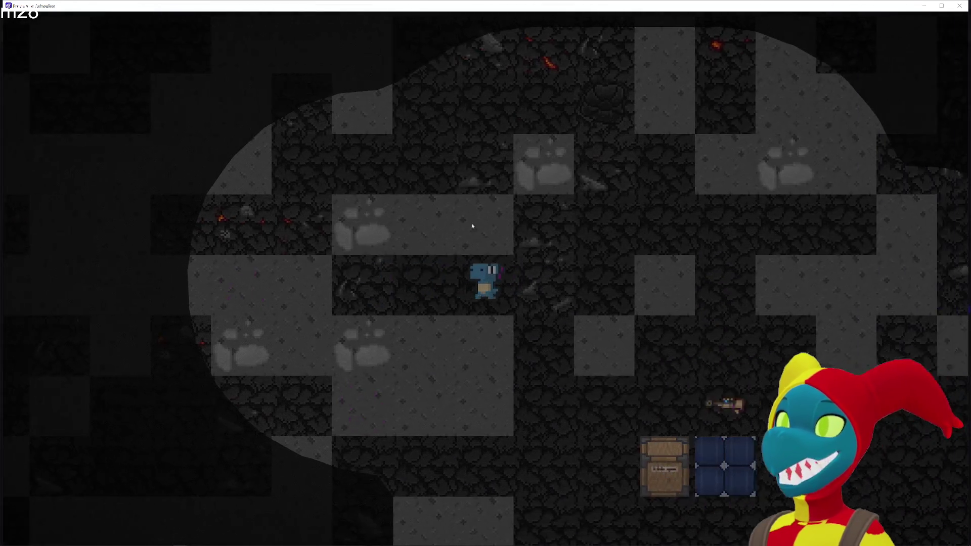
{"action": "key", "text": "w"}
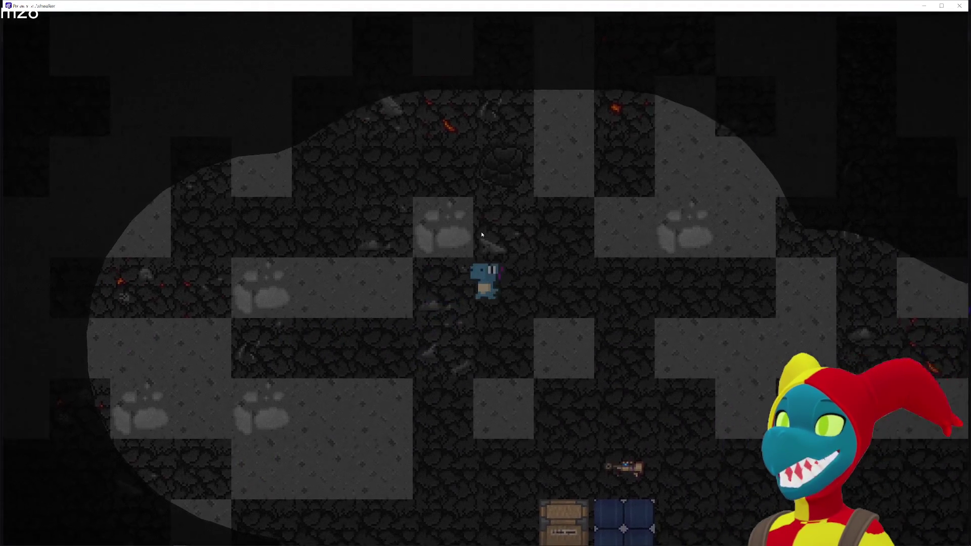
{"action": "key", "text": "a"}
{"action": "key", "text": "a"}
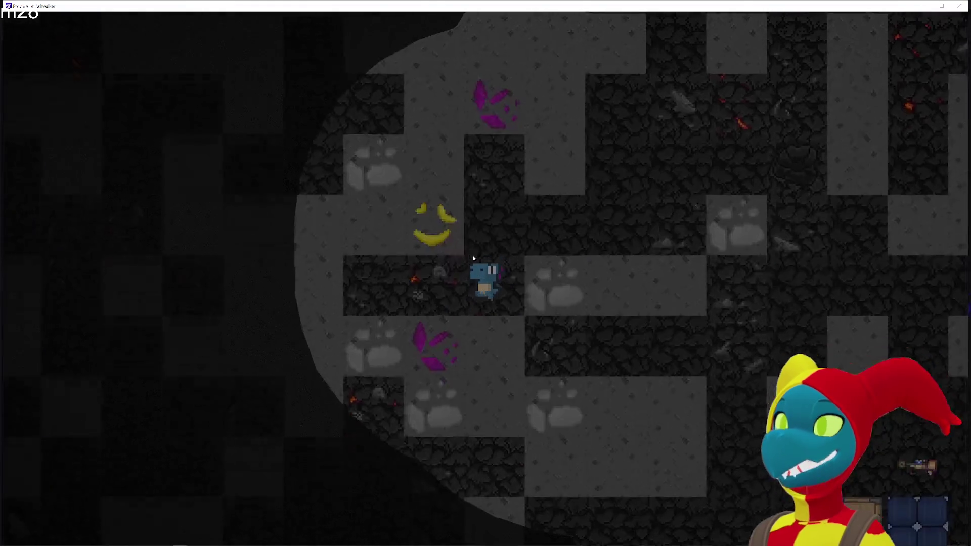
{"action": "key", "text": "s"}
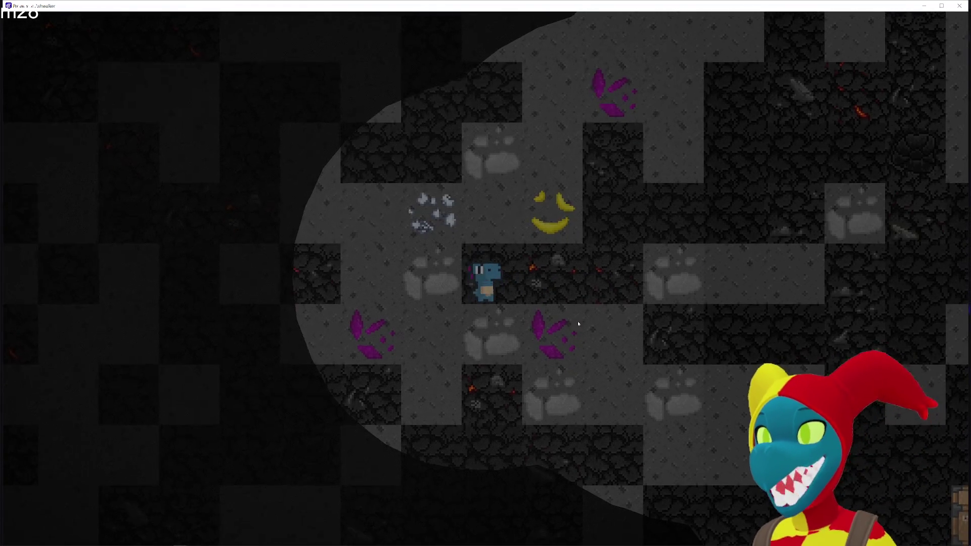
{"action": "key", "text": "d"}
{"action": "key", "text": "w"}
Walk through the tunnels toward the ore deposits and the purple crystal.
{"action": "key", "text": "s"}
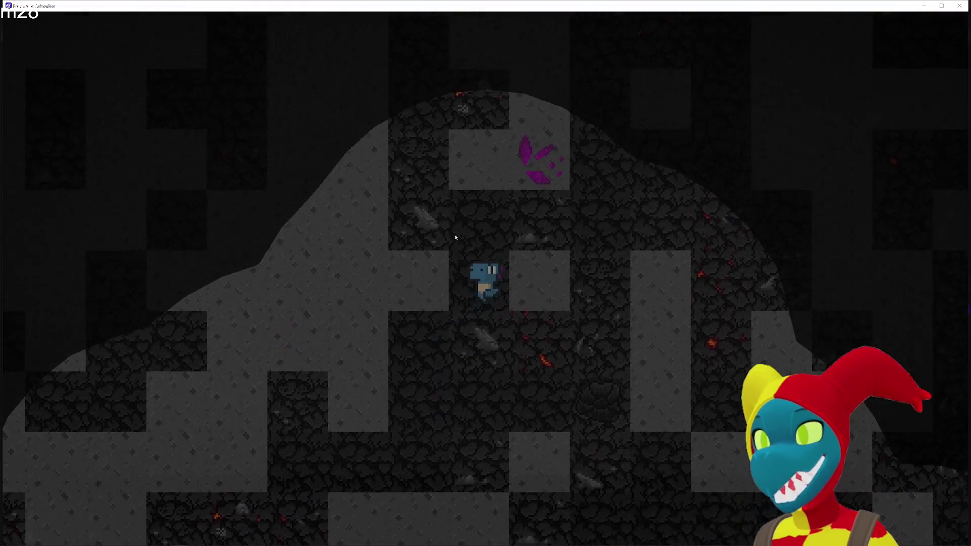
{"action": "key", "text": "w"}
{"action": "key", "text": "d"}
{"action": "key", "text": "a"}
{"action": "key", "text": "w"}
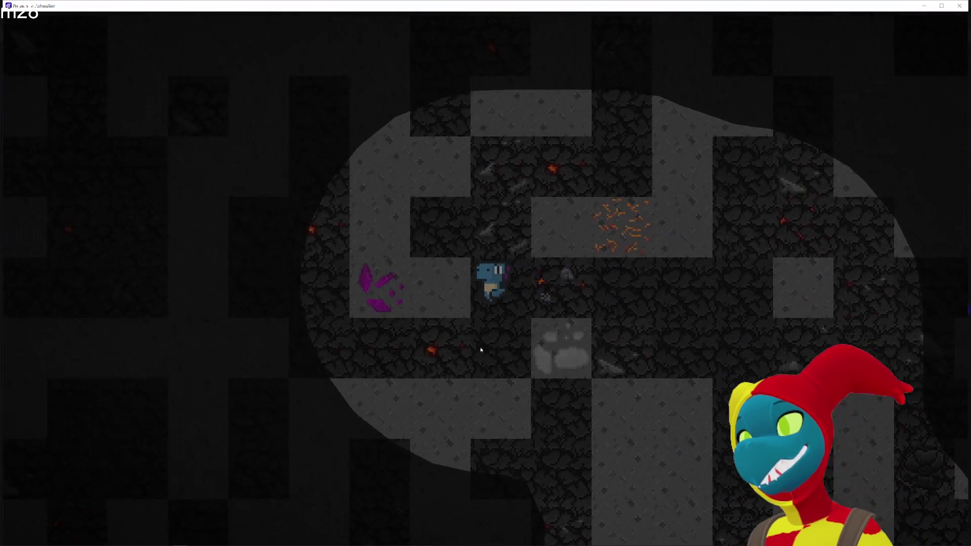
{"action": "key", "text": "a"}
{"action": "key", "text": "s"}
{"action": "key", "text": "d"}
{"action": "key", "text": "d"}
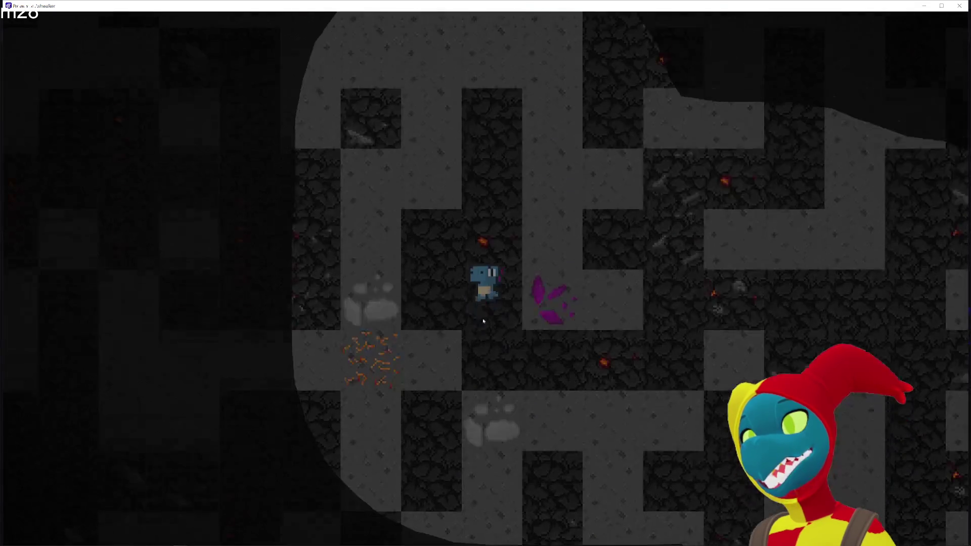
{"action": "key", "text": "s"}
{"action": "key", "text": "w"}
{"action": "key", "text": "d"}
Walk down past the ore deposits and a crystal, then back below the start.
{"action": "key", "text": "s"}
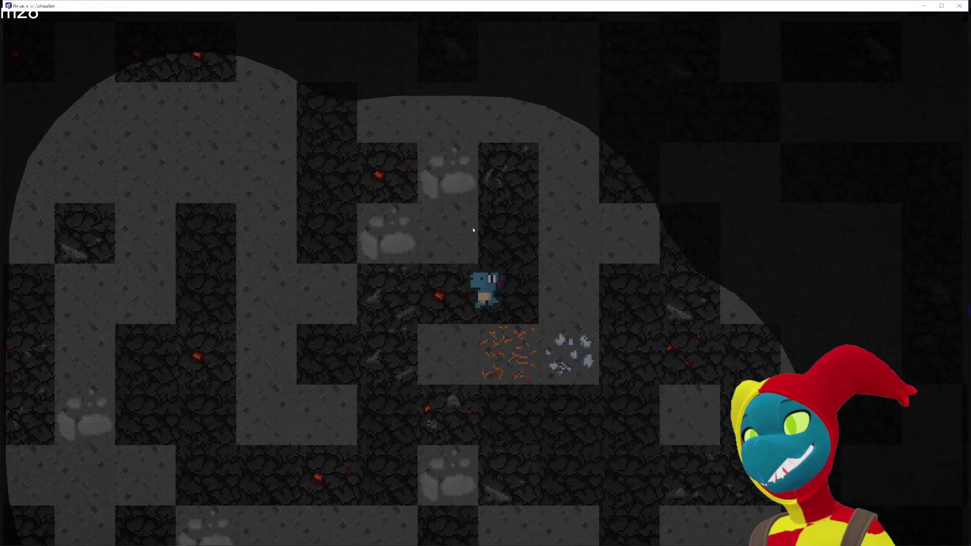
{"action": "key", "text": "w"}
{"action": "key", "text": "s"}
{"action": "key", "text": "a"}
{"action": "key", "text": "s"}
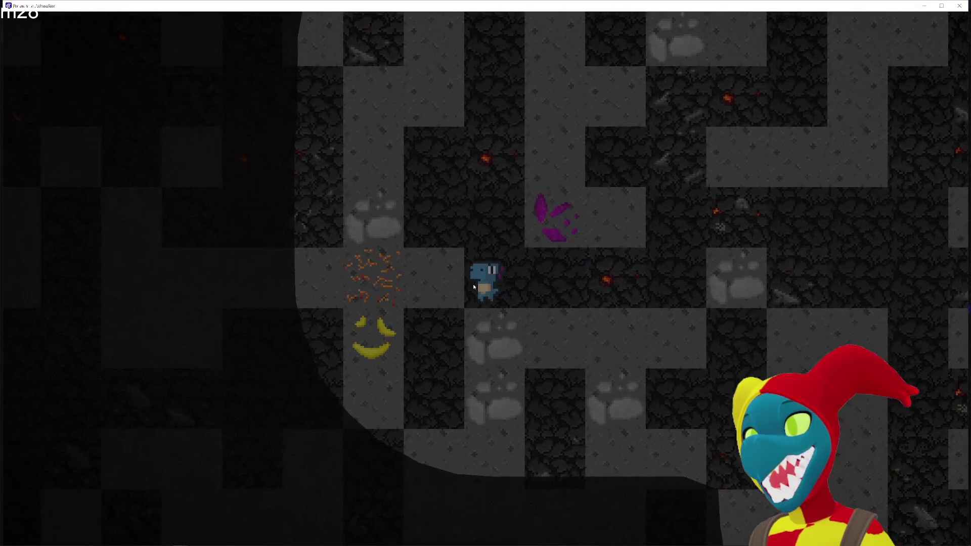
{"action": "key", "text": "w"}
{"action": "key", "text": "d"}
{"action": "key", "text": "w"}
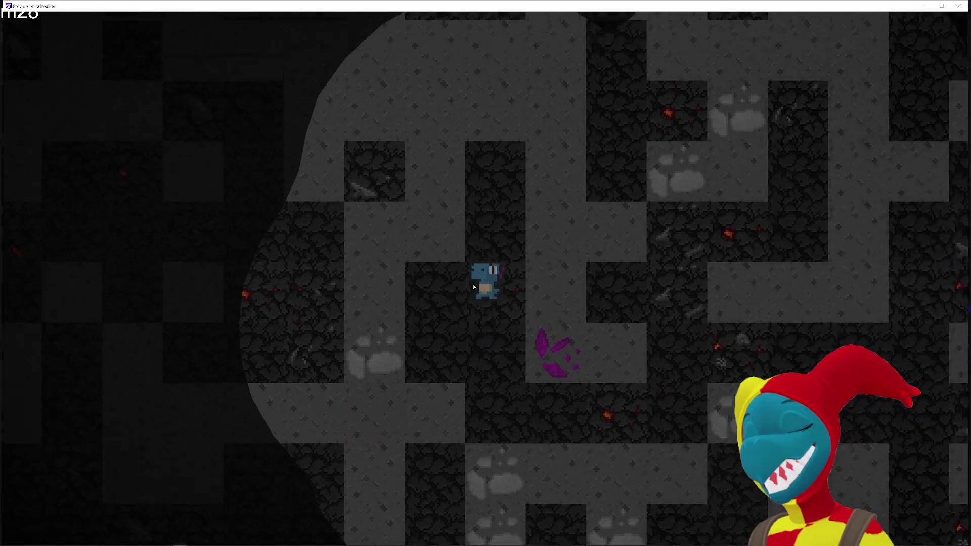
{"action": "key", "text": "s"}
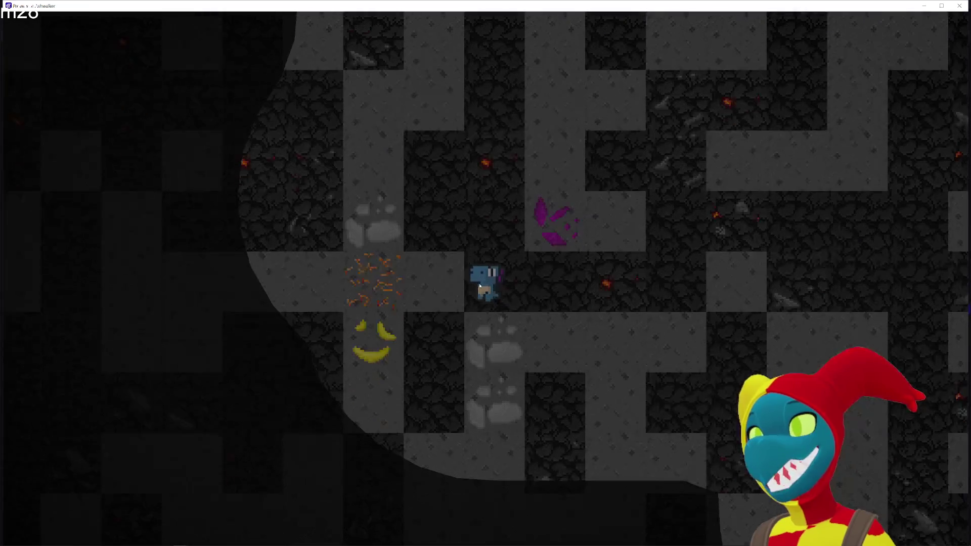
Wander right, left and down to finish beside the chest and blue block.
{"action": "key", "text": "d"}
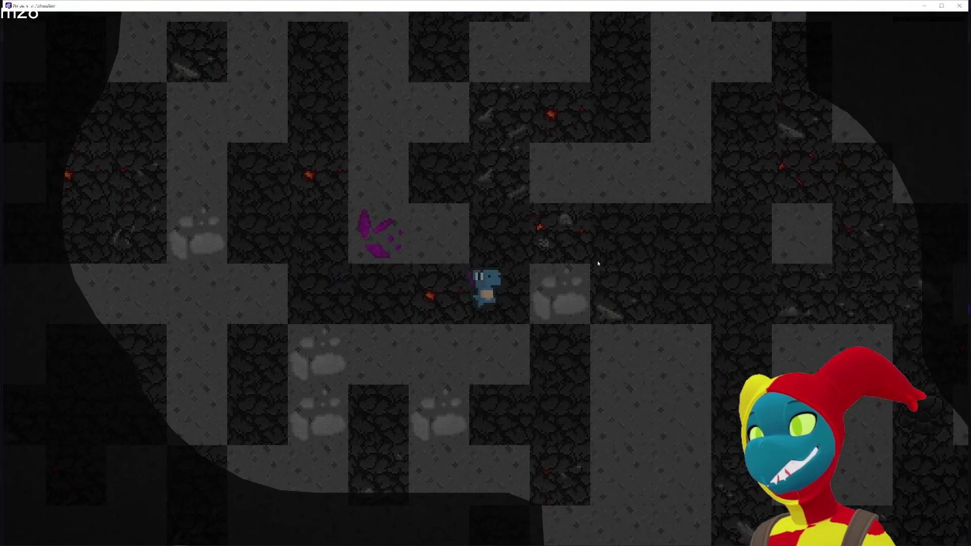
{"action": "key", "text": "w"}
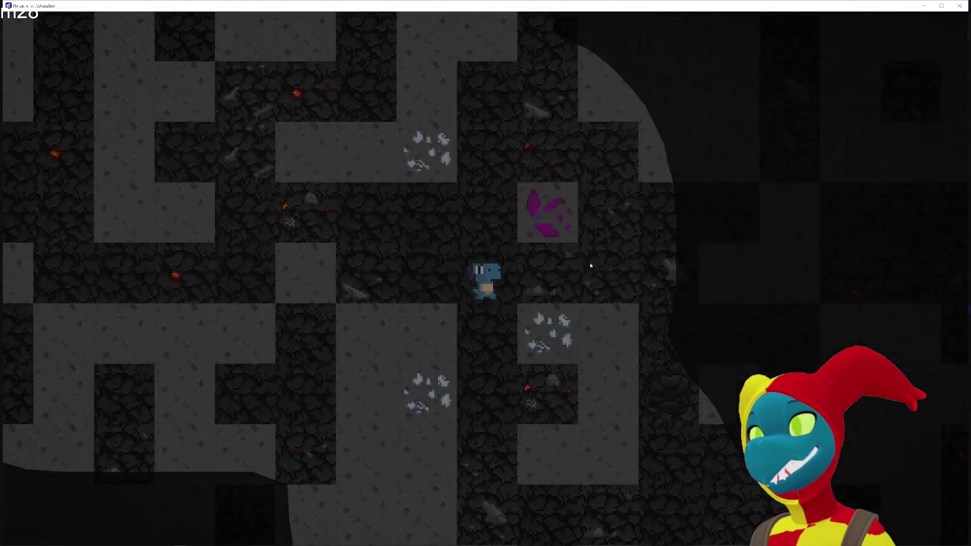
{"action": "key", "text": "a"}
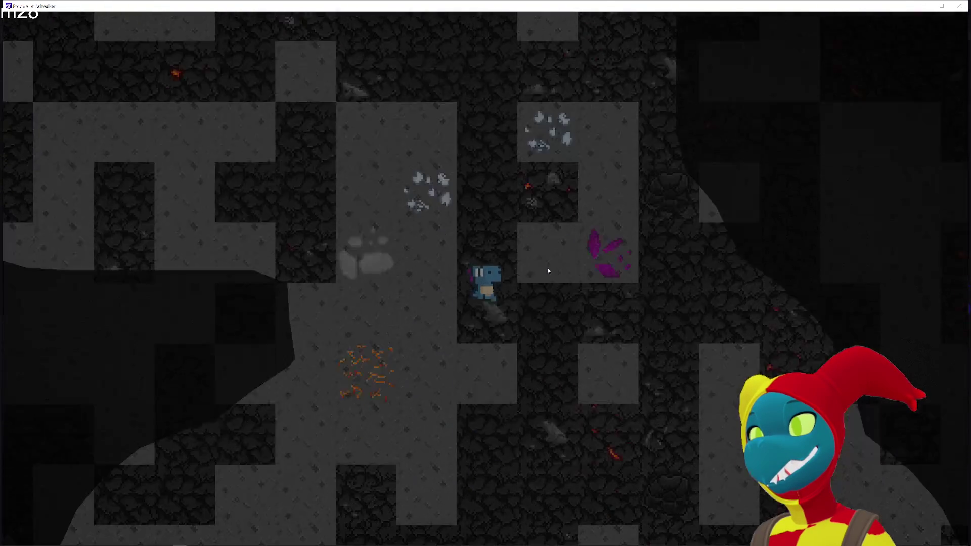
{"action": "key", "text": "d"}
{"action": "key", "text": "s"}
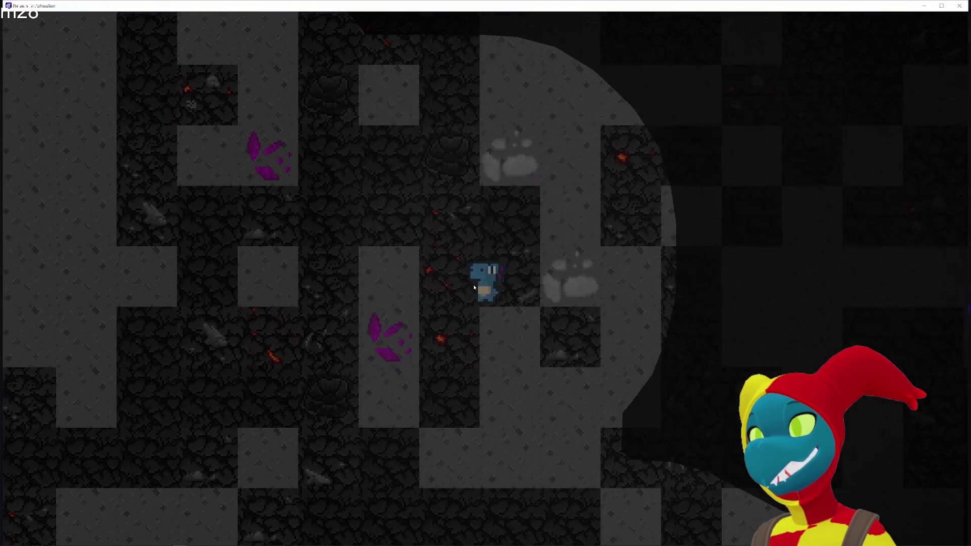
{"action": "key", "text": "a"}
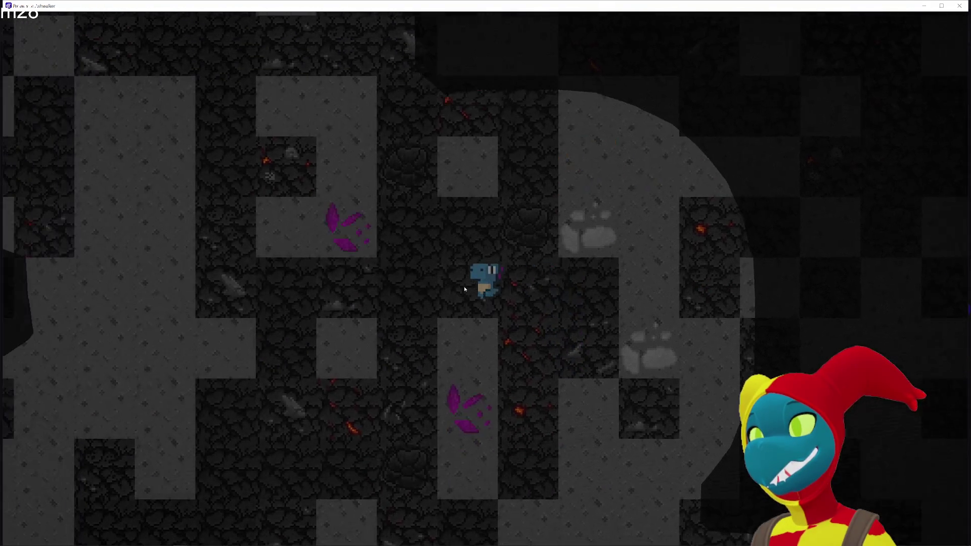
{"action": "key", "text": "s"}
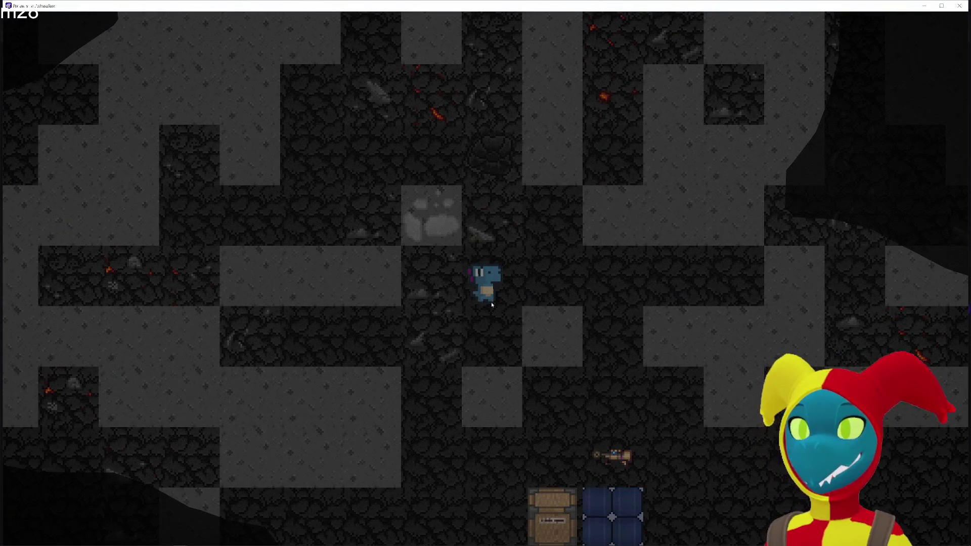
Walk the dino down and over until it reaches the wooden chest.
{"action": "key", "text": "s"}
{"action": "key", "text": "a"}
{"action": "key", "text": "s"}
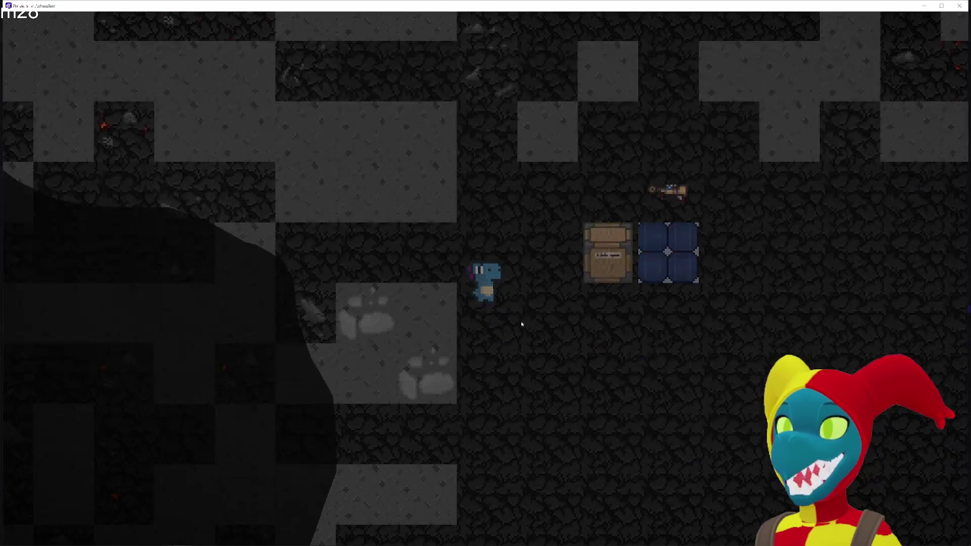
{"action": "key", "text": "w"}
{"action": "key", "text": "d"}
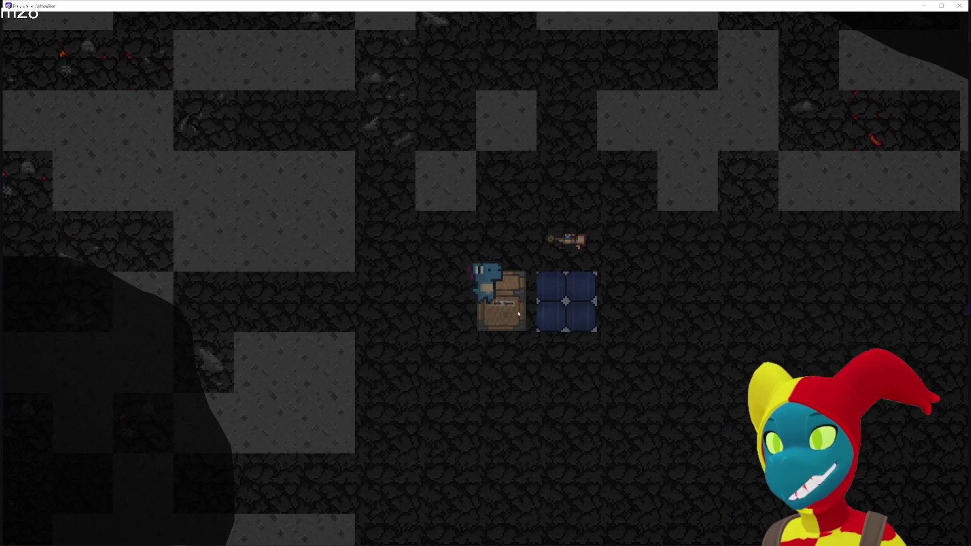
Drag the crate up-right, right and down while readying the rifle and swinging beside the dino.
{"action": "key", "text": "d"}
{"action": "key", "text": "w"}
{"action": "left_click", "coordinate": [517, 280]}
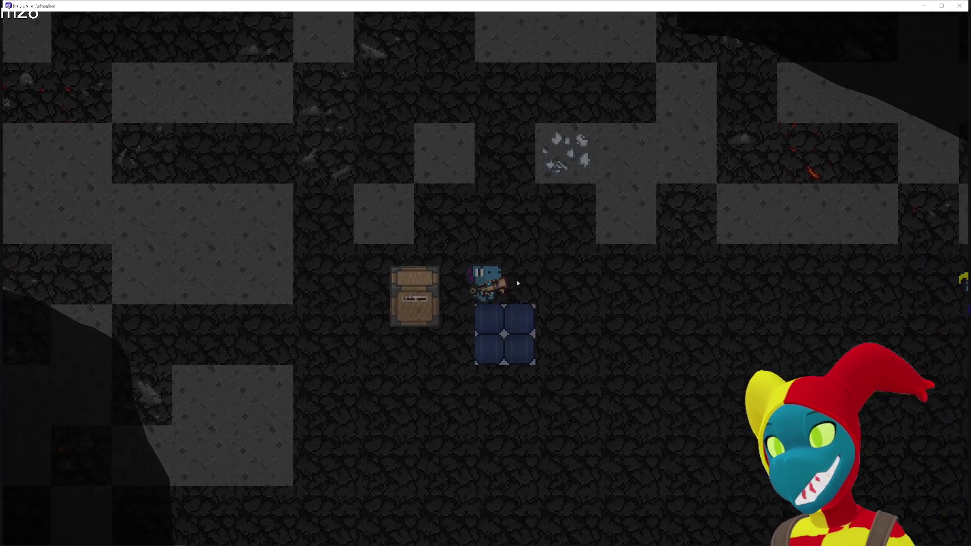
{"action": "key", "text": "d"}
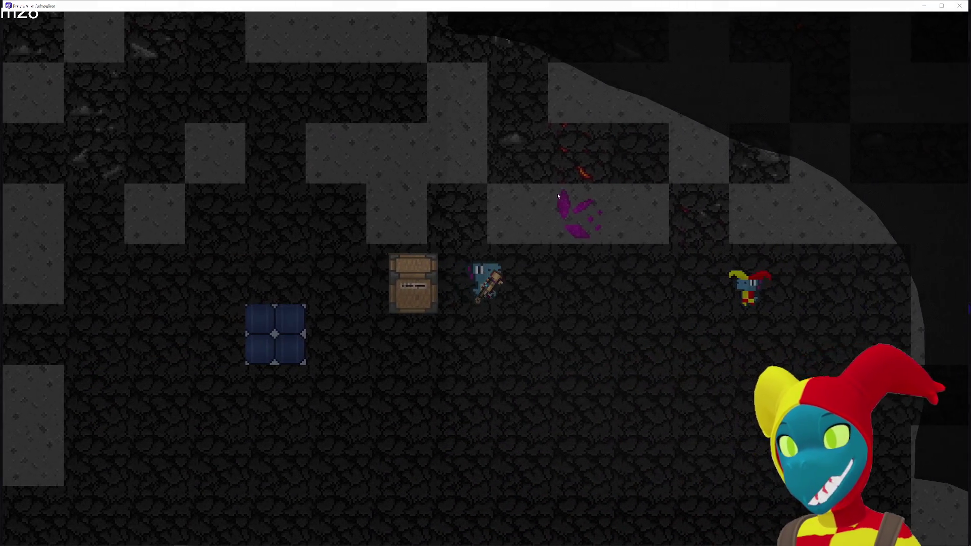
{"action": "key", "text": "d"}
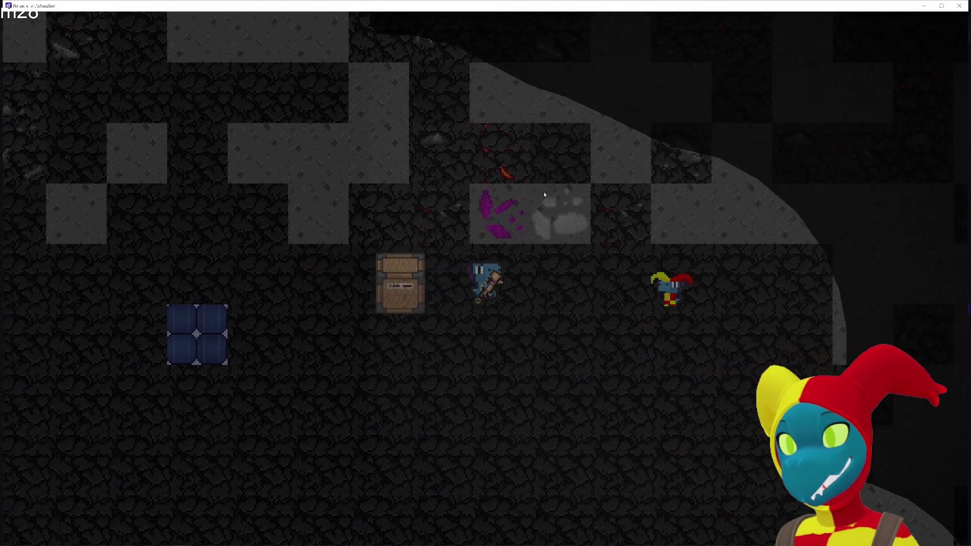
{"action": "key", "text": "s"}
{"action": "key", "text": "a"}
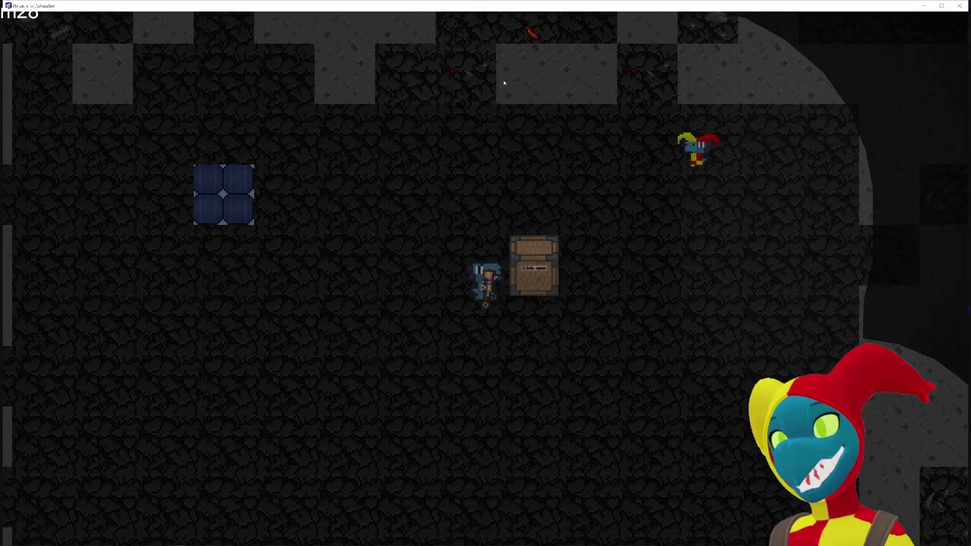
{"action": "key", "text": "w"}
{"action": "left_click", "coordinate": [515, 89]}
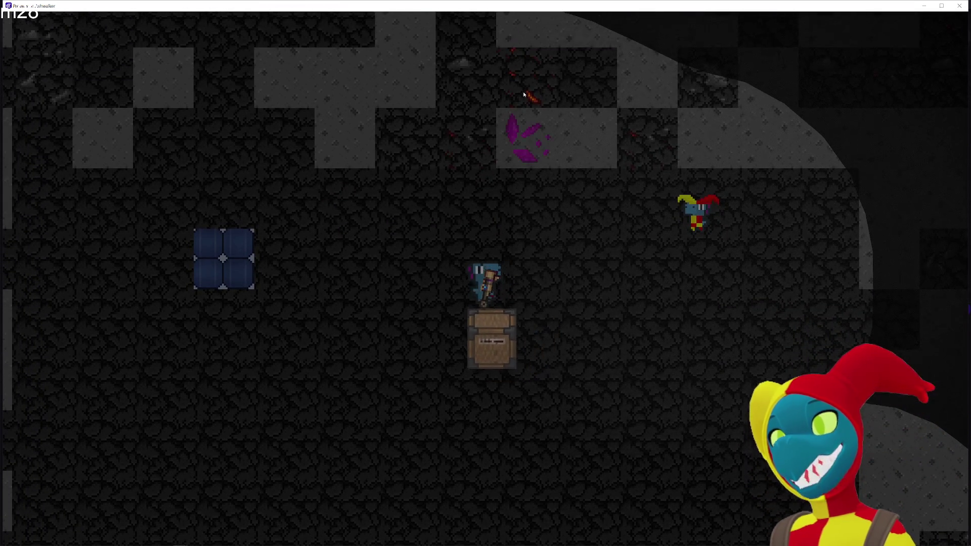
Pull the crate up and around onto the blue tile, then haul it back off.
{"action": "key", "text": "w"}
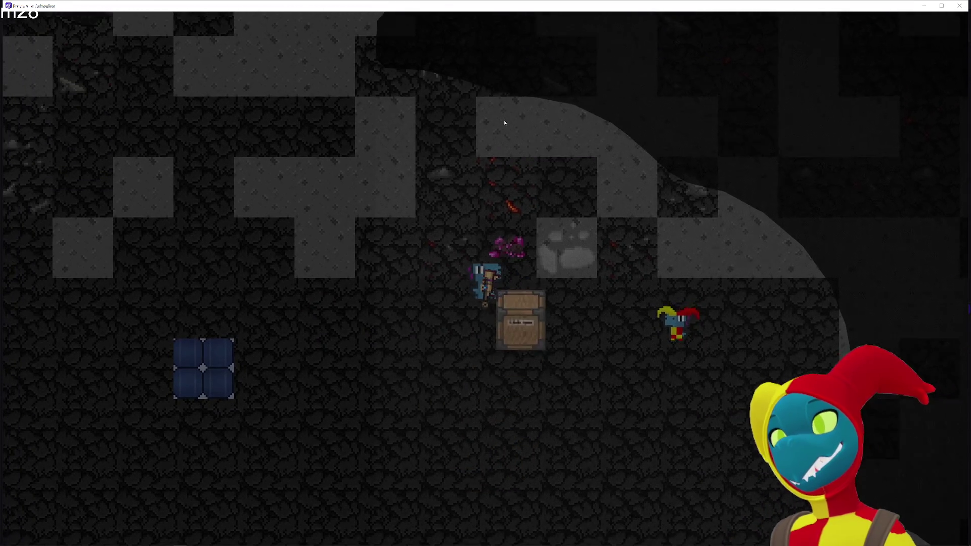
{"action": "key", "text": "w"}
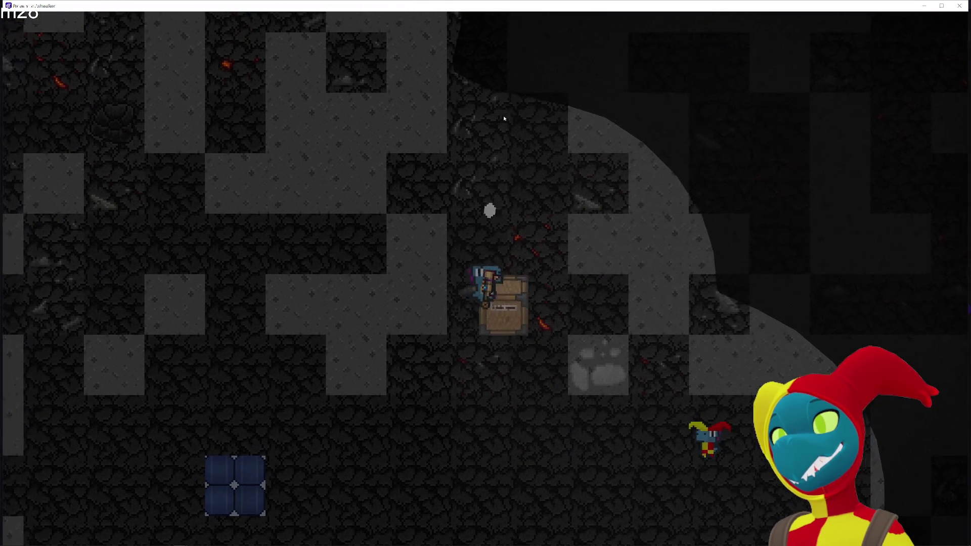
{"action": "key", "text": "d"}
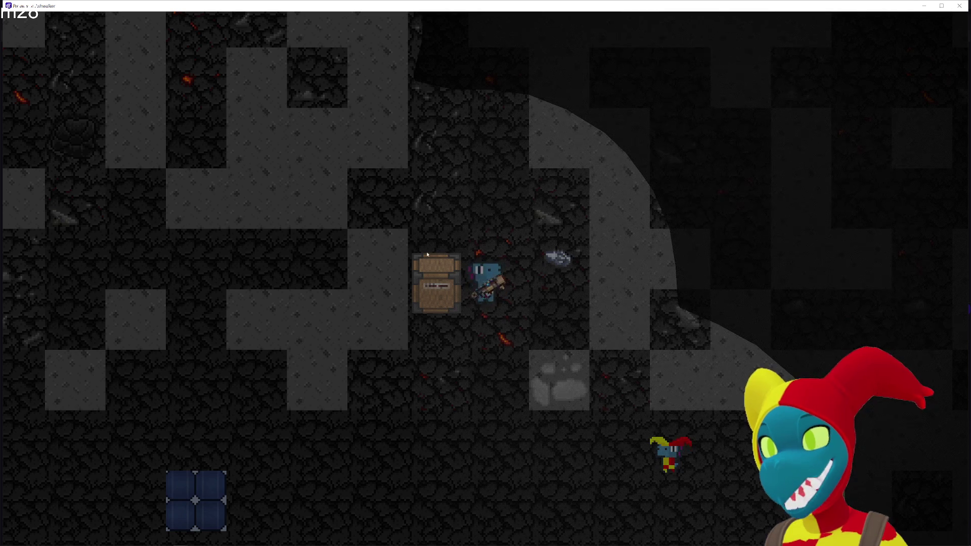
{"action": "key", "text": "d"}
{"action": "key", "text": "s"}
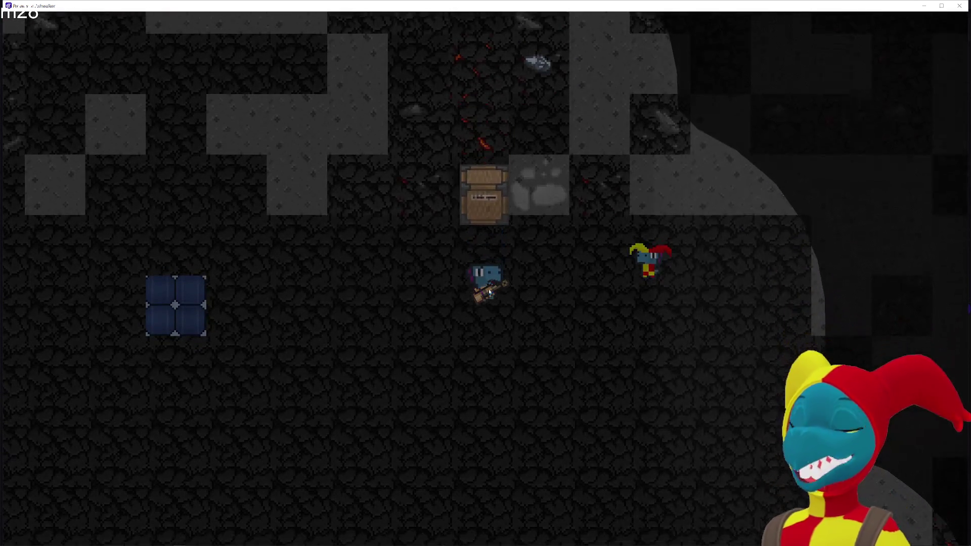
{"action": "key", "text": "a"}
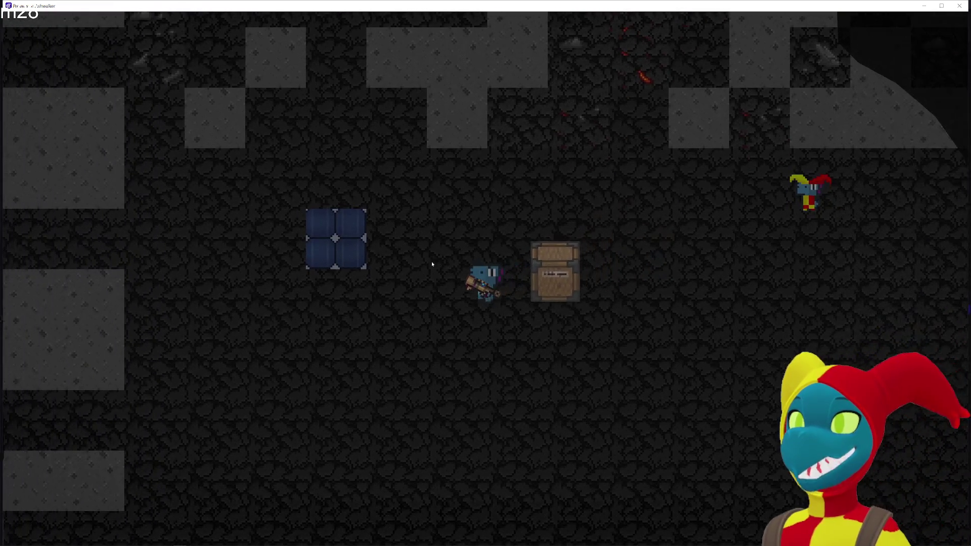
{"action": "key", "text": "a"}
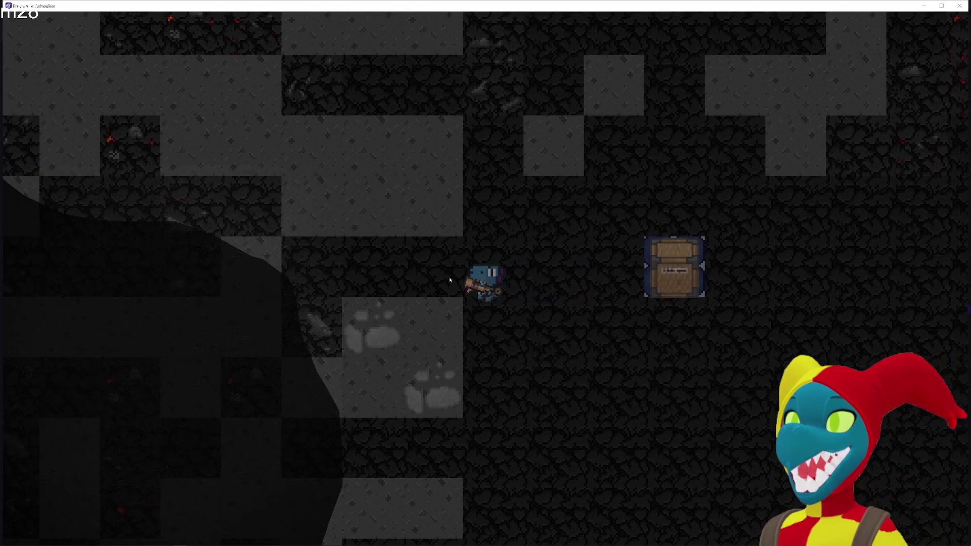
{"action": "key", "text": "d"}
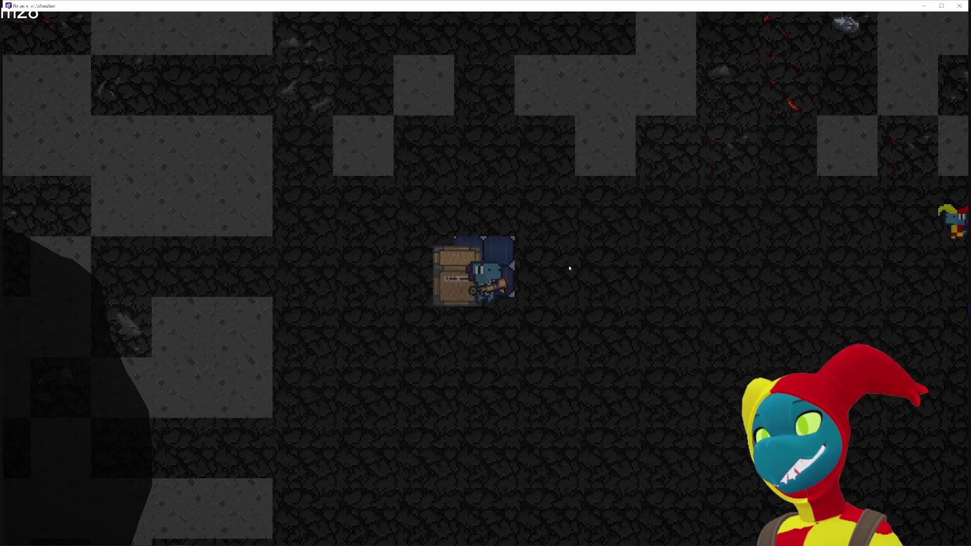
{"action": "key", "text": "d"}
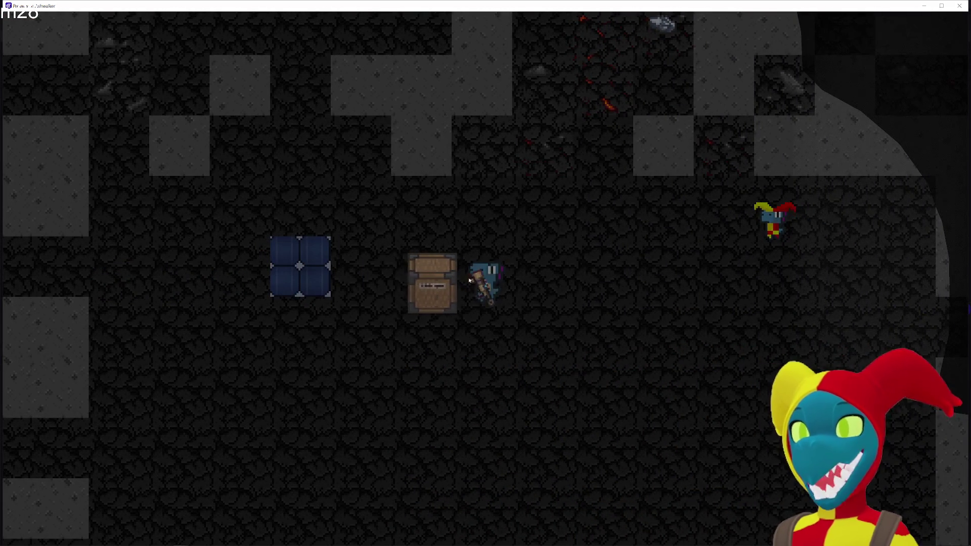
Walk the dino right away from the crate, over the rock debris and through the cave.
{"action": "key", "text": "d"}
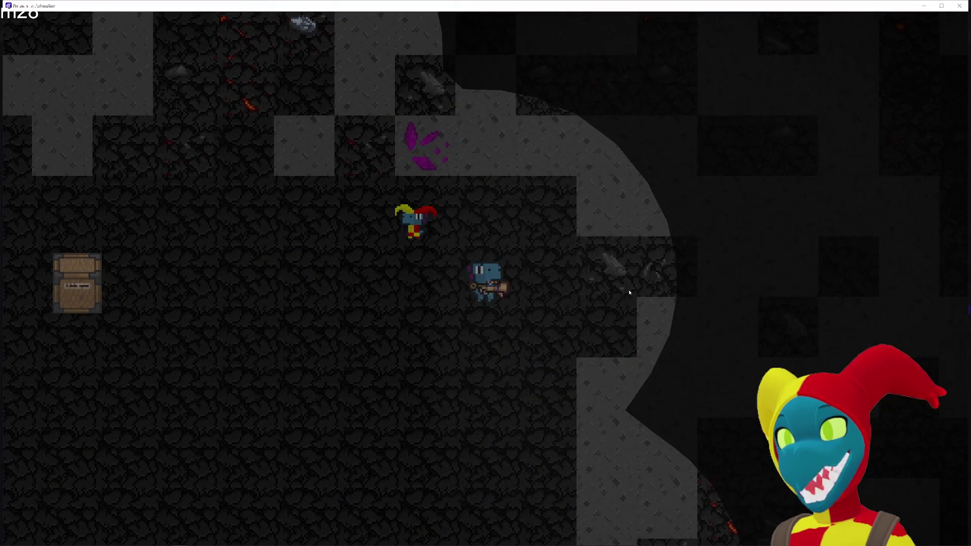
{"action": "key", "text": "d"}
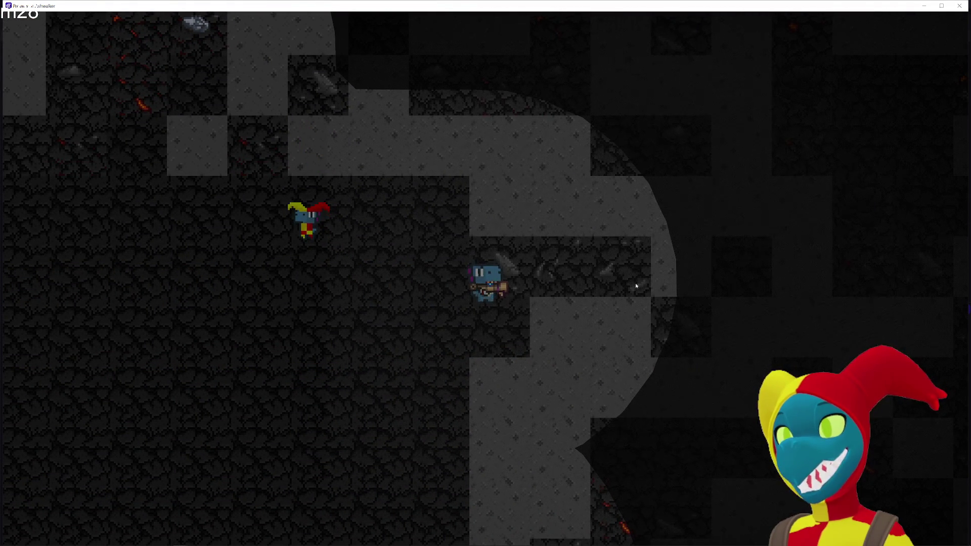
{"action": "key", "text": "d"}
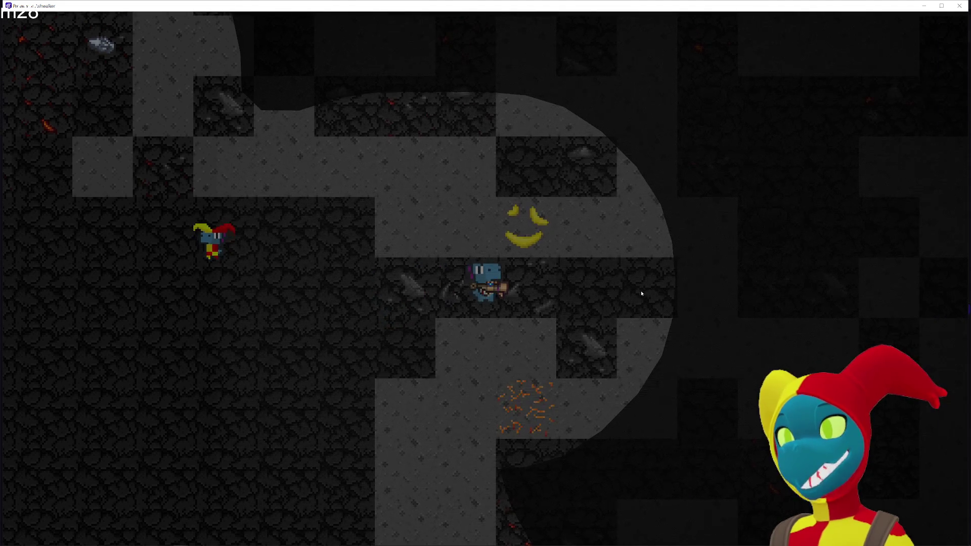
{"action": "key", "text": "d"}
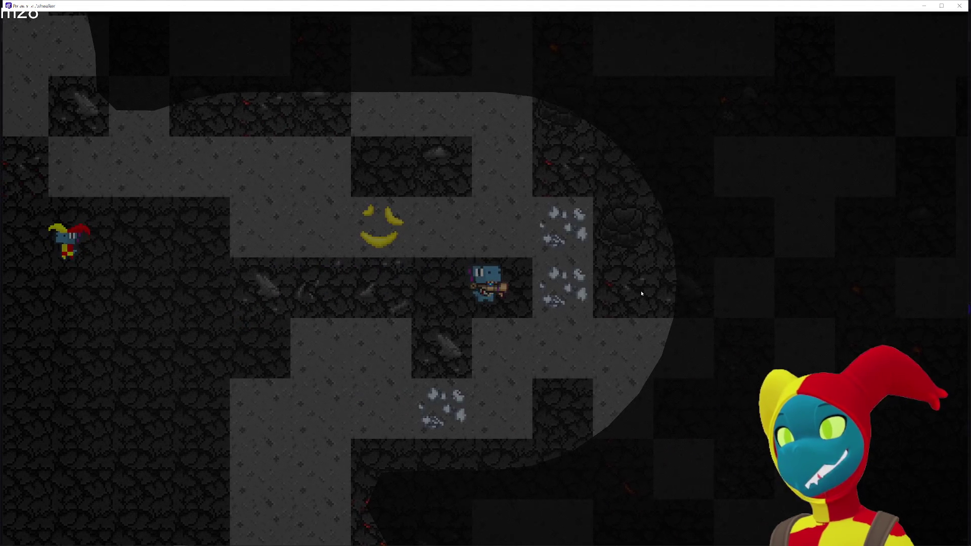
{"action": "key", "text": "d"}
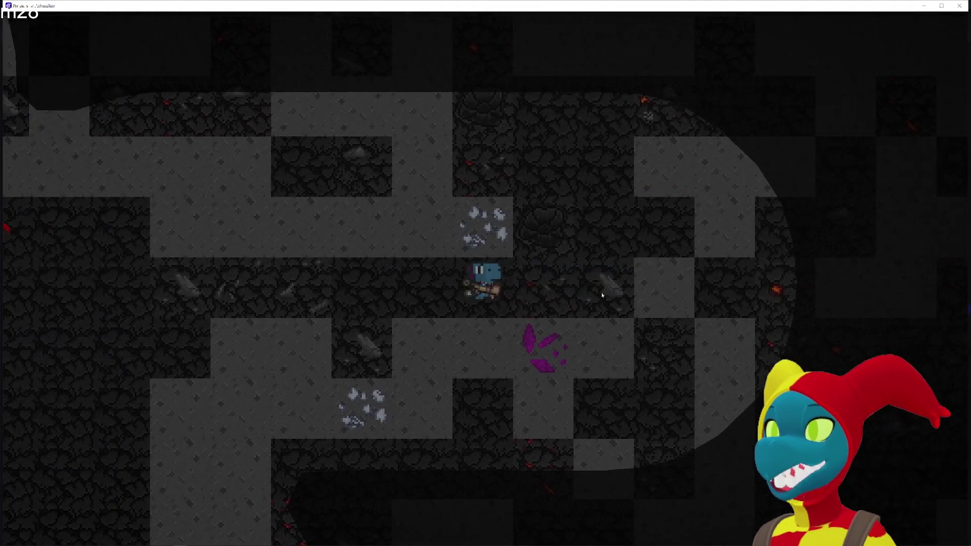
{"action": "key", "text": "d"}
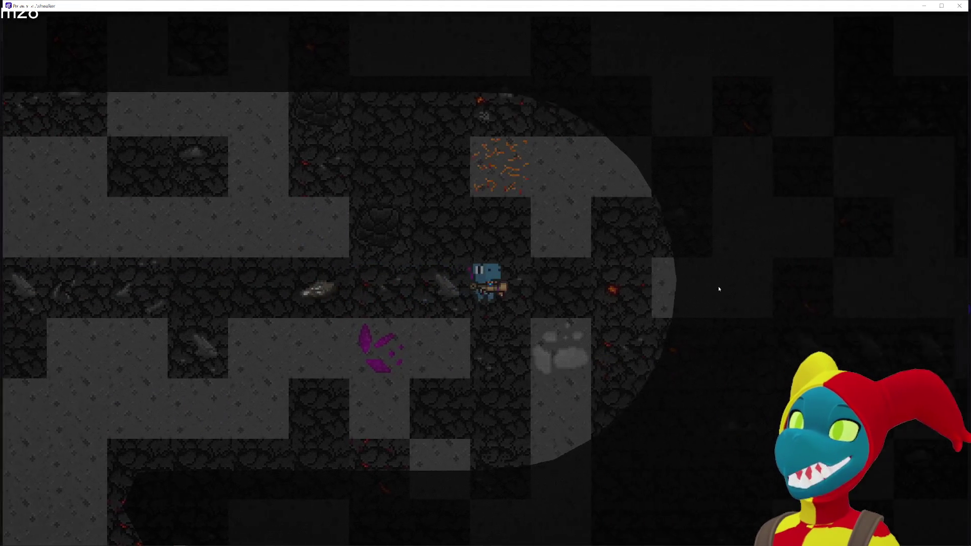
{"action": "key", "text": "d"}
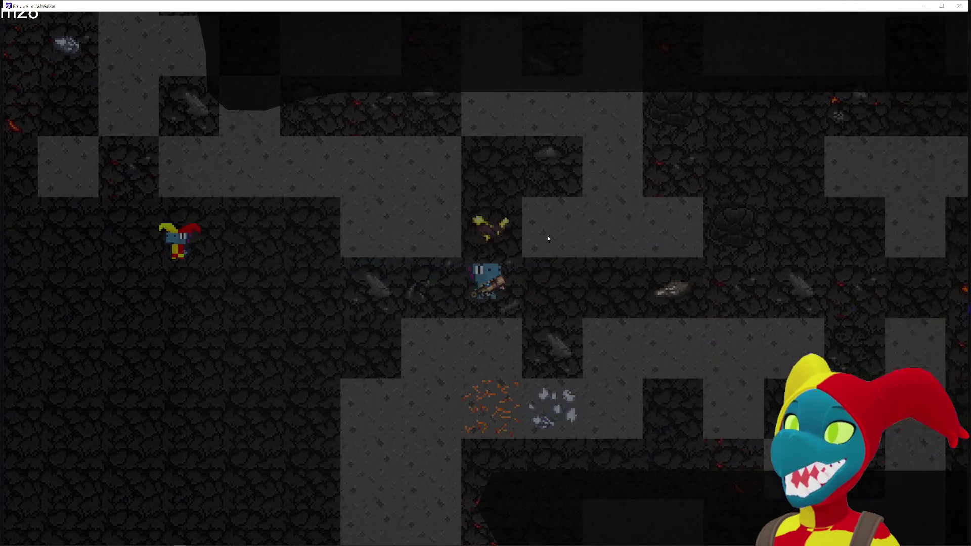
{"action": "key", "text": "d"}
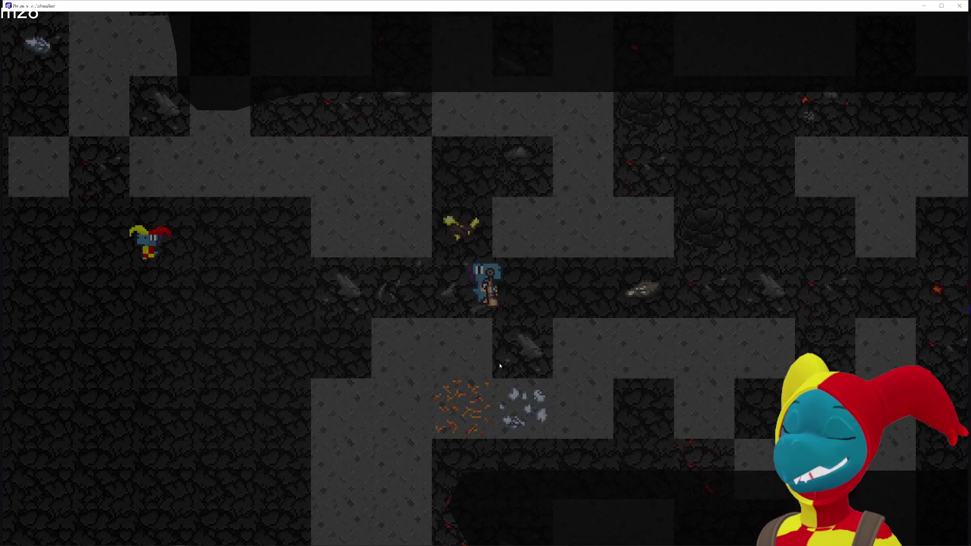
{"action": "key", "text": "s"}
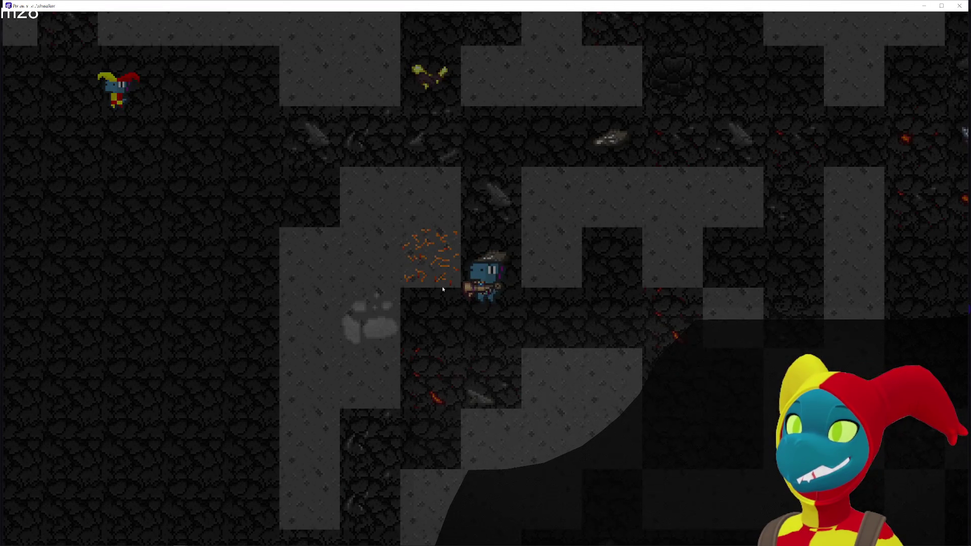
Move through the tunnel and mine the wall tiles, including one with purple crystals.
{"action": "key", "text": "w"}
{"action": "key", "text": "a"}
{"action": "key", "text": "s"}
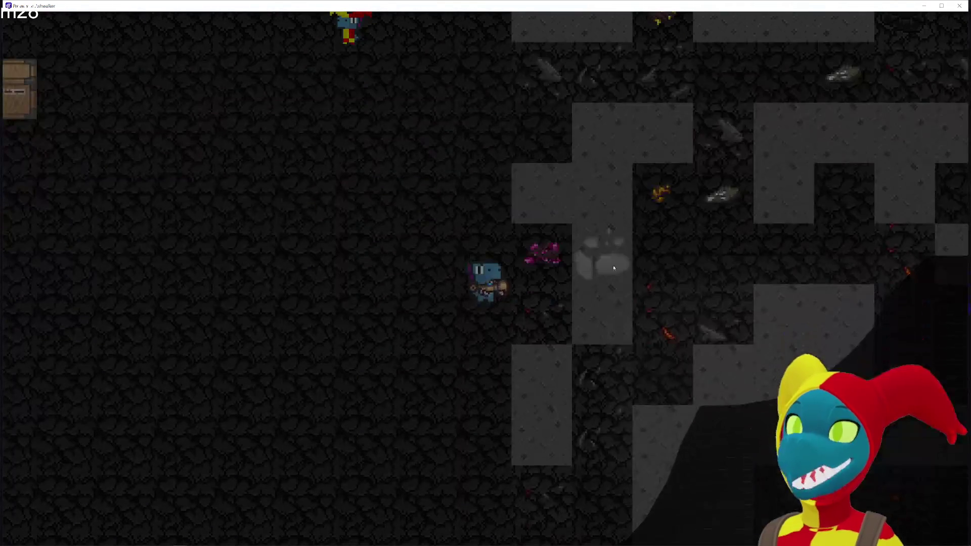
{"action": "key", "text": "w"}
{"action": "key", "text": "d"}
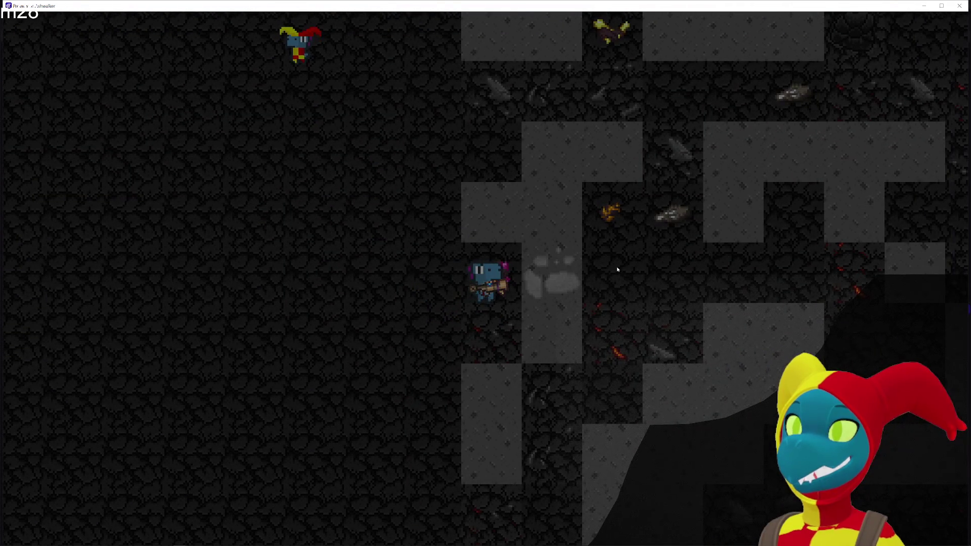
{"action": "key", "text": "d"}
{"action": "left_click", "coordinate": [611, 274]}
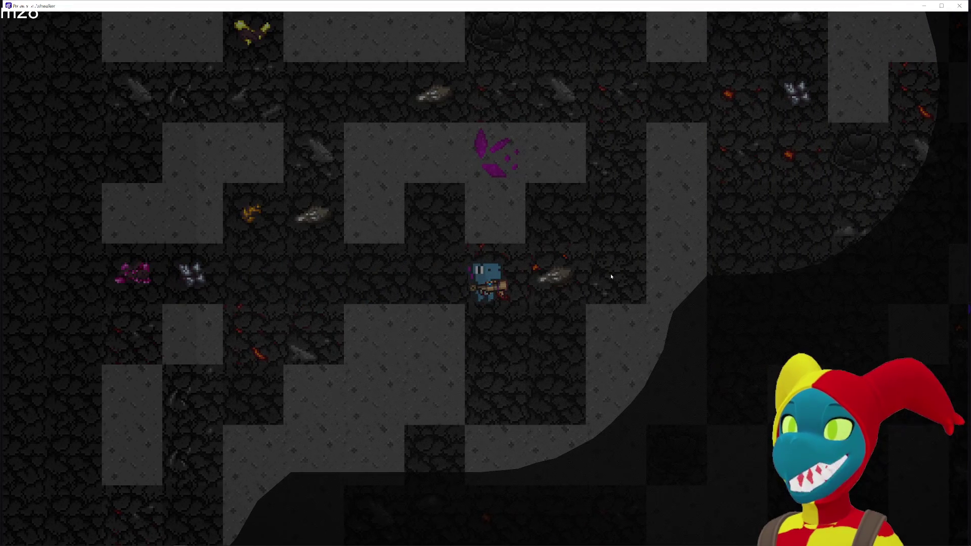
{"action": "key", "text": "d"}
{"action": "left_click", "coordinate": [512, 202]}
{"action": "key", "text": "w"}
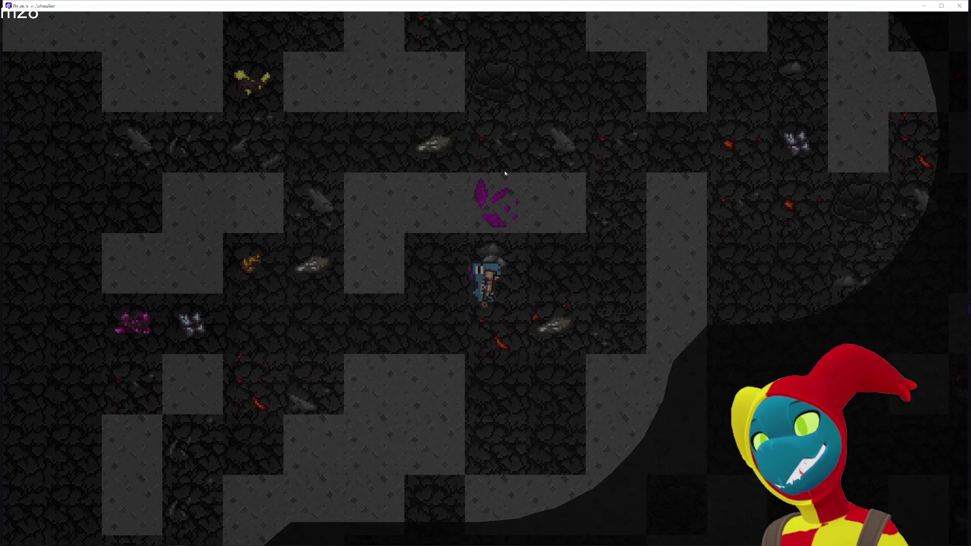
{"action": "left_click", "coordinate": [505, 174]}
Walk back to the chest area, approach the jester, then return left toward the chest.
{"action": "key", "text": "w"}
{"action": "key", "text": "a"}
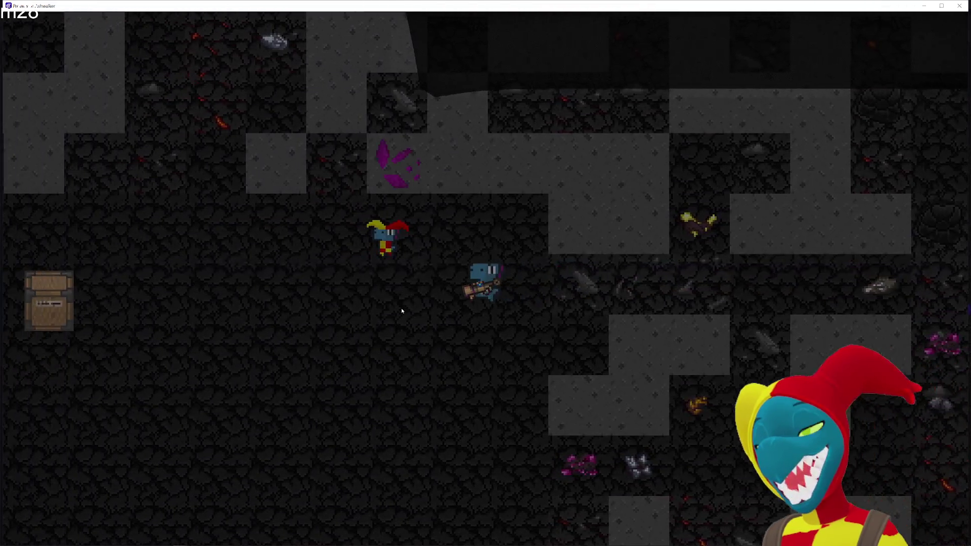
{"action": "key", "text": "s"}
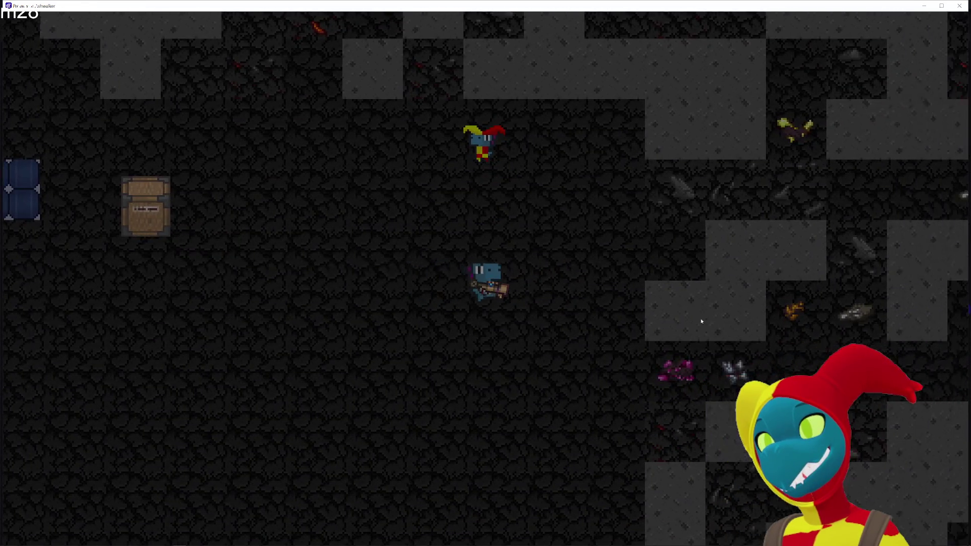
{"action": "key", "text": "d"}
{"action": "key", "text": "a"}
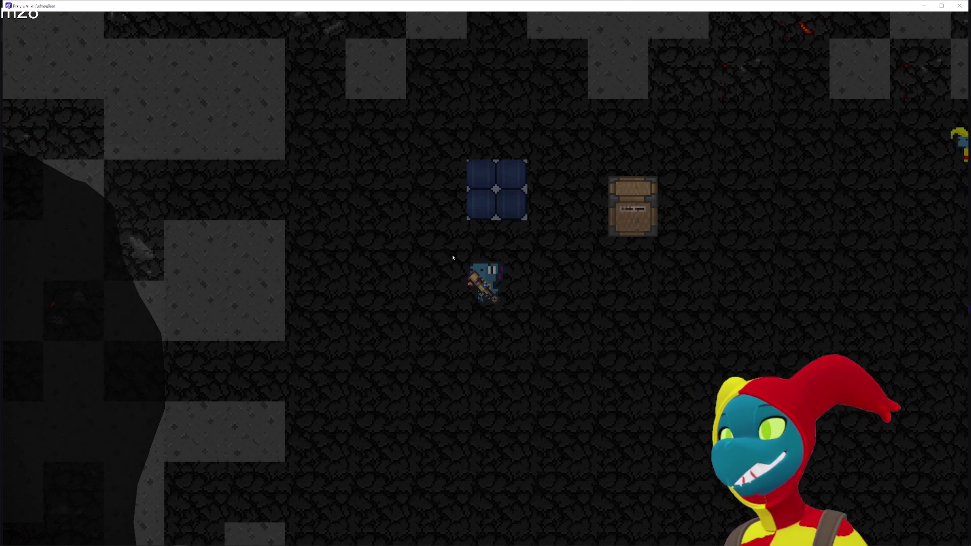
{"action": "key", "text": "d"}
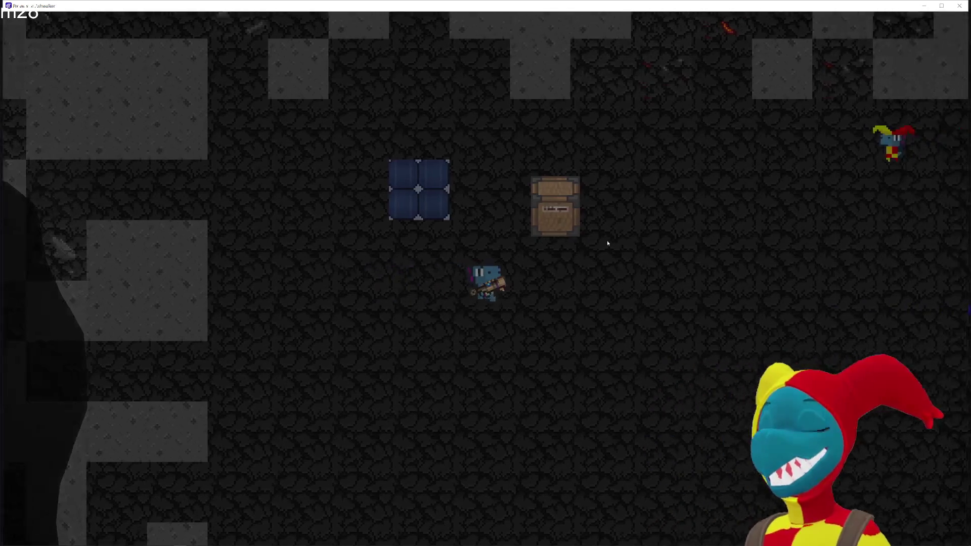
{"action": "key", "text": "w"}
{"action": "key", "text": "w"}
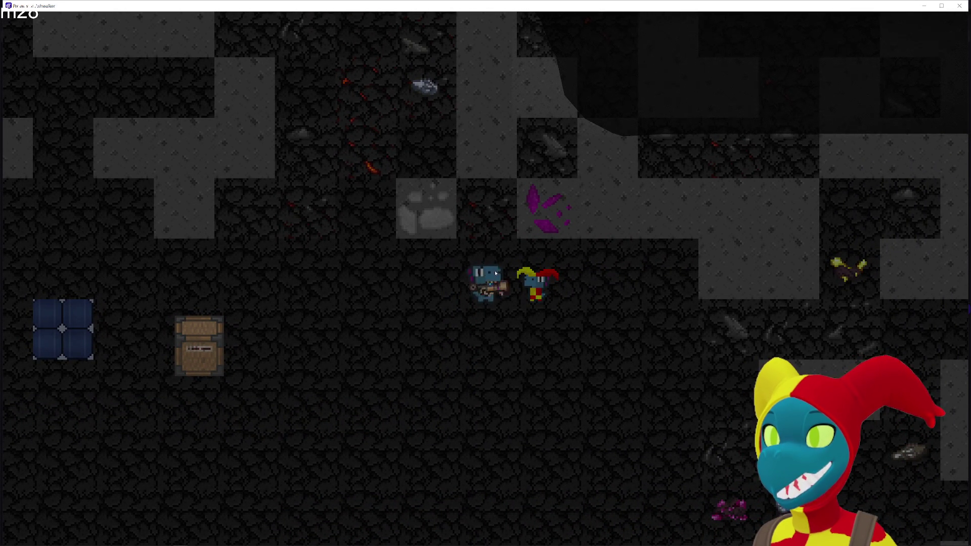
{"action": "key", "text": "s"}
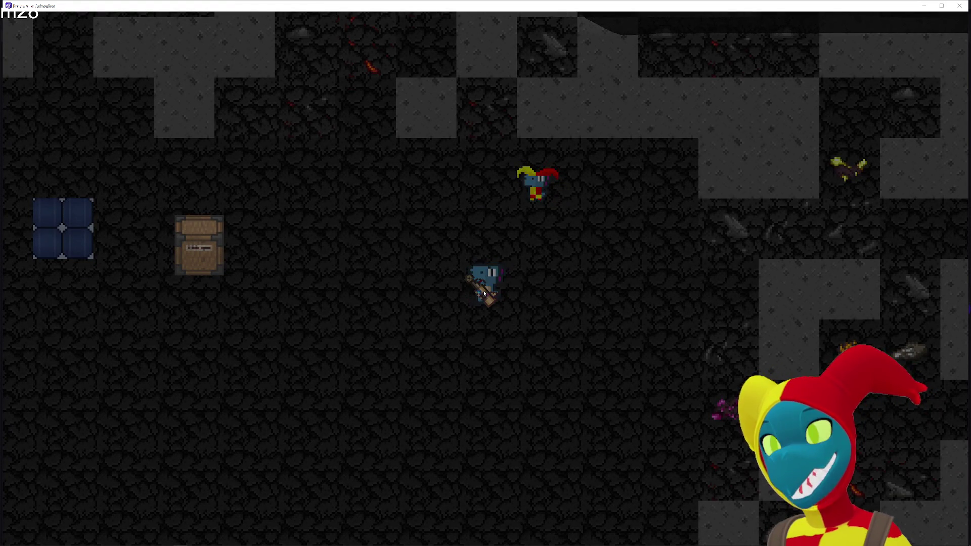
{"action": "key", "text": "d"}
{"action": "key", "text": "a"}
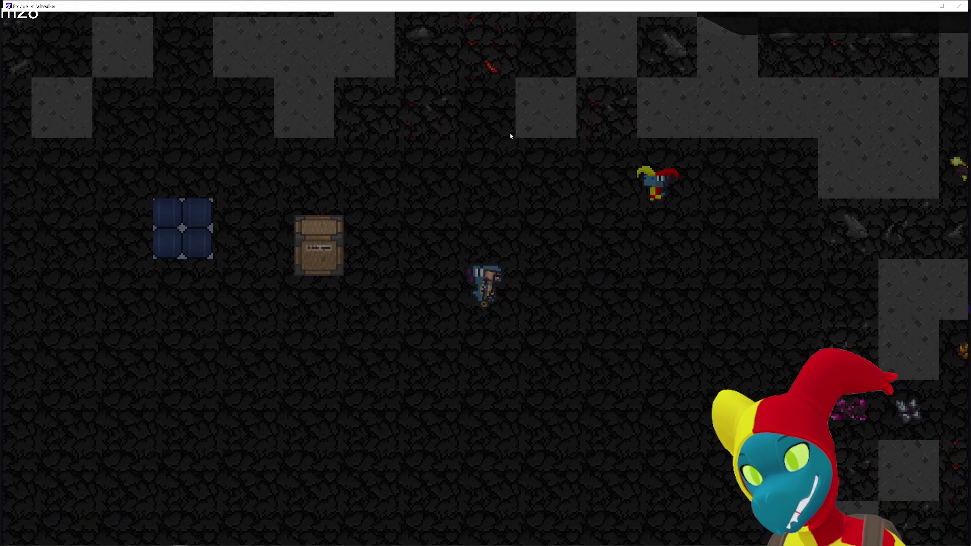
Walk the player north and south around the jester, then head south from the chest.
{"action": "key", "text": "w"}
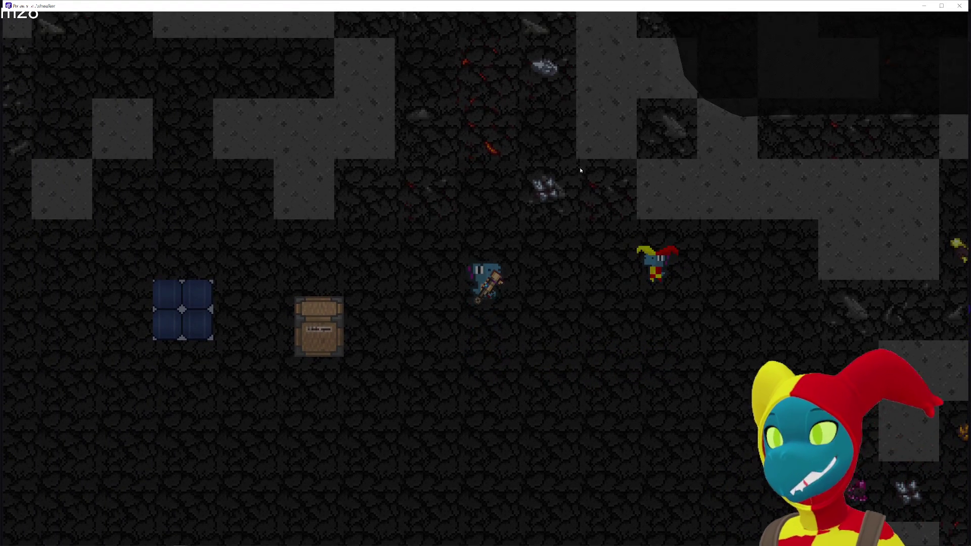
{"action": "key", "text": "s"}
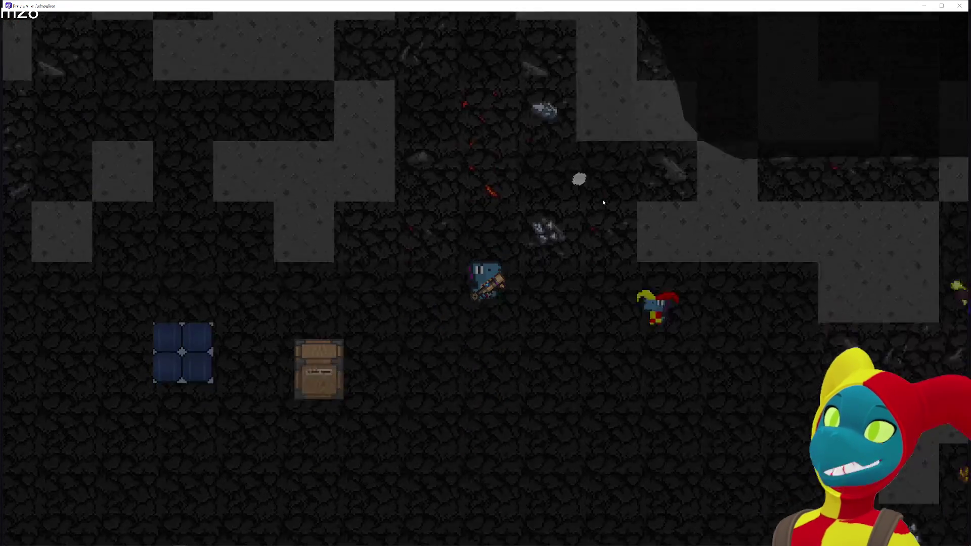
{"action": "key", "text": "w"}
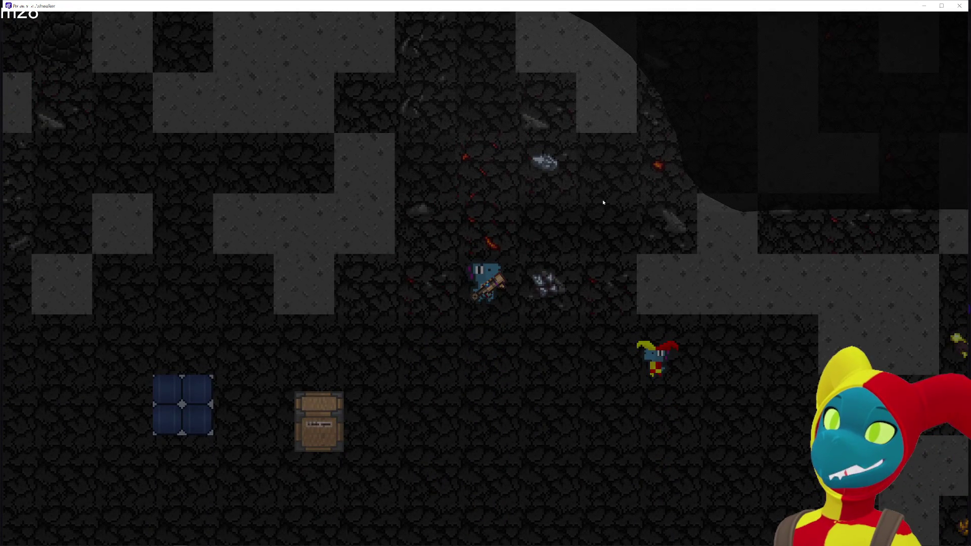
{"action": "key", "text": "s"}
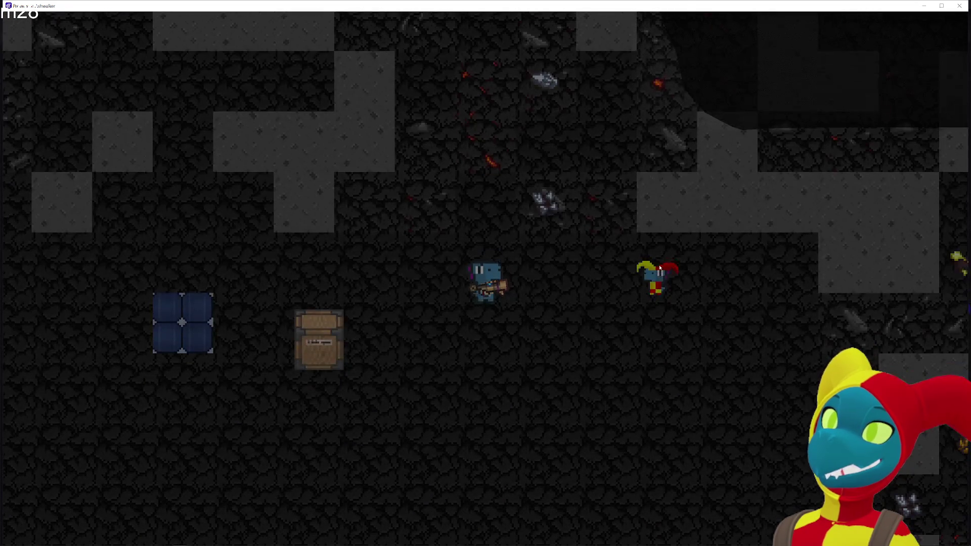
{"action": "key", "text": "d"}
{"action": "key", "text": "d"}
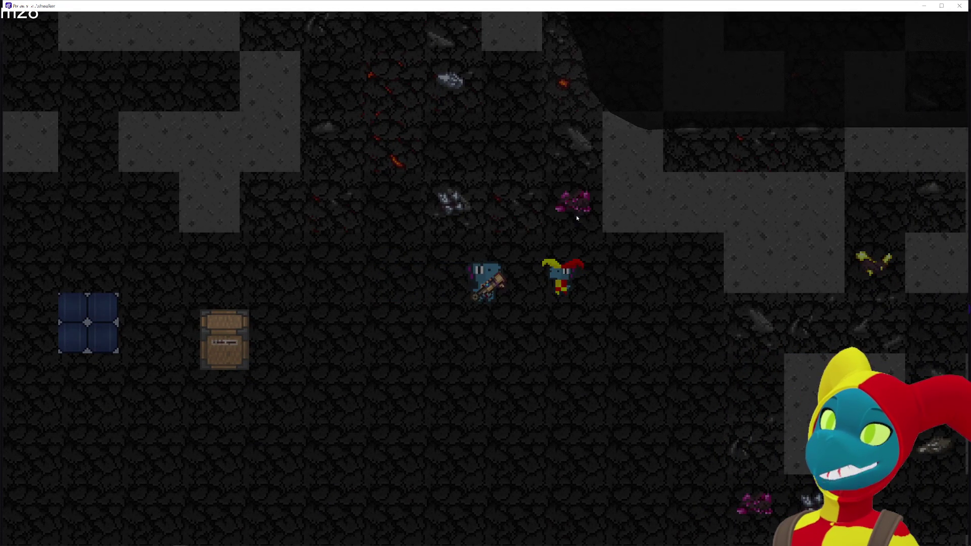
{"action": "key", "text": "w"}
{"action": "key", "text": "d"}
{"action": "key", "text": "s"}
{"action": "key", "text": "a"}
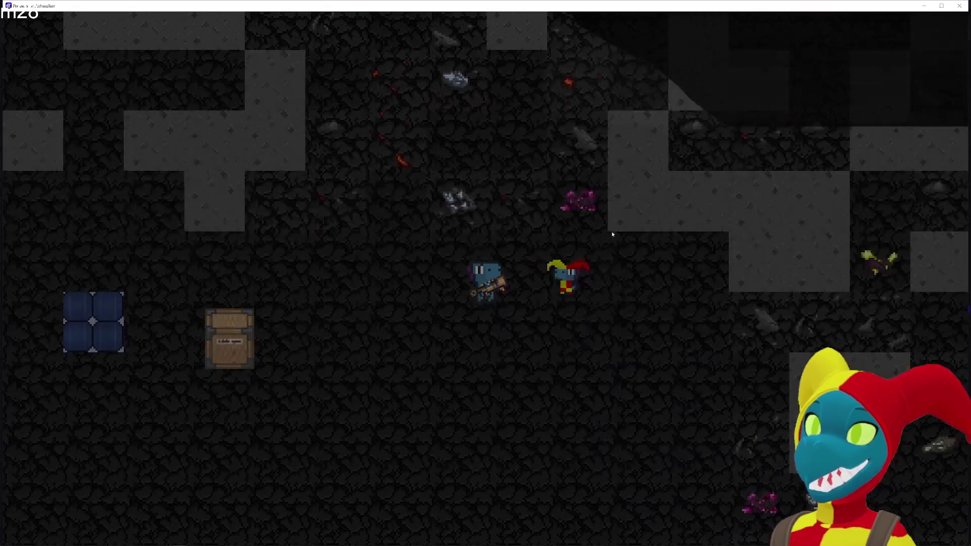
{"action": "key", "text": "w"}
{"action": "key", "text": "s"}
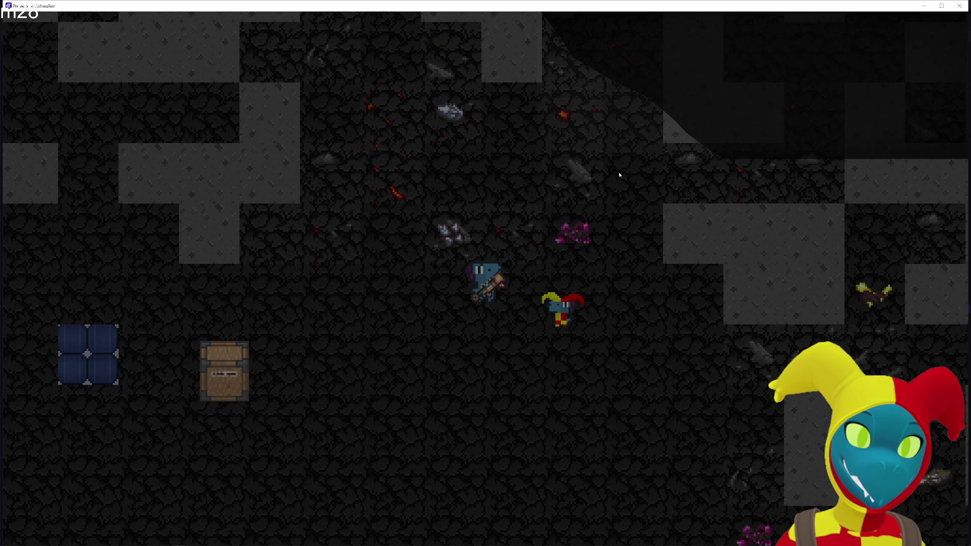
{"action": "key", "text": "s"}
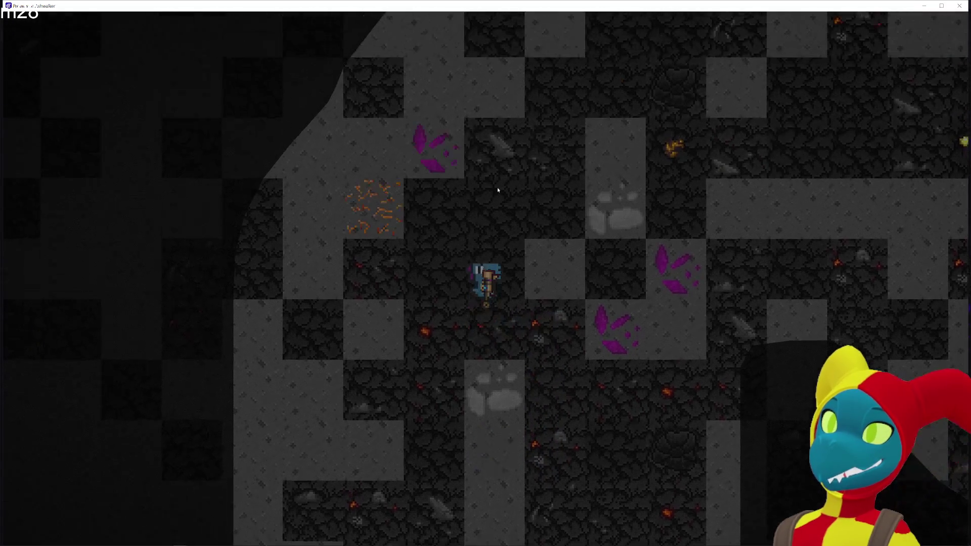
Walk the player east past the crate and north-east into new tunnels.
{"action": "key", "text": "d"}
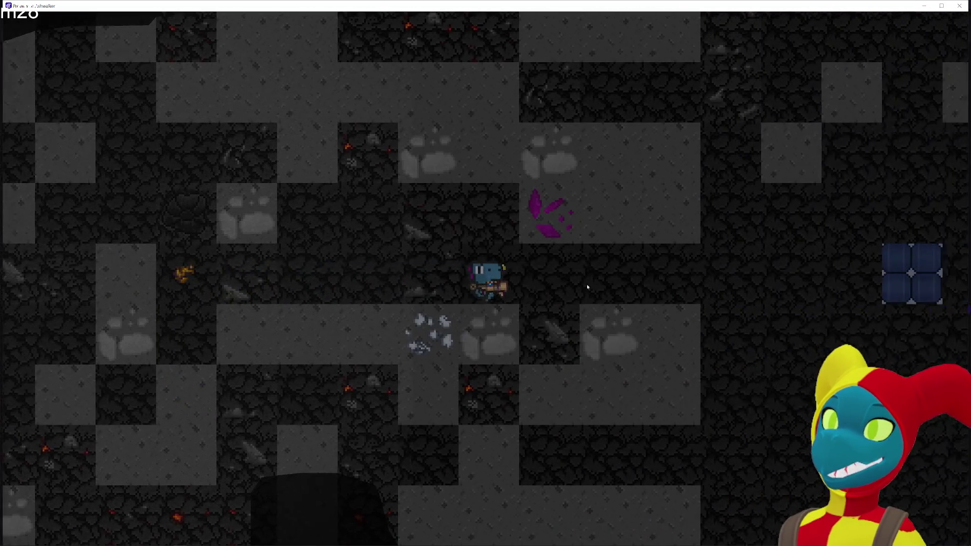
{"action": "key", "text": "d"}
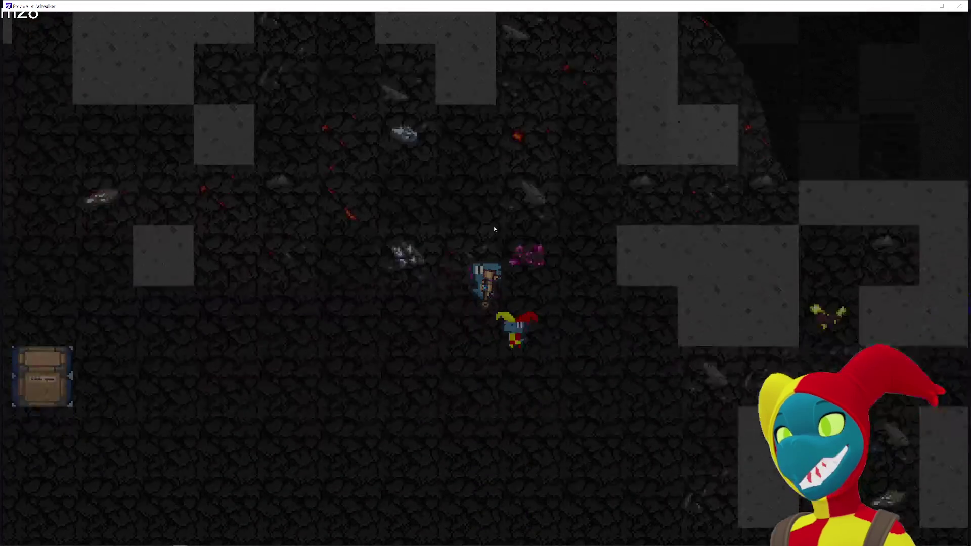
{"action": "key", "text": "w"}
{"action": "key", "text": "d"}
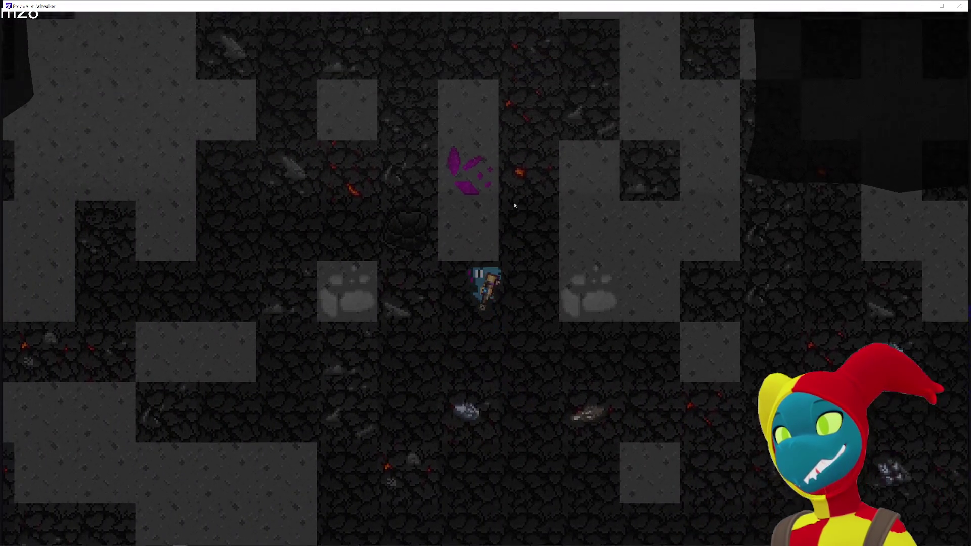
{"action": "key", "text": "w"}
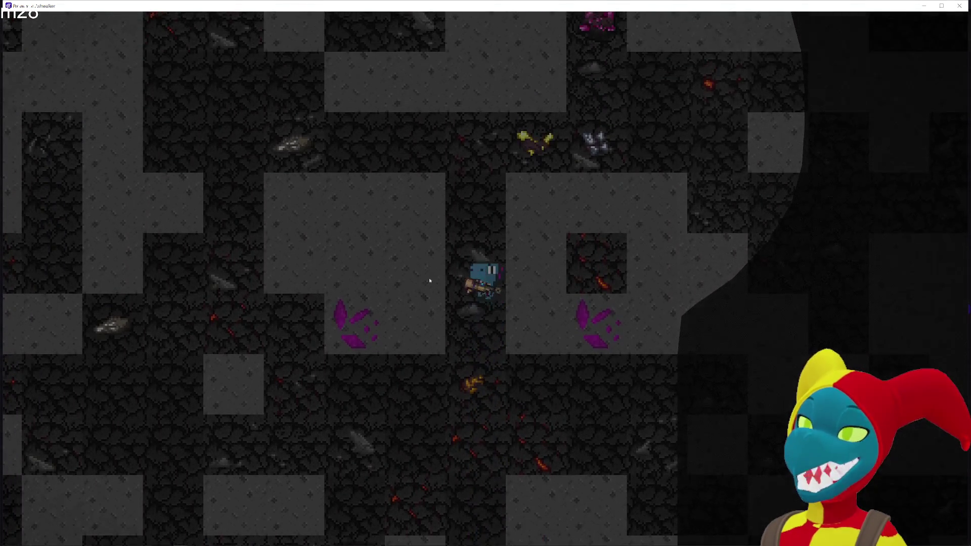
{"action": "key", "text": "d"}
Zigzag the player north into the rocky cavern, turning to face west.
{"action": "key", "text": "a"}
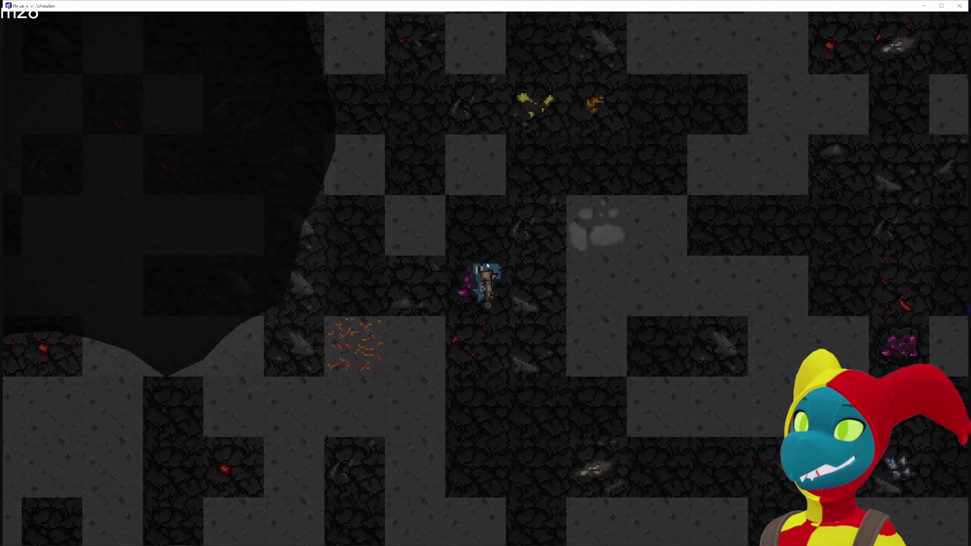
{"action": "key", "text": "w"}
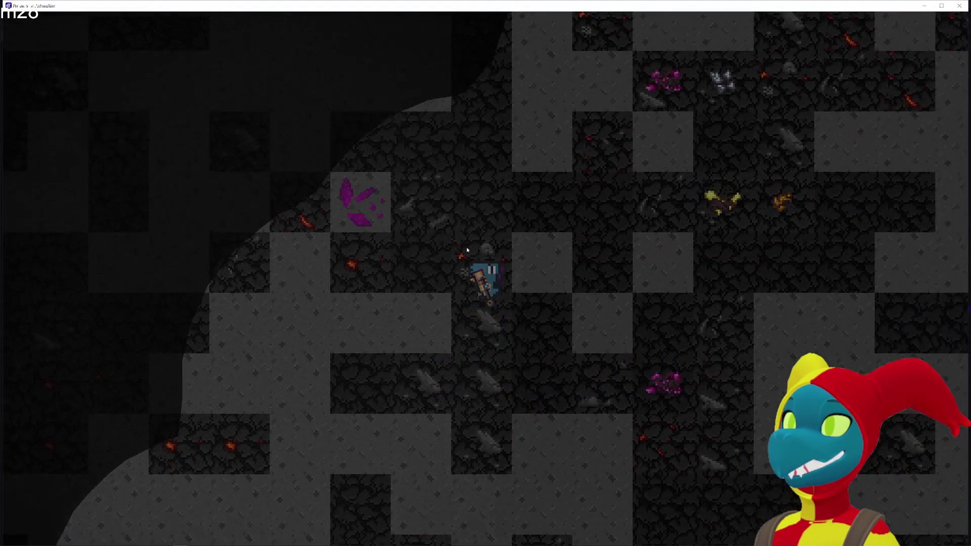
{"action": "key", "text": "d"}
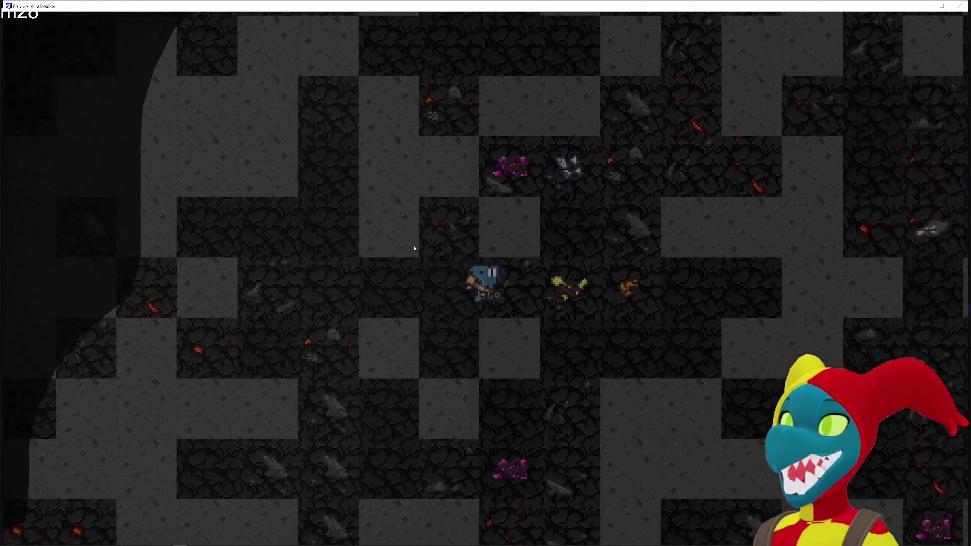
{"action": "key", "text": "w"}
{"action": "key", "text": "w"}
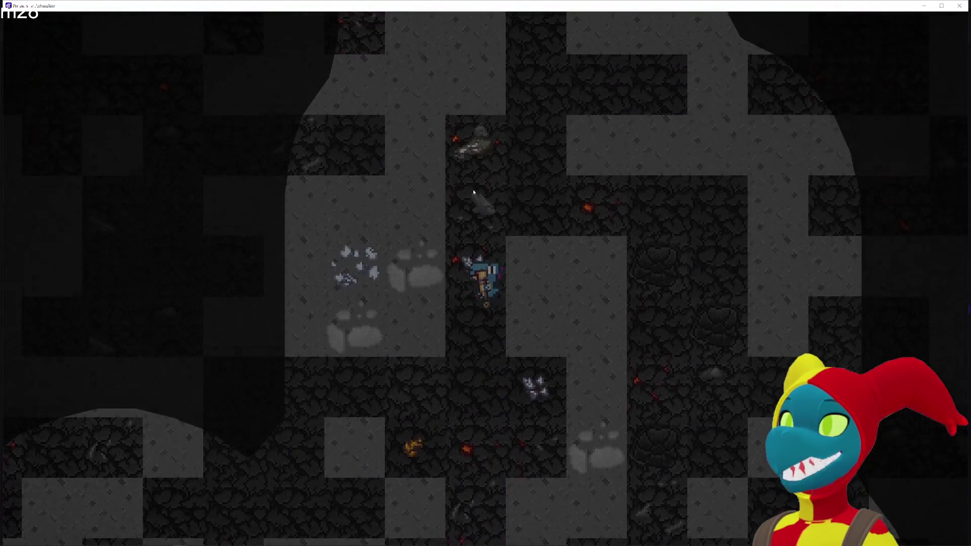
{"action": "key", "text": "w"}
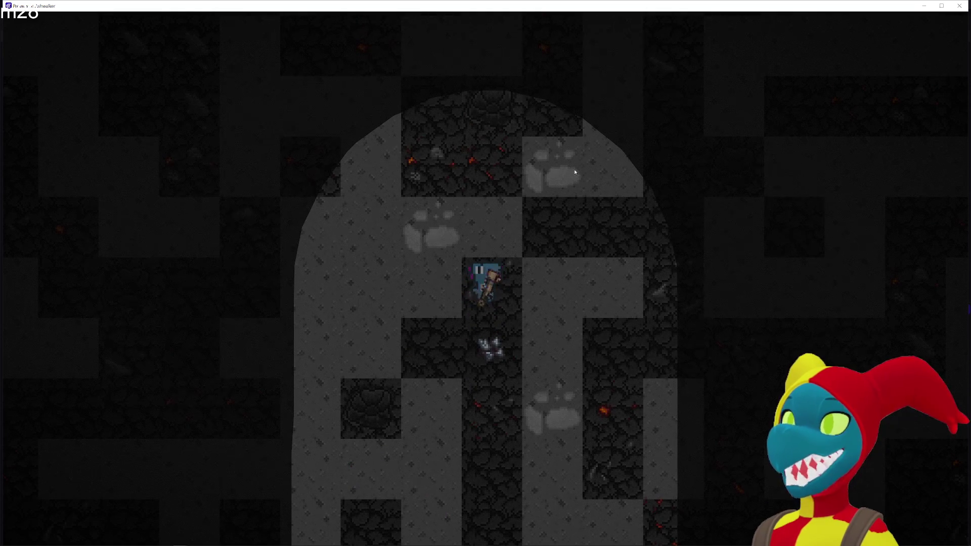
{"action": "key", "text": "w"}
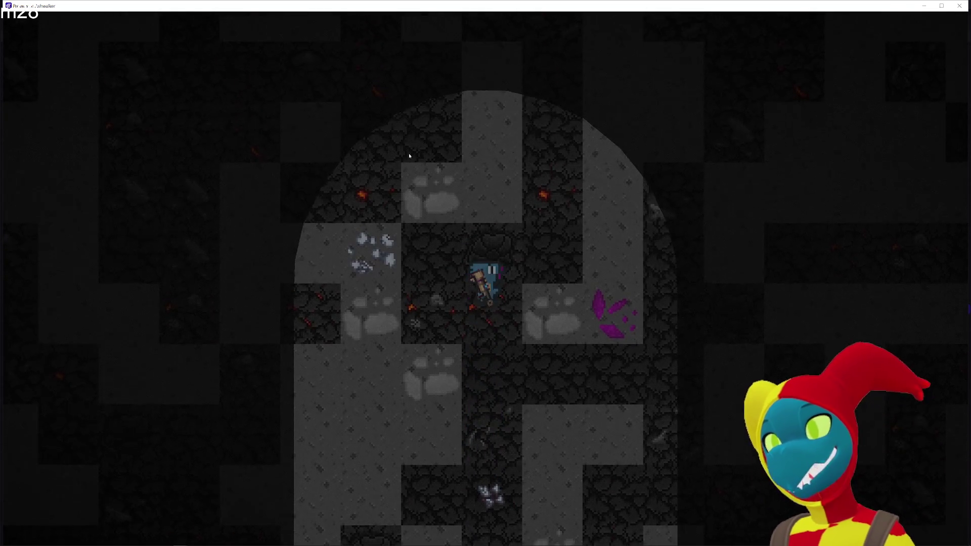
{"action": "key", "text": "a"}
{"action": "key", "text": "w"}
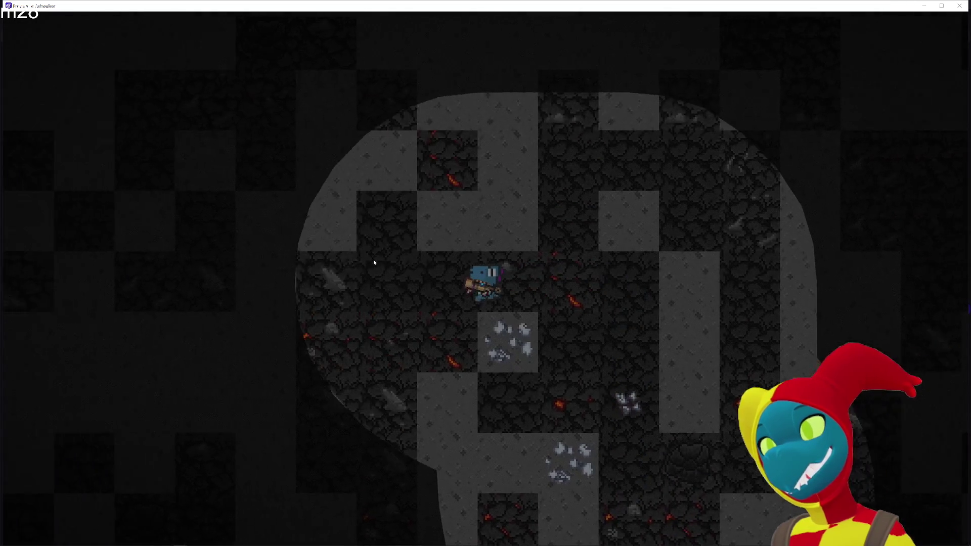
Swing the pickaxe at the adjacent rock, then continue north past the crystal ore.
{"action": "left_click", "coordinate": [388, 298]}
{"action": "key", "text": "d"}
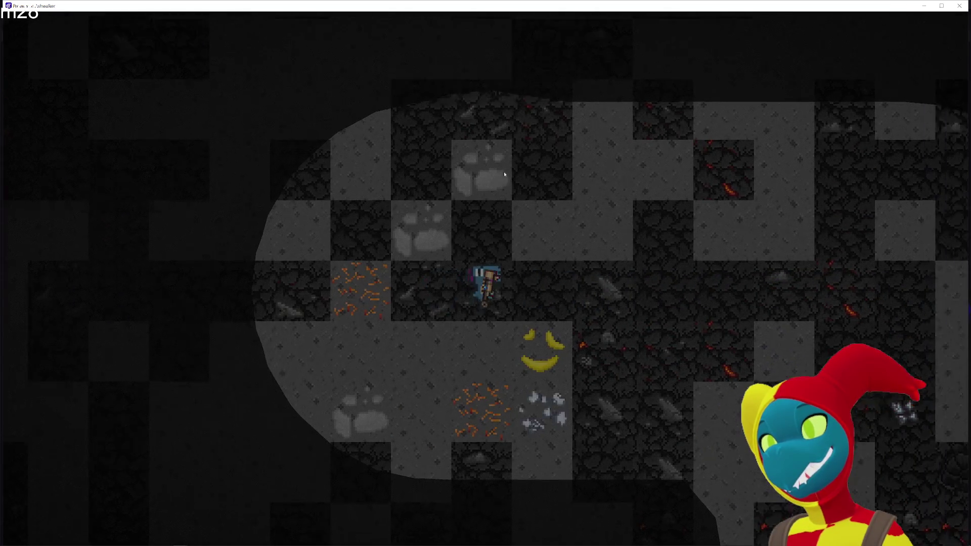
{"action": "key", "text": "w"}
{"action": "key", "text": "w"}
{"action": "key", "text": "d"}
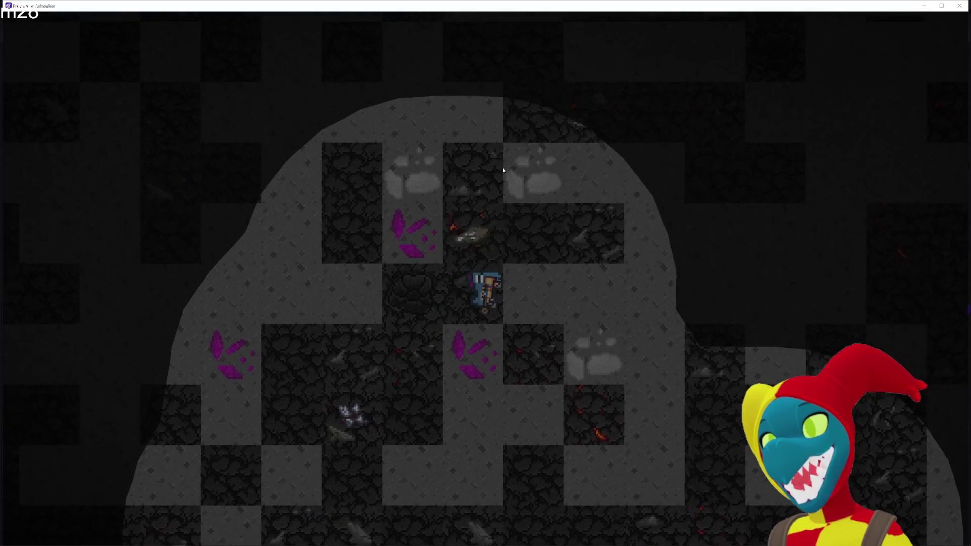
Walk the dino north into the open grey area, then back south.
{"action": "key", "text": "w"}
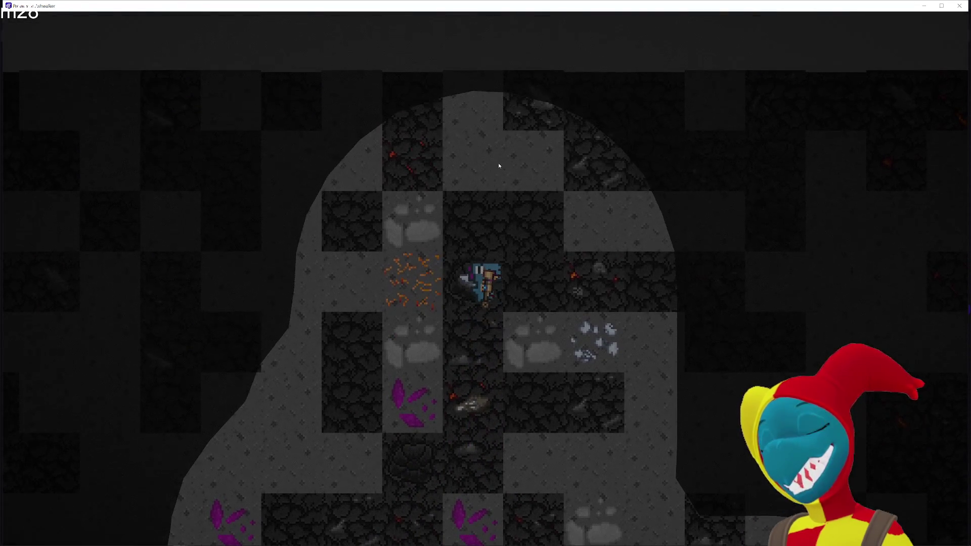
{"action": "key", "text": "d"}
{"action": "key", "text": "w"}
{"action": "key", "text": "d"}
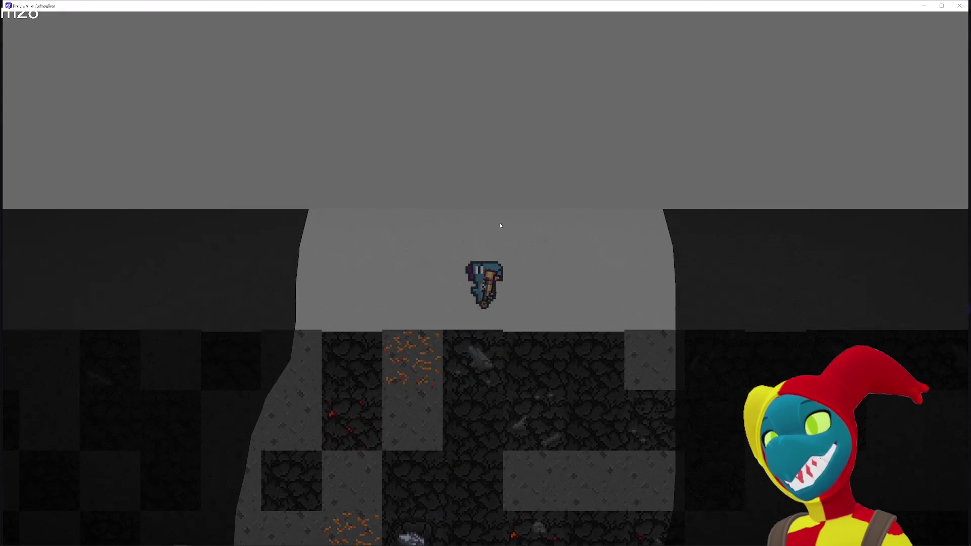
{"action": "key", "text": "w"}
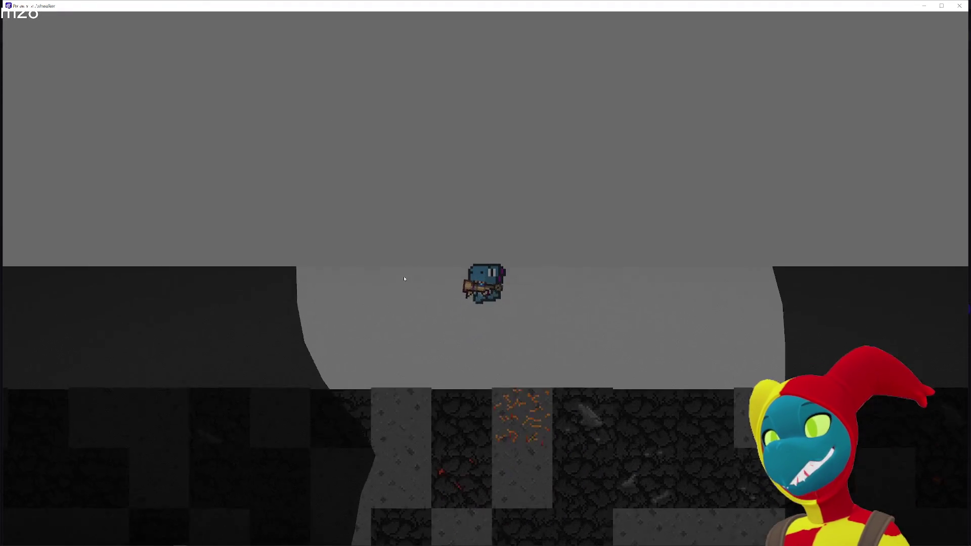
{"action": "key", "text": "w"}
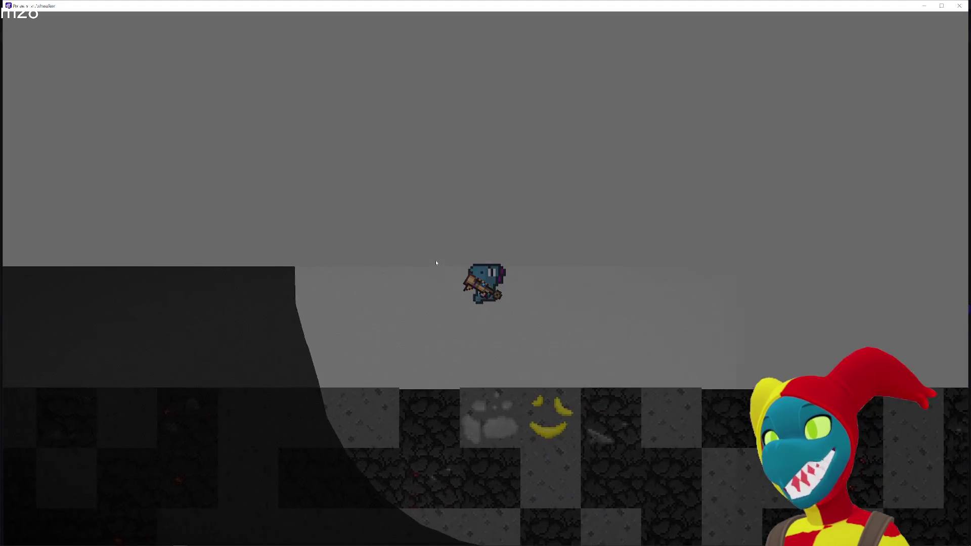
{"action": "key", "text": "s"}
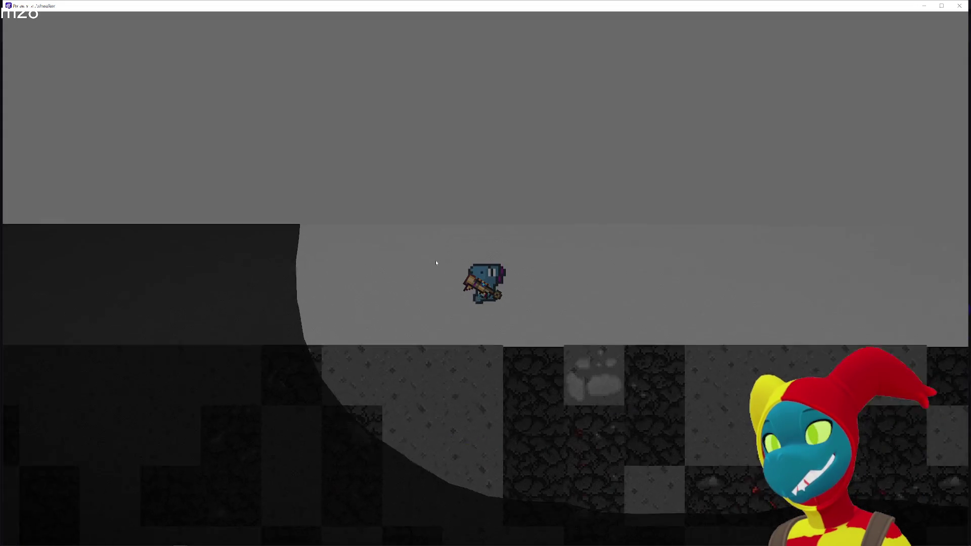
Dig the dino straight down through the tile rows, past the crescent tiles and orange ore.
{"action": "key", "text": "s"}
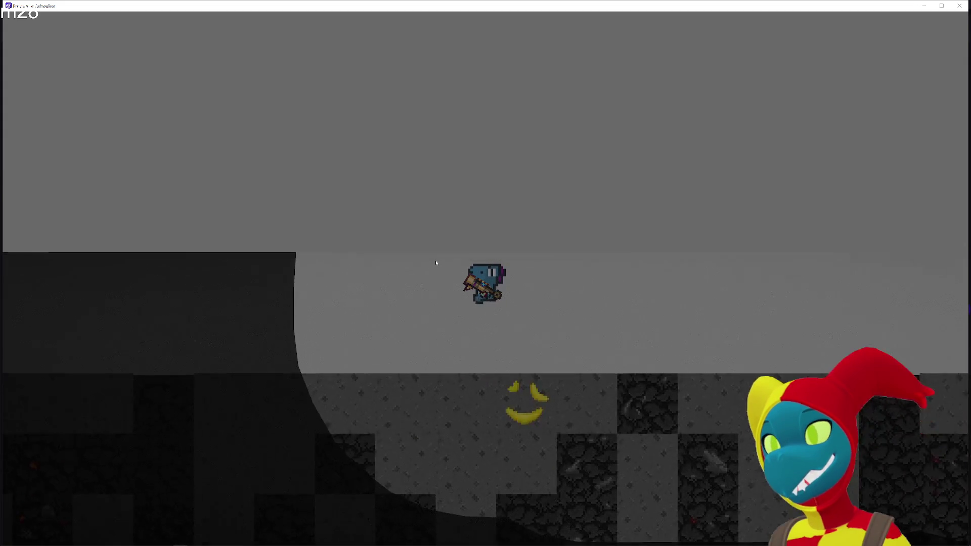
{"action": "key", "text": "s"}
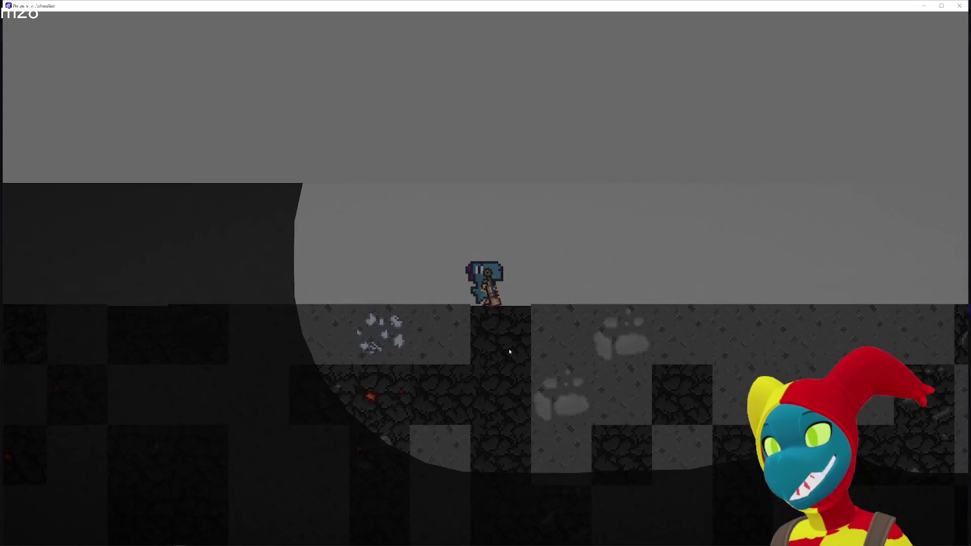
{"action": "key", "text": "s"}
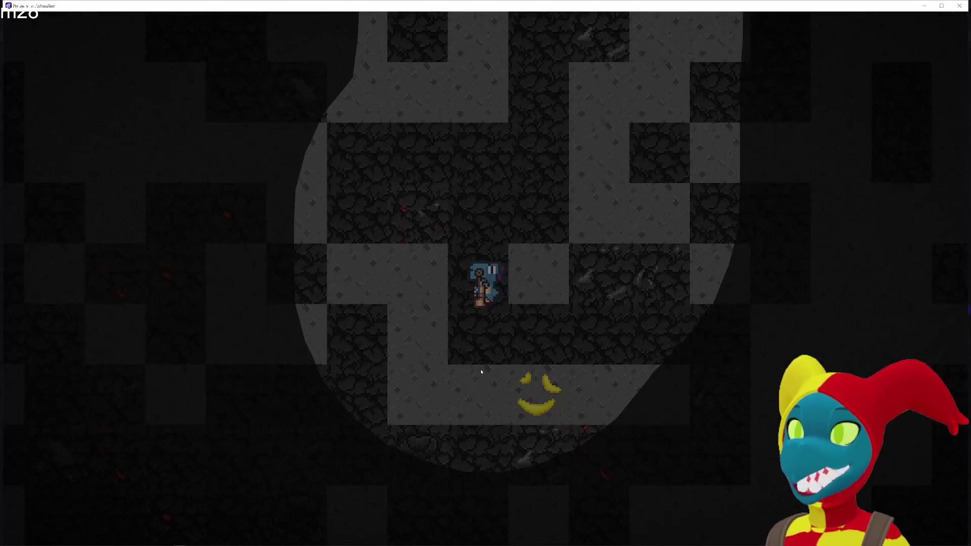
{"action": "key", "text": "s"}
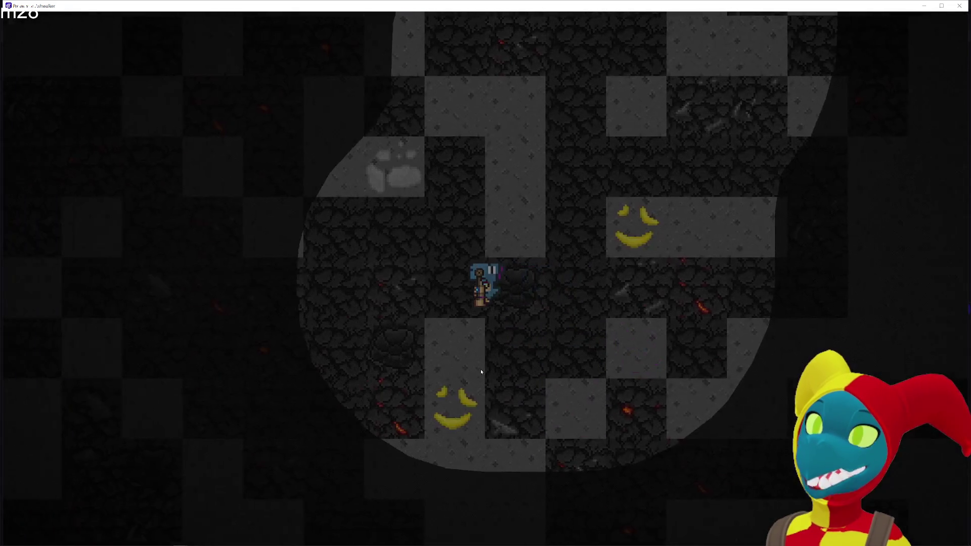
{"action": "key", "text": "s"}
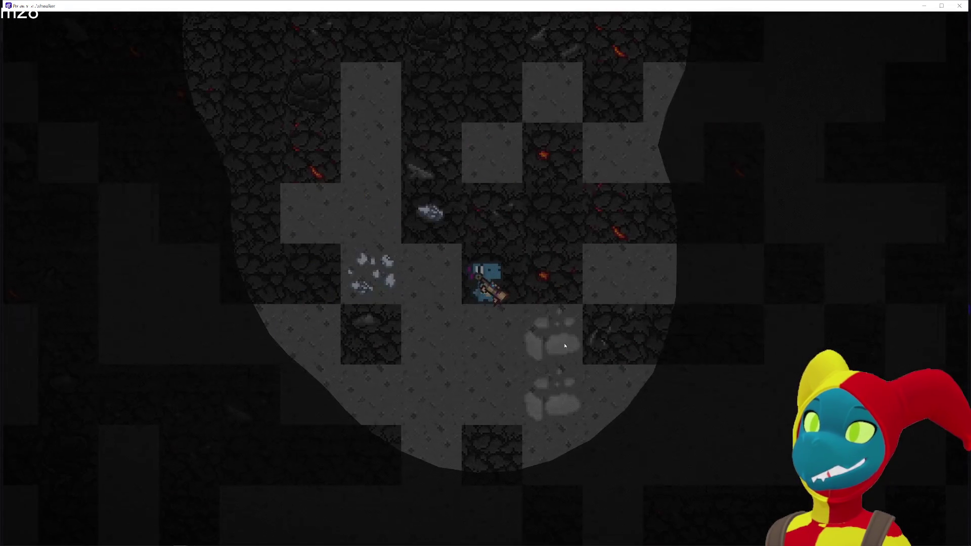
{"action": "key", "text": "s"}
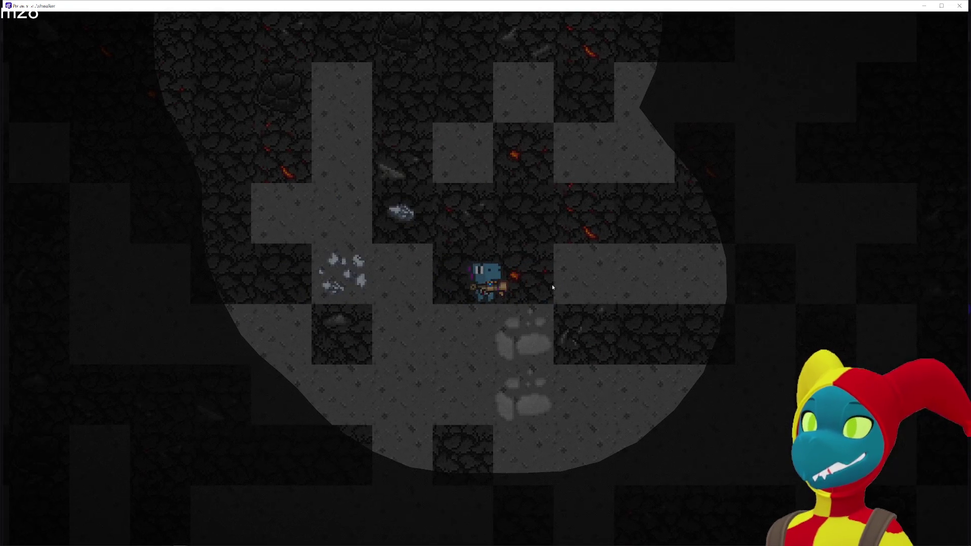
{"action": "key", "text": "s"}
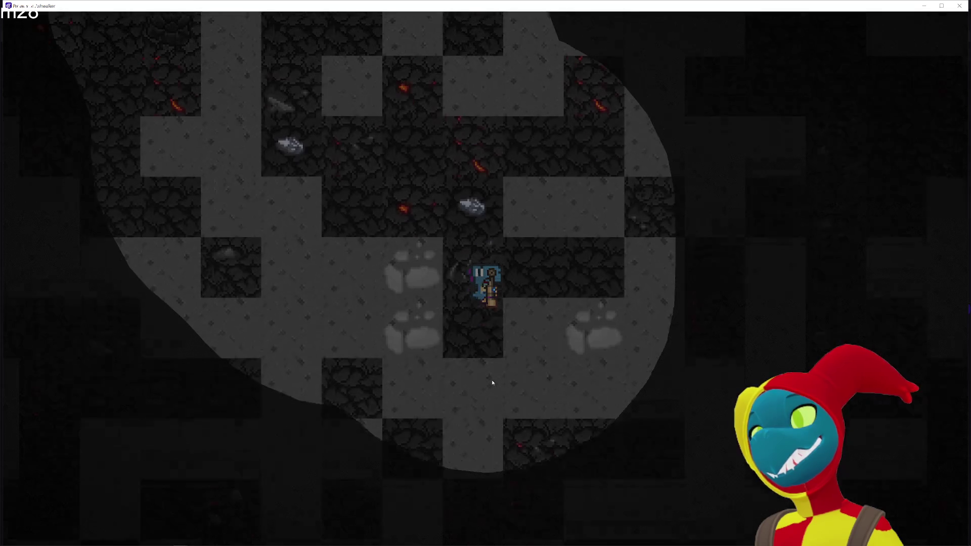
{"action": "key", "text": "s"}
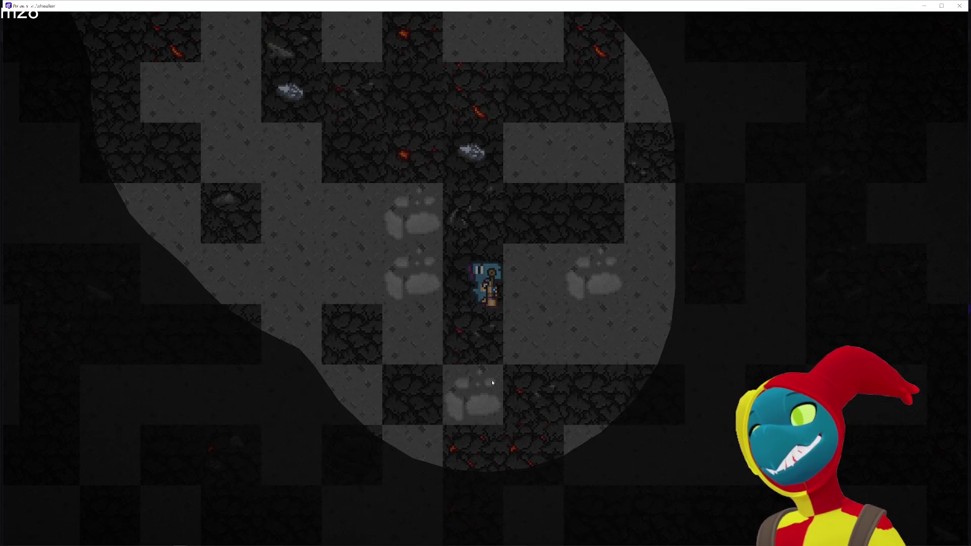
{"action": "key", "text": "s"}
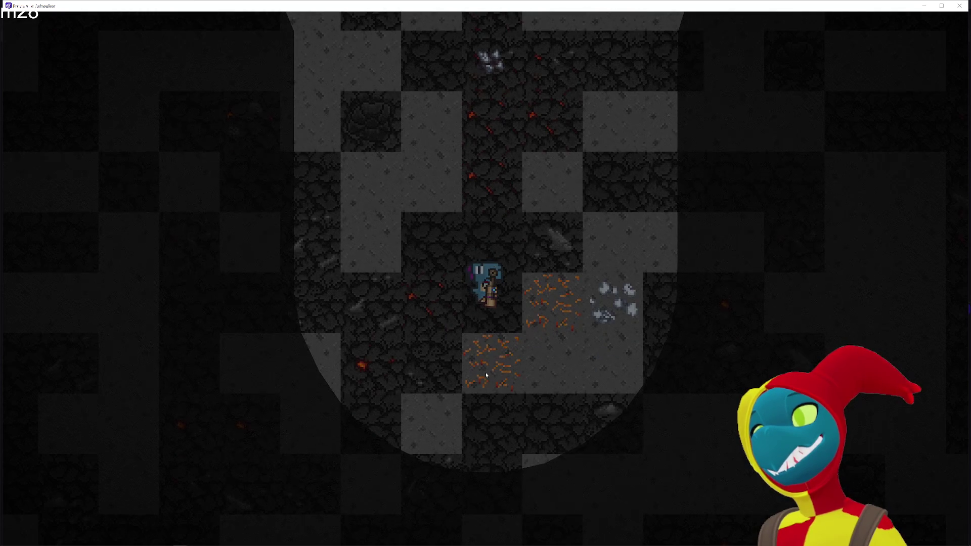
{"action": "key", "text": "s"}
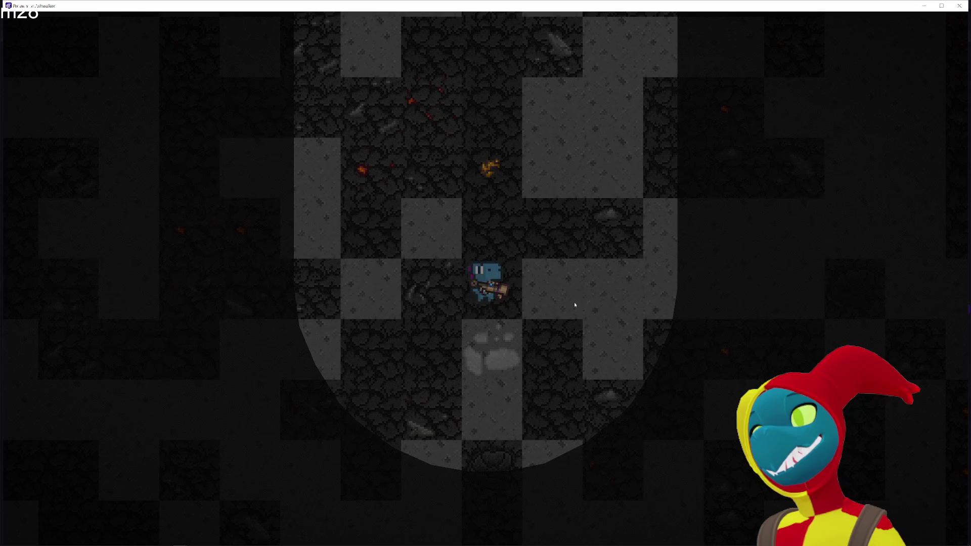
Walk the dino right toward the purple crystals and ore, then up.
{"action": "key", "text": "d"}
{"action": "key", "text": "s"}
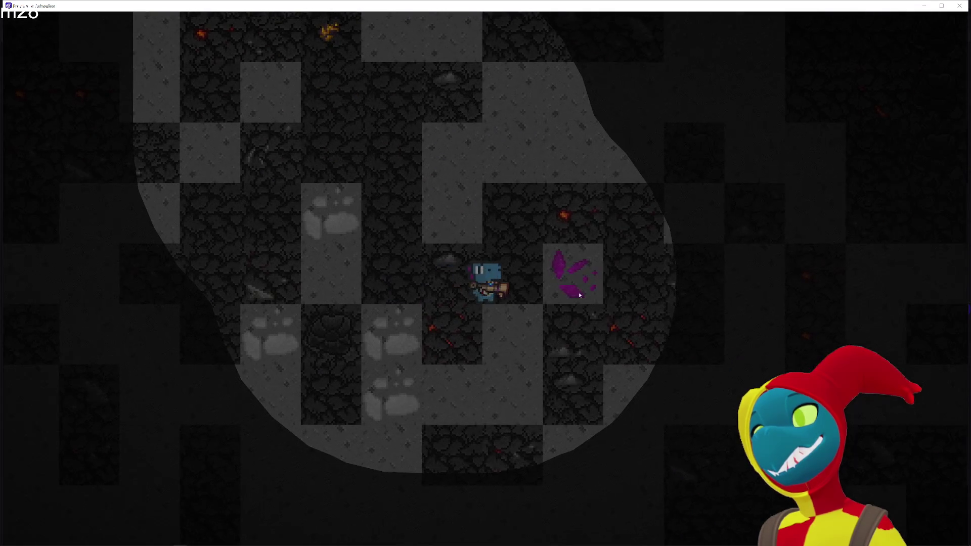
{"action": "key", "text": "d"}
{"action": "key", "text": "d"}
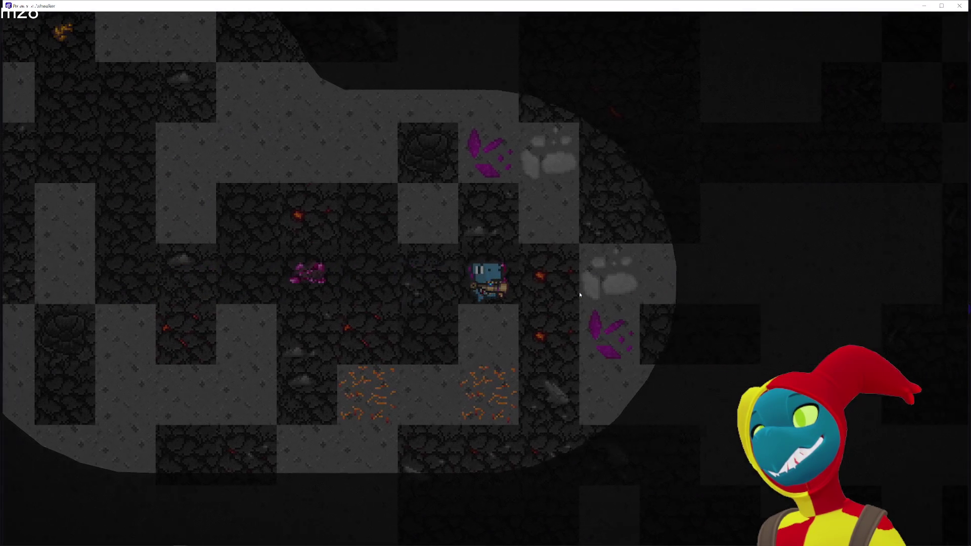
{"action": "key", "text": "d"}
{"action": "key", "text": "w"}
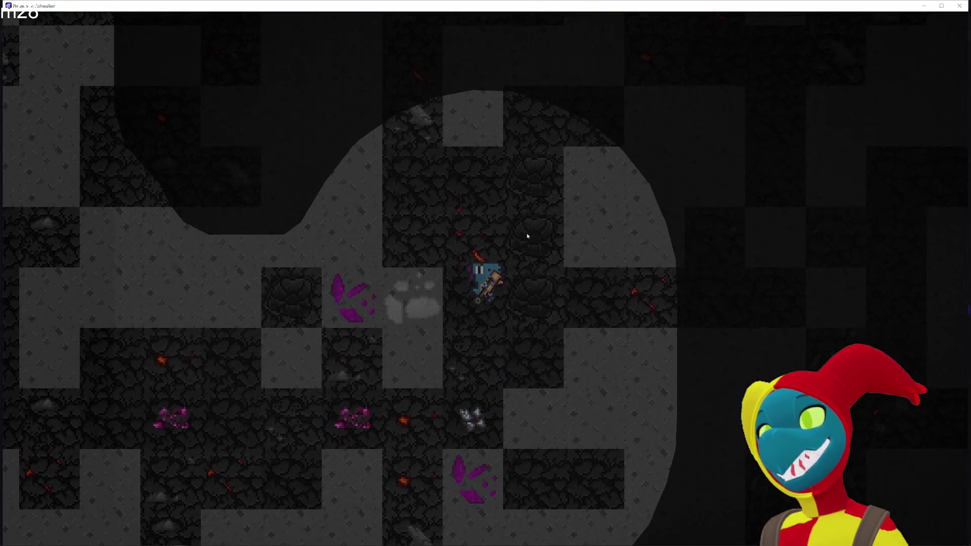
{"action": "key", "text": "d"}
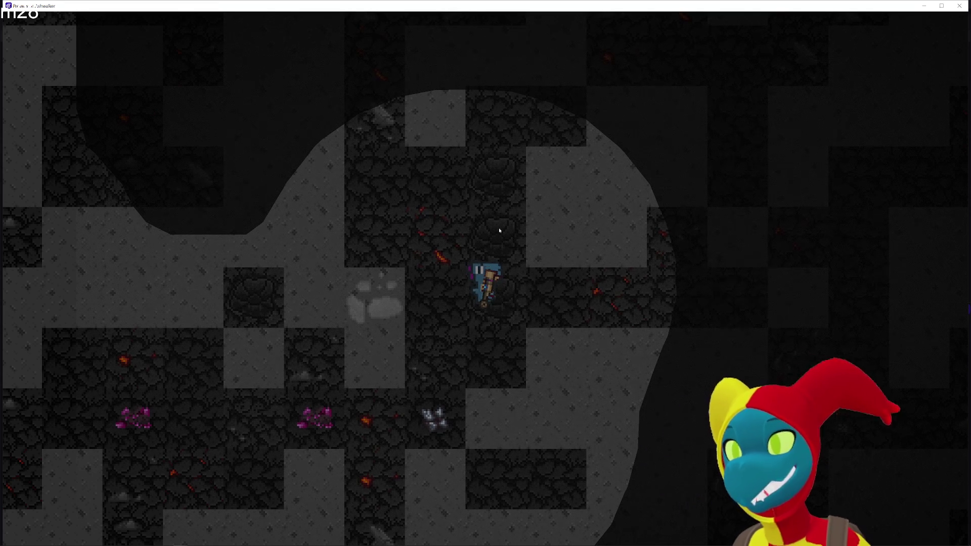
{"action": "key", "text": "w"}
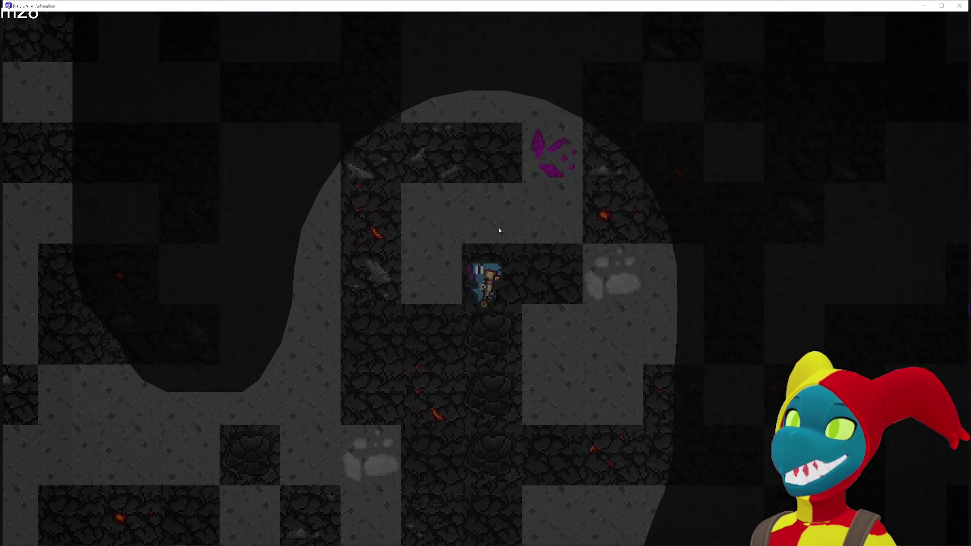
{"action": "key", "text": "d"}
{"action": "key", "text": "d"}
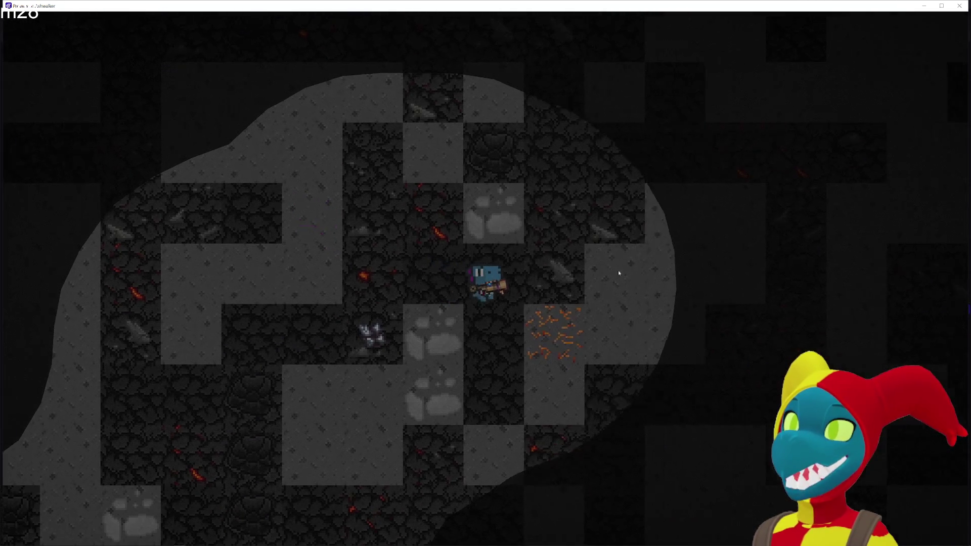
Roam the dino down, left and right across the cave.
{"action": "key", "text": "s"}
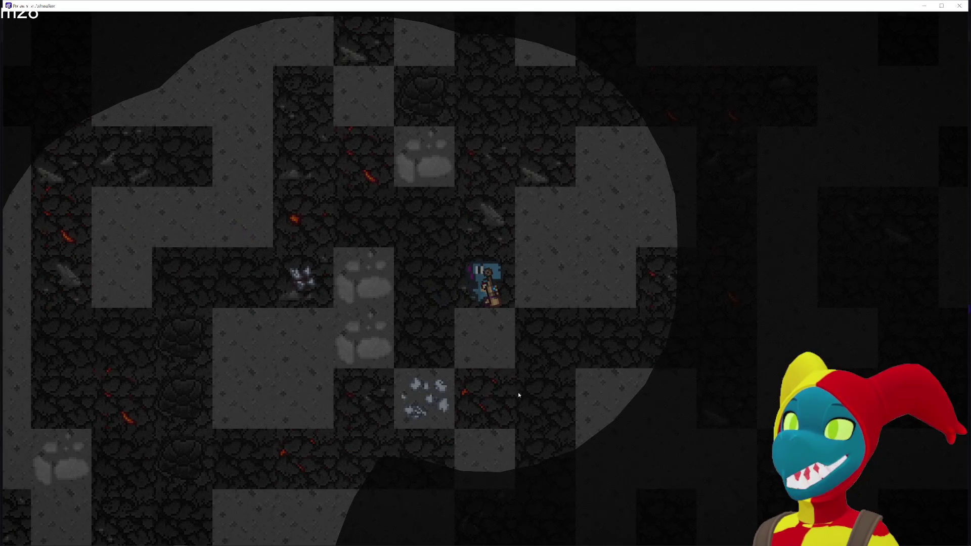
{"action": "key", "text": "s"}
{"action": "key", "text": "d"}
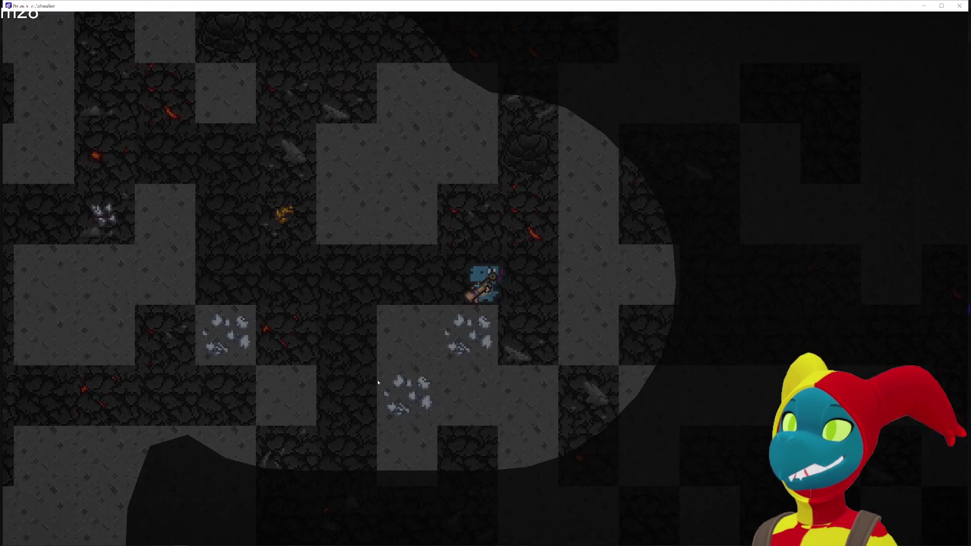
{"action": "key", "text": "a"}
{"action": "key", "text": "s"}
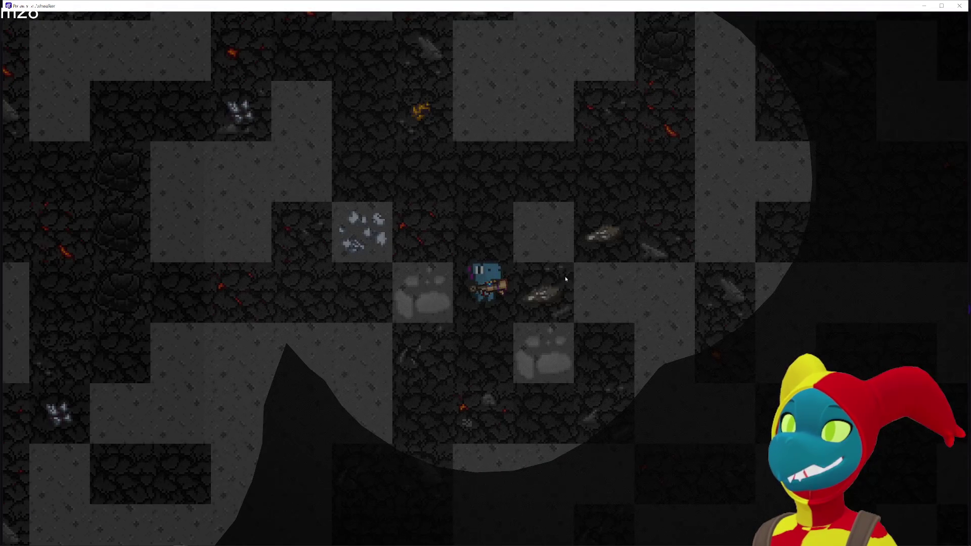
{"action": "key", "text": "s"}
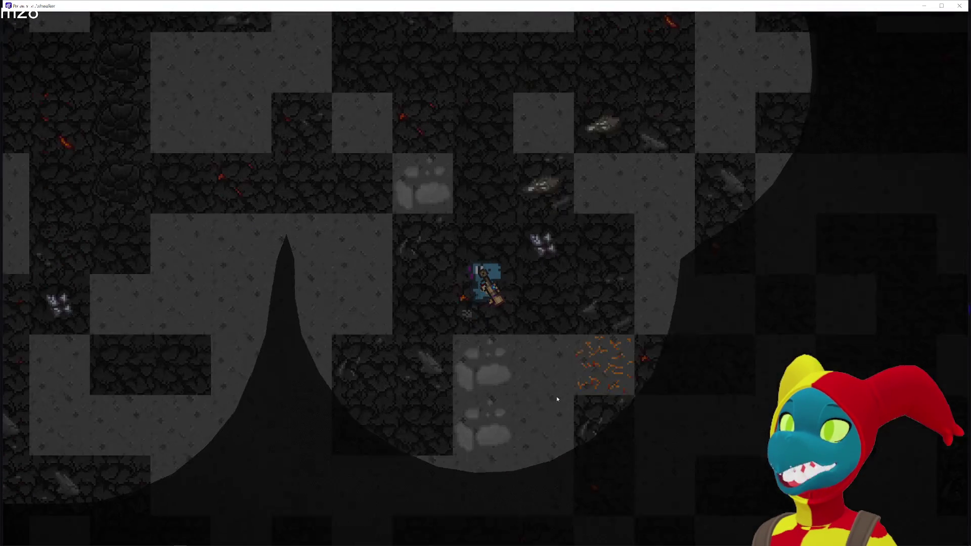
{"action": "key", "text": "d"}
{"action": "key", "text": "s"}
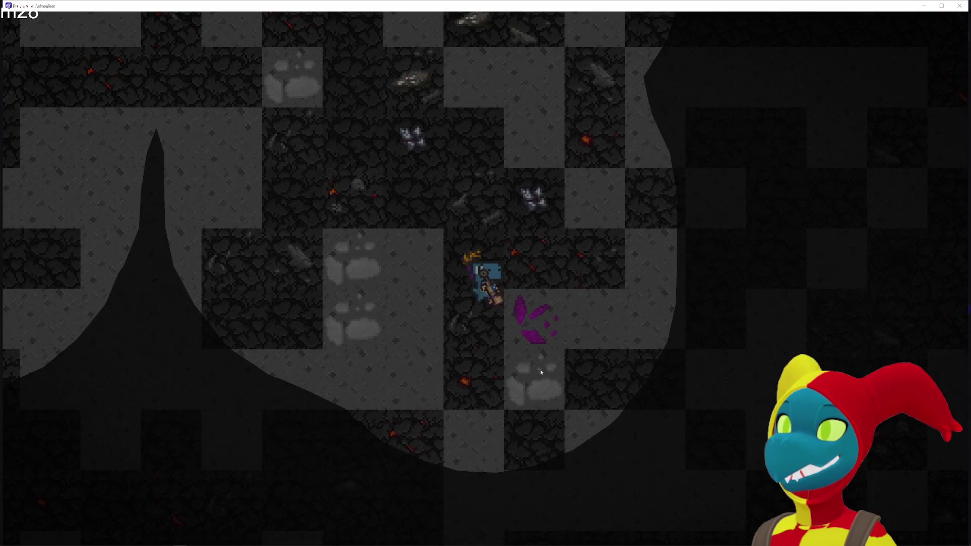
{"action": "key", "text": "w"}
{"action": "key", "text": "a"}
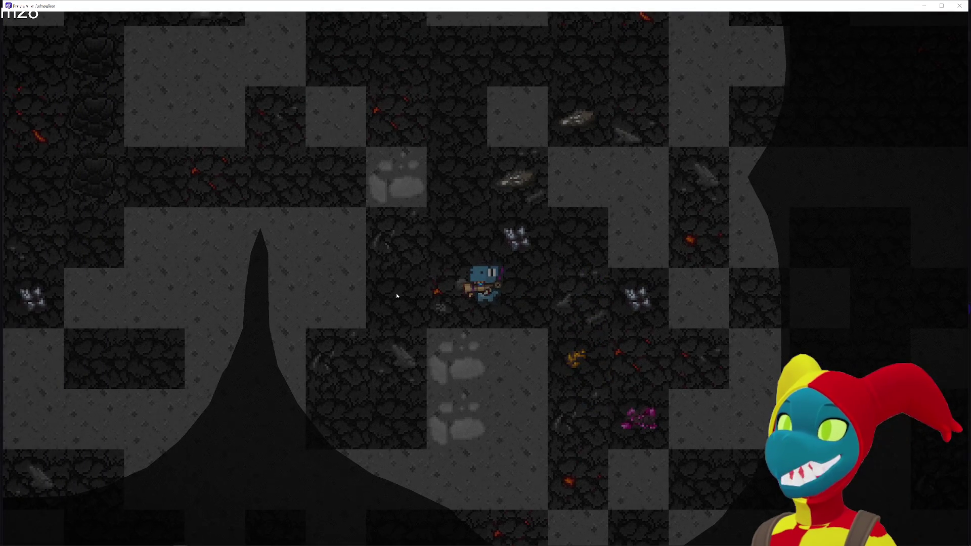
{"action": "key", "text": "d"}
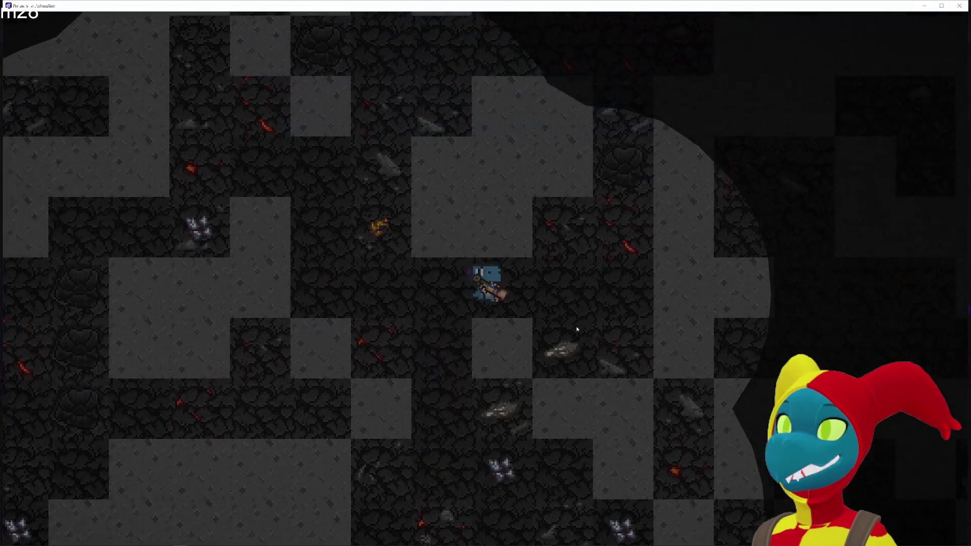
{"action": "key", "text": "d"}
Weave the dino up and left, then turn back right.
{"action": "key", "text": "w"}
{"action": "key", "text": "a"}
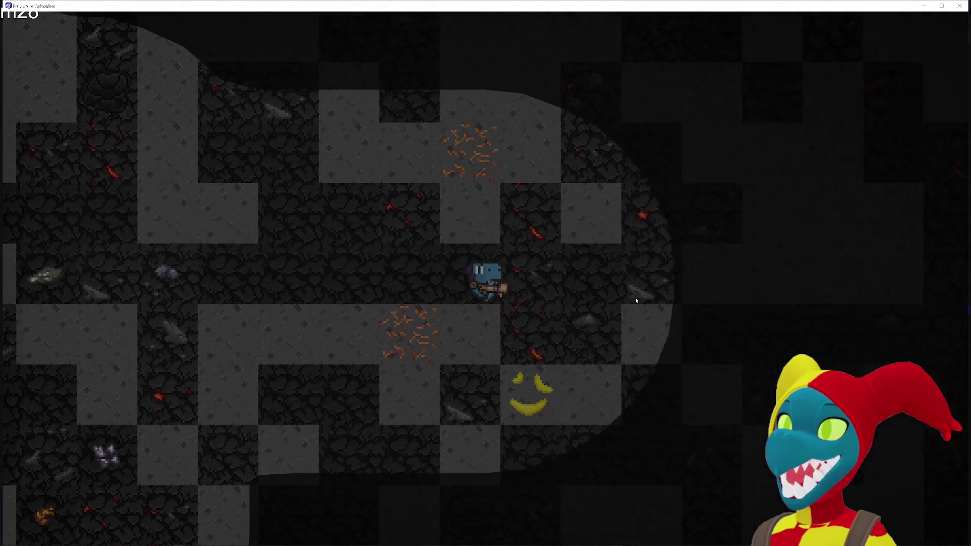
{"action": "key", "text": "s"}
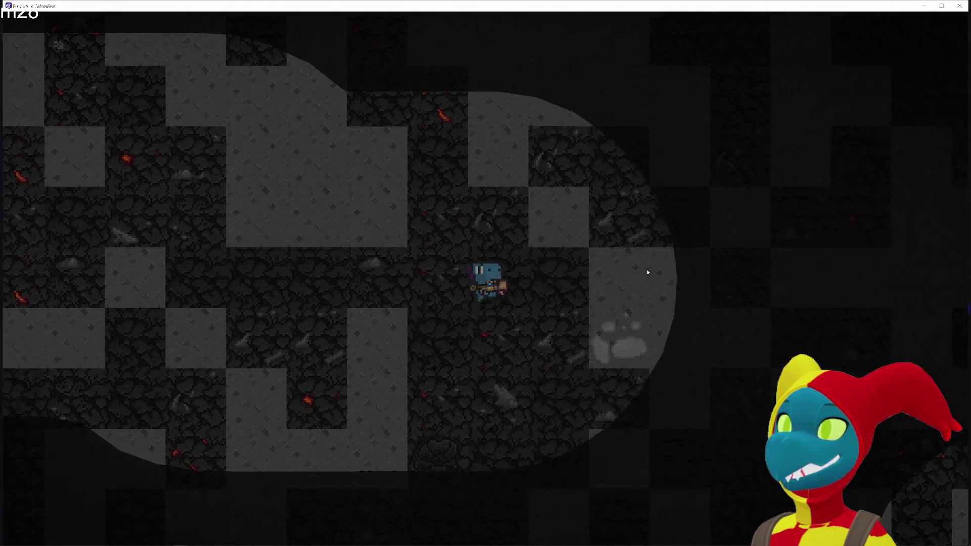
{"action": "key", "text": "a"}
{"action": "key", "text": "d"}
{"action": "key", "text": "a"}
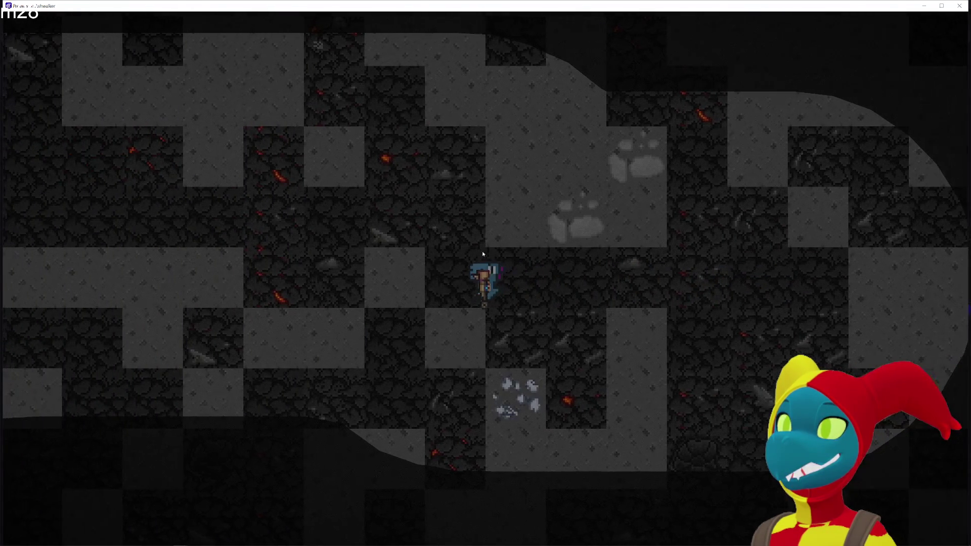
{"action": "key", "text": "w"}
{"action": "key", "text": "a"}
{"action": "key", "text": "d"}
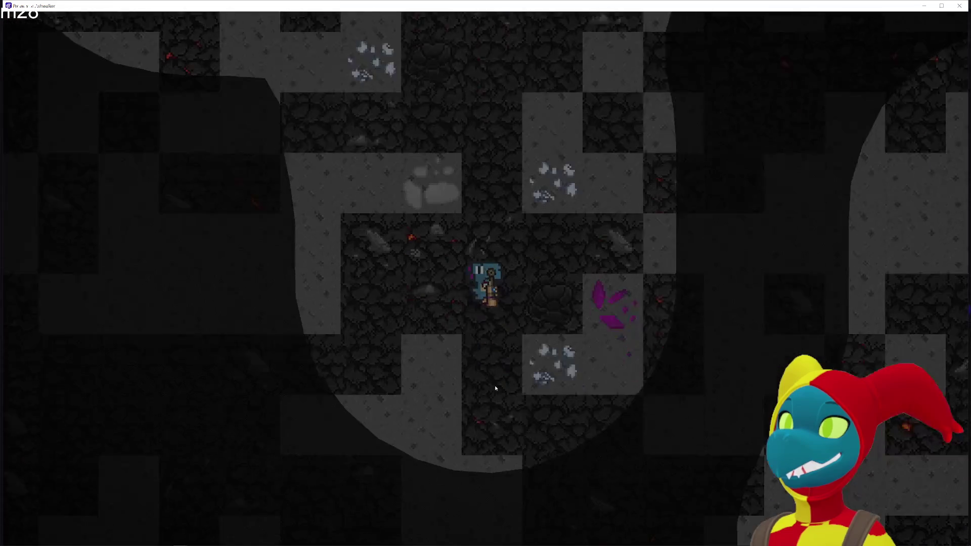
Move the dino diagonally down and right through the cave.
{"action": "key", "text": "s"}
{"action": "key", "text": "d"}
{"action": "key", "text": "s"}
{"action": "key", "text": "d"}
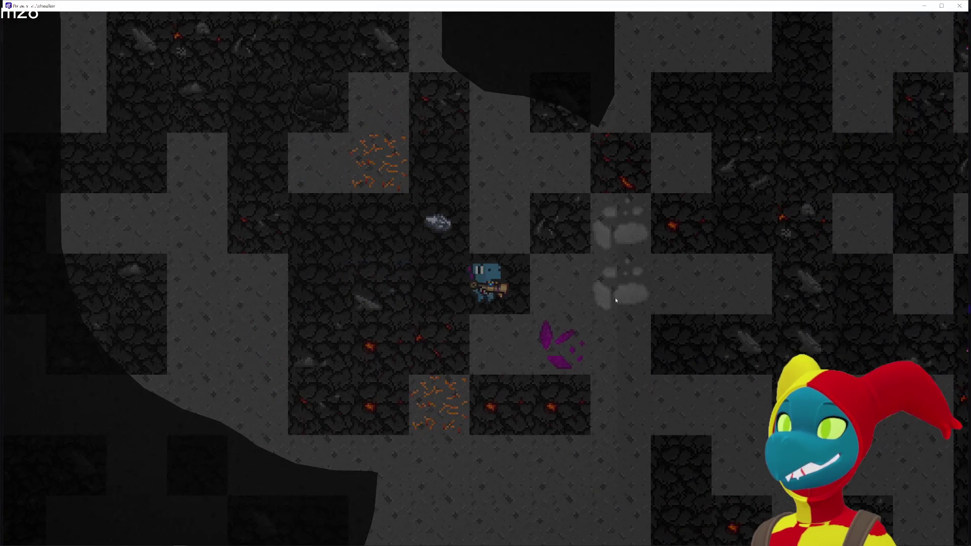
{"action": "key", "text": "d"}
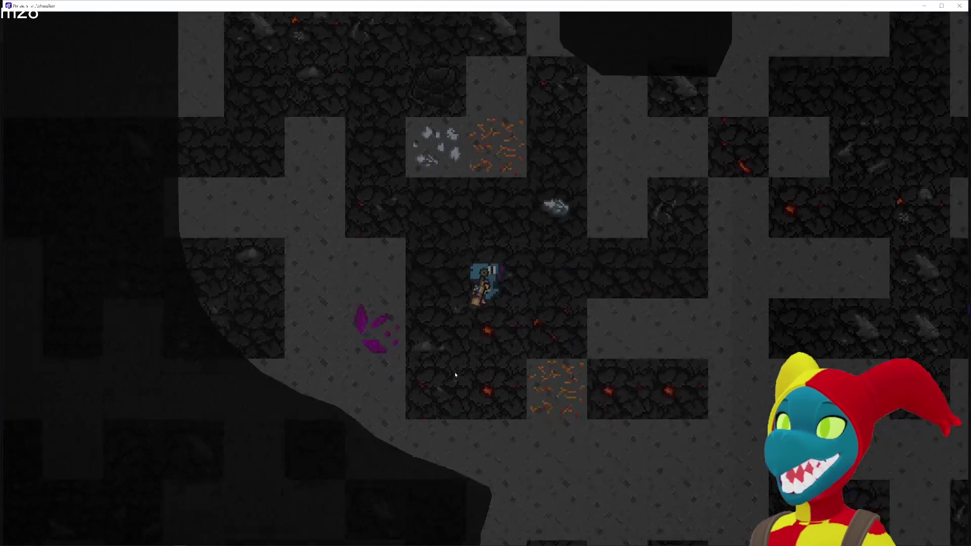
{"action": "key", "text": "s"}
Head the dino down and left, then up toward the yellow creature.
{"action": "key", "text": "a"}
{"action": "key", "text": "s"}
{"action": "key", "text": "a"}
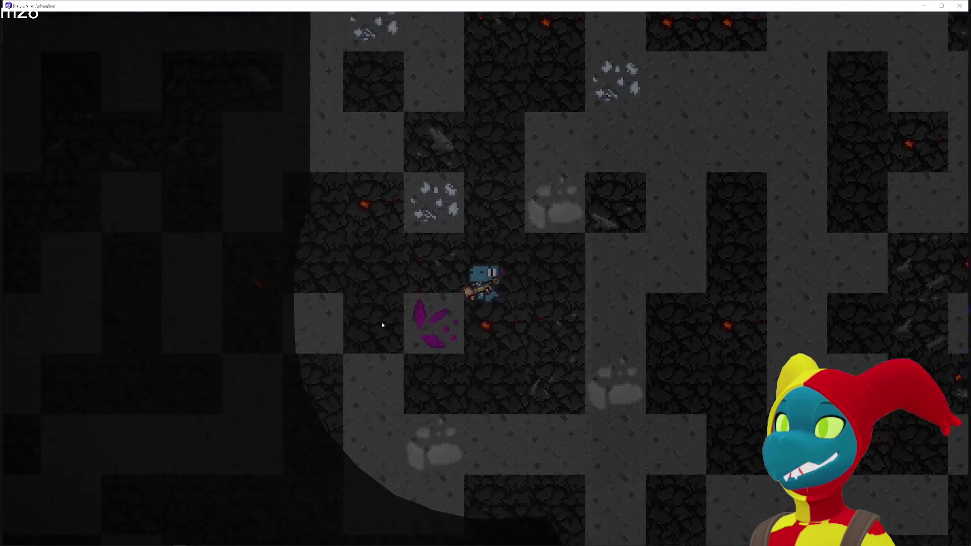
{"action": "key", "text": "a"}
{"action": "key", "text": "w"}
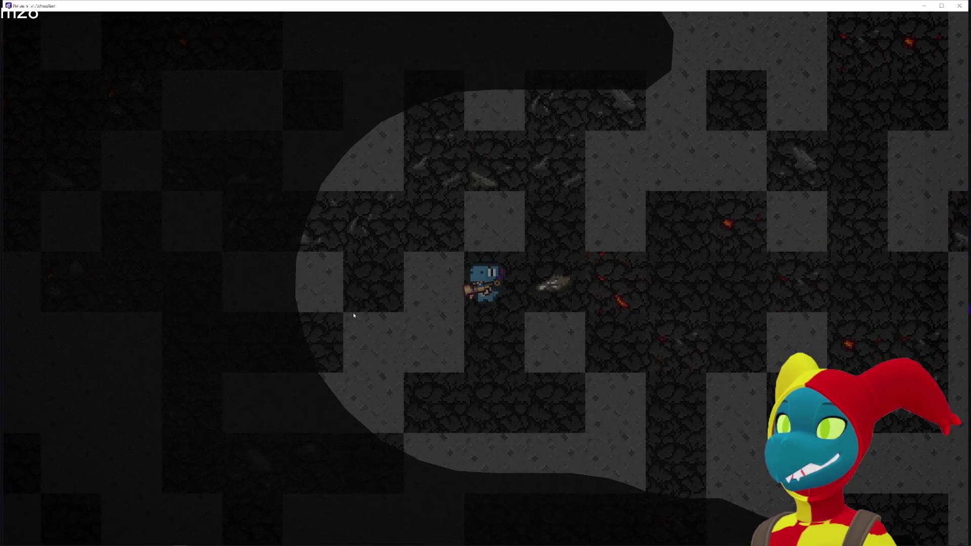
{"action": "key", "text": "a"}
{"action": "key", "text": "w"}
{"action": "key", "text": "a"}
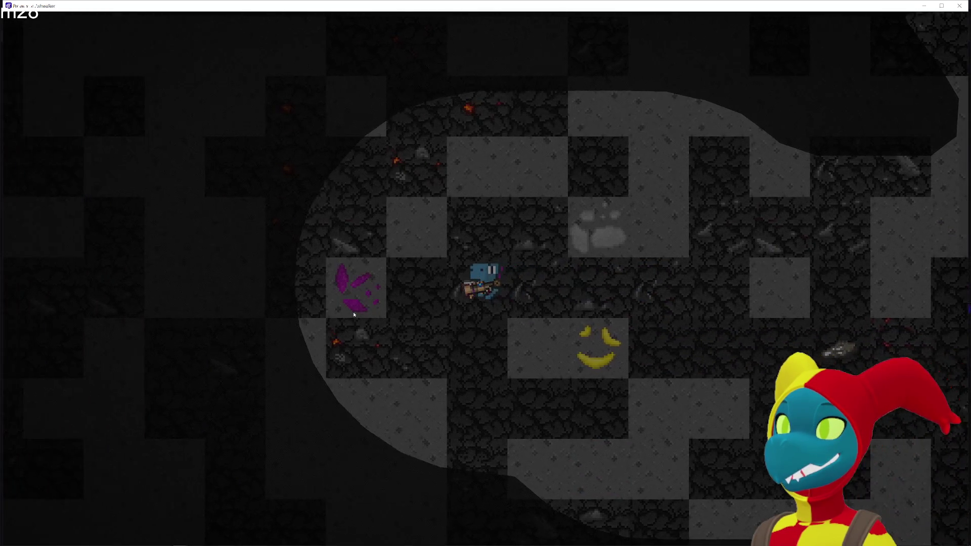
Walk the dino left past the purple crystals to the rubble, then two tiles up.
{"action": "key", "text": "s"}
{"action": "key", "text": "a"}
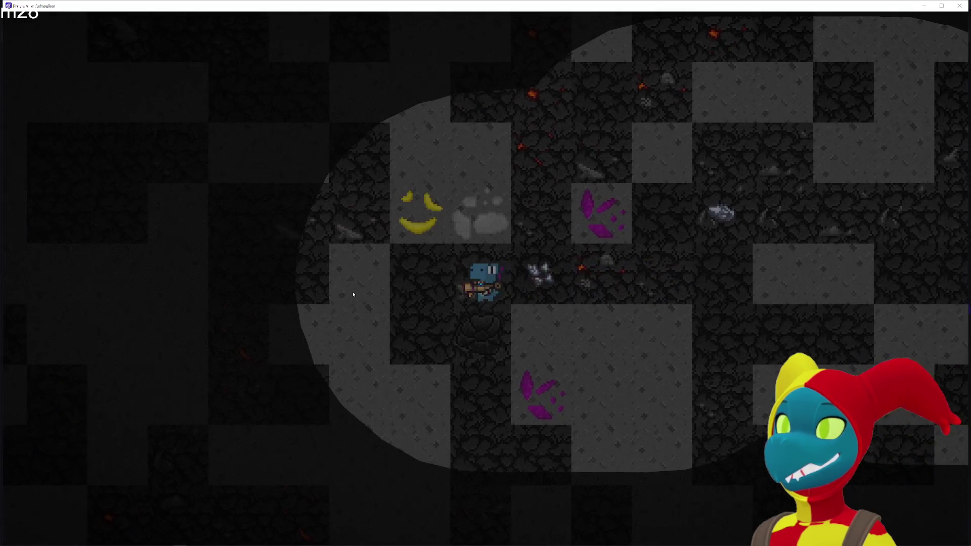
{"action": "key", "text": "a"}
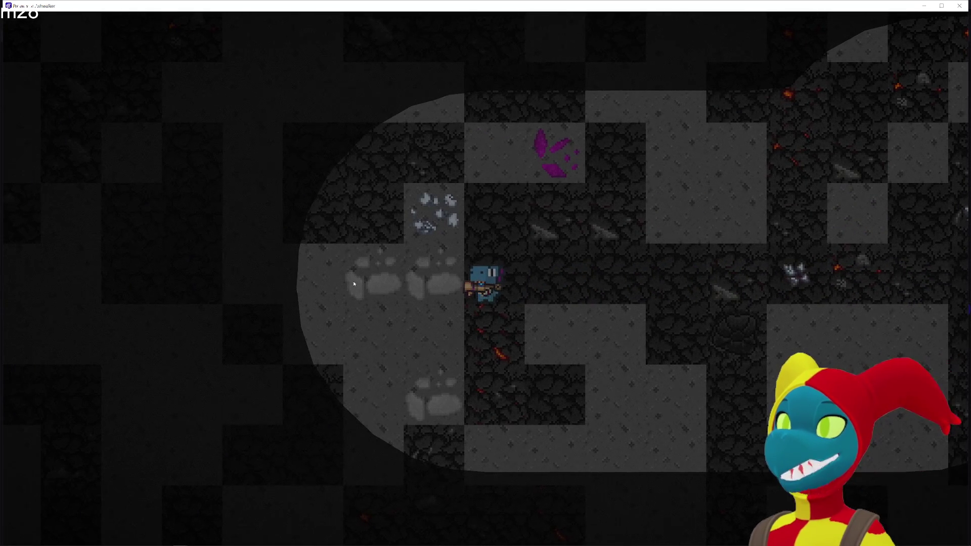
{"action": "key", "text": "a"}
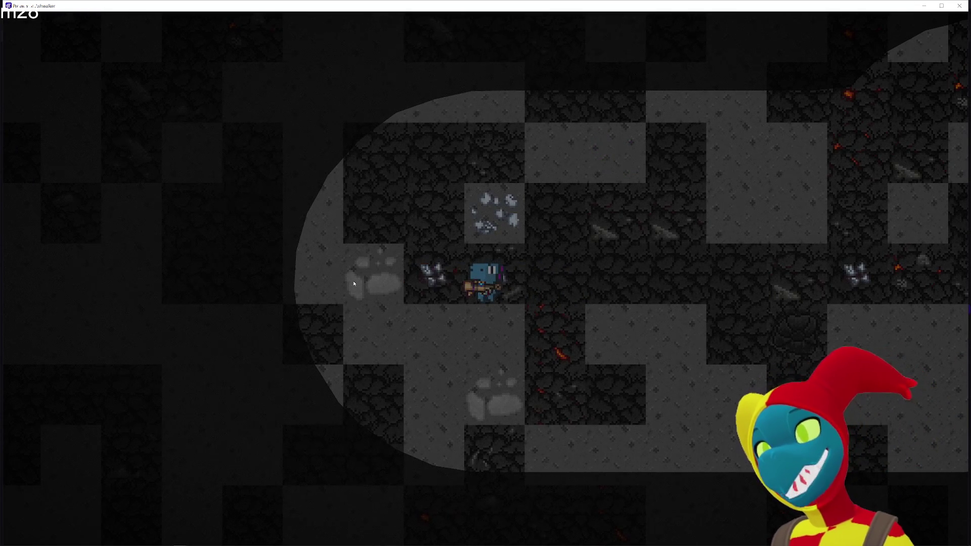
{"action": "key", "text": "a"}
{"action": "key", "text": "w"}
{"action": "key", "text": "w"}
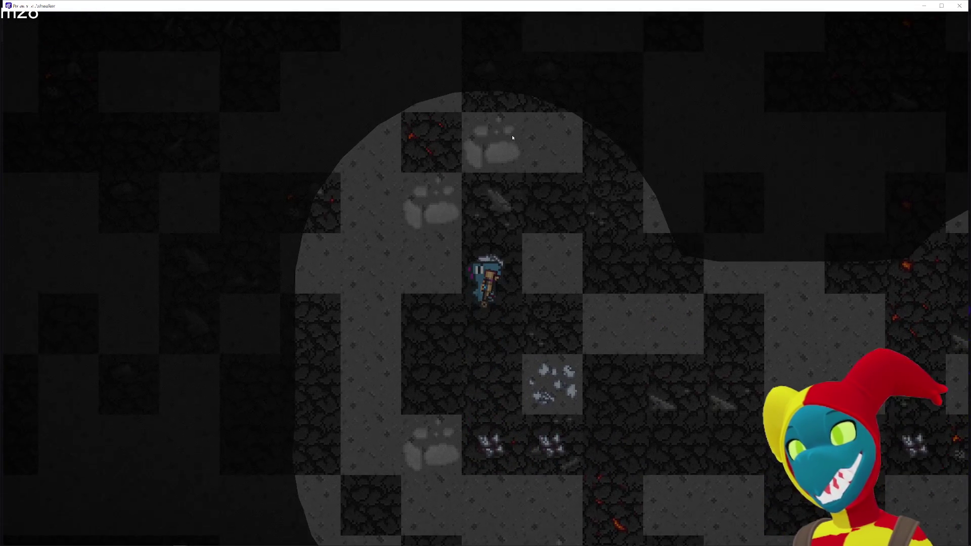
{"action": "key", "text": "w"}
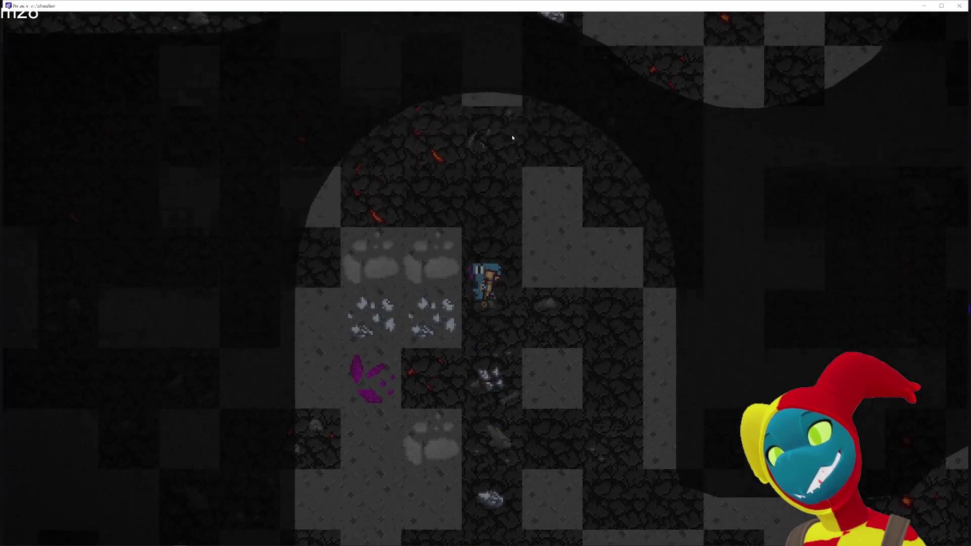
Walk the dino right along the cave, then centre the browser window on screen.
{"action": "key", "text": "d"}
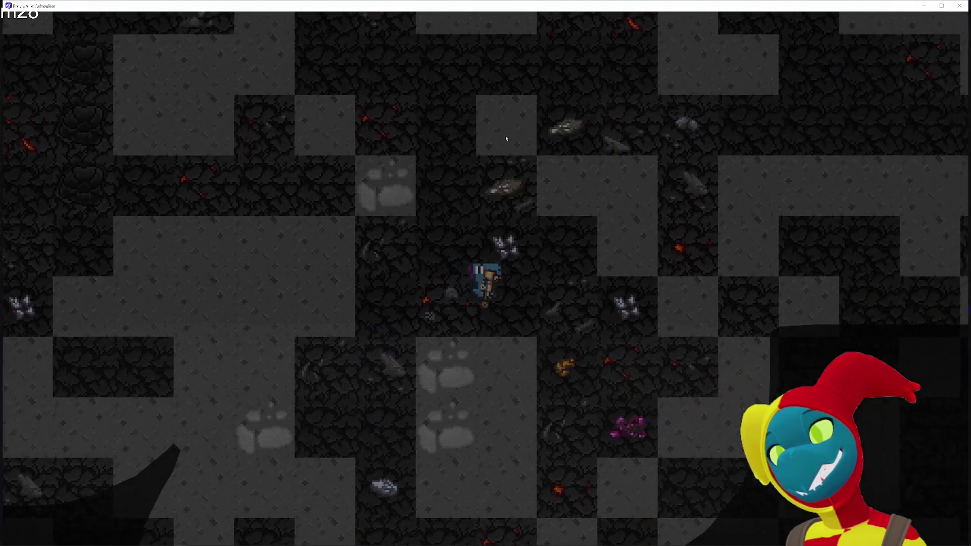
{"action": "key", "text": "s"}
{"action": "key", "text": "d"}
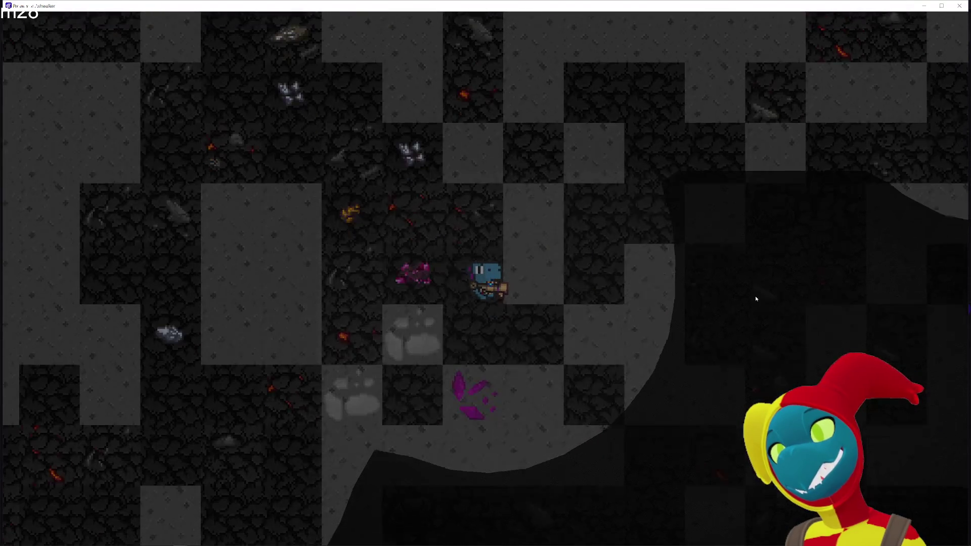
{"action": "key", "text": "d"}
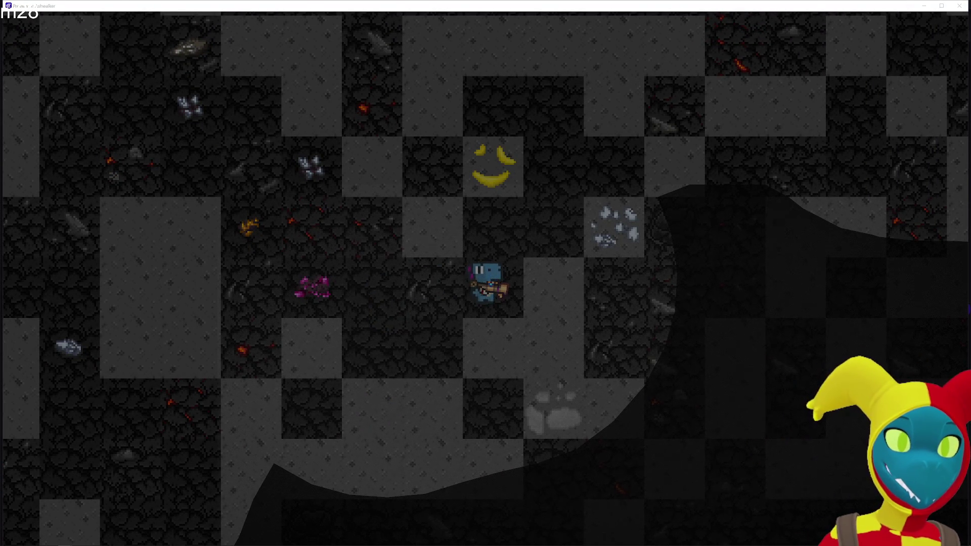
{"action": "mouse_move", "coordinate": [942, 322]}
{"action": "left_mouse_down"}
{"action": "mouse_move", "coordinate": [194, 33]}
{"action": "mouse_move", "coordinate": [367, 67]}
{"action": "left_mouse_up"}
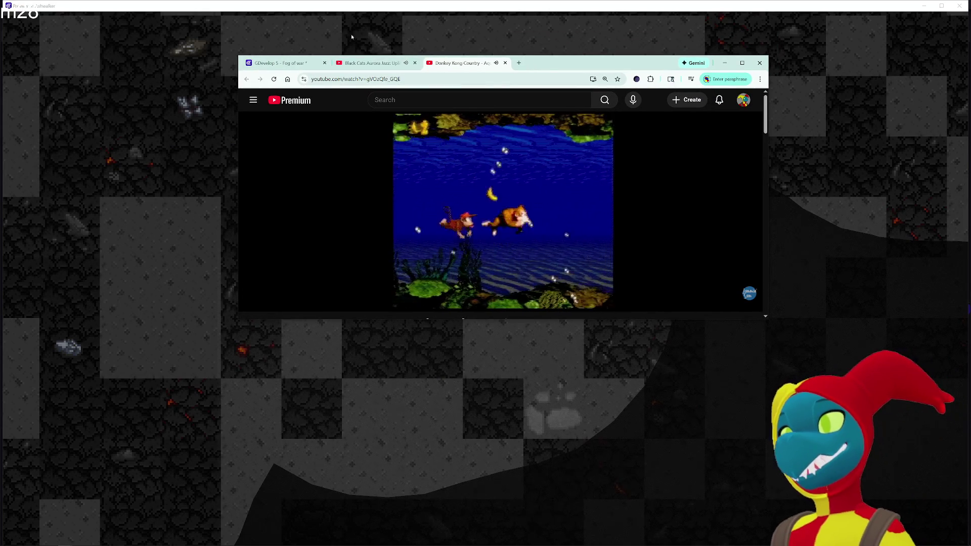
Return to the Donkey Kong Country tab, maximise the browser, then switch back to the preview.
{"action": "left_click", "coordinate": [367, 64]}
{"action": "left_click", "coordinate": [467, 64]}
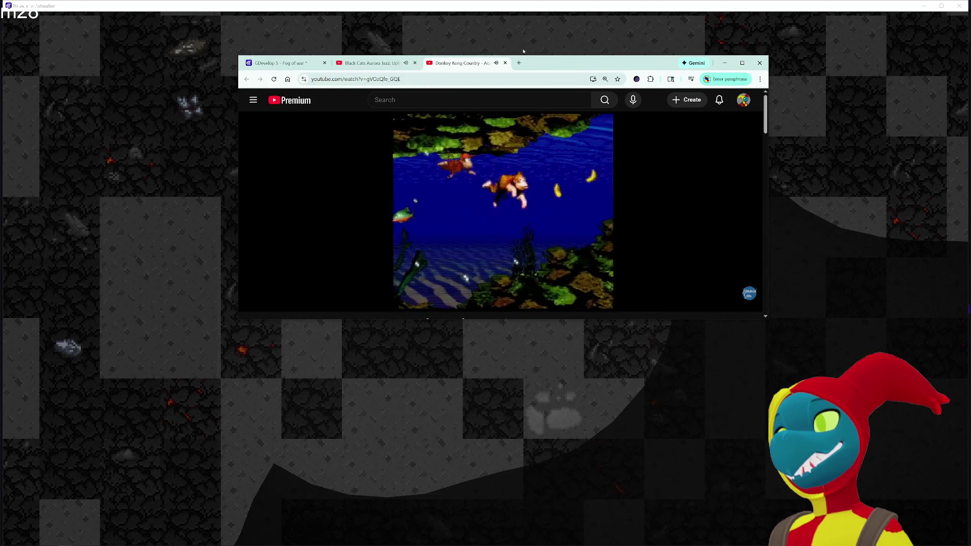
{"action": "key", "text": "super+Up"}
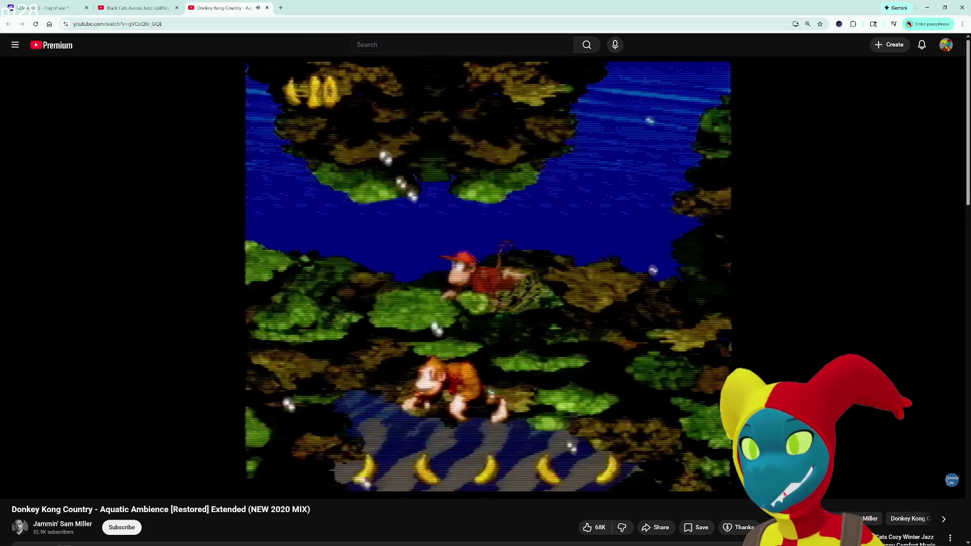
{"action": "key", "text": "alt+Tab"}
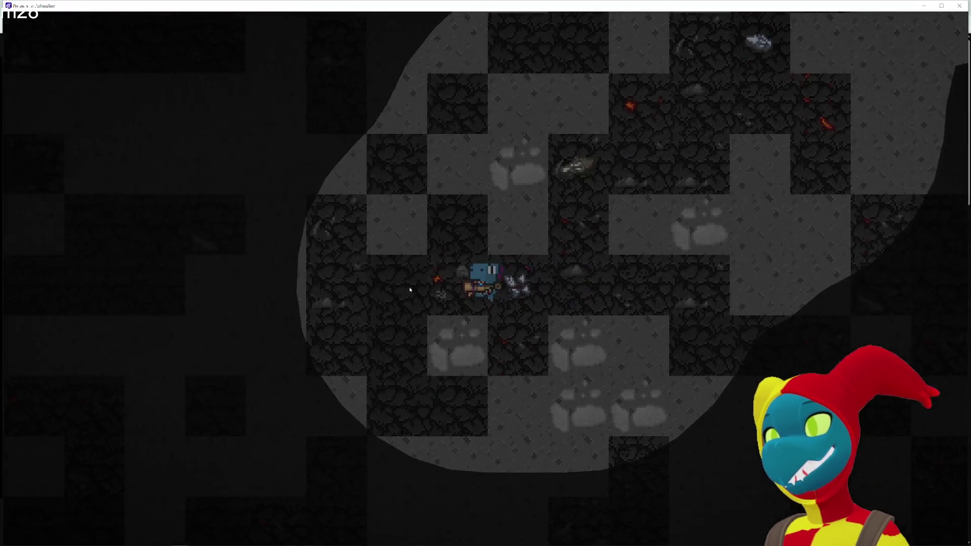
Mine the crystal left of the dino and walk it left around that spot.
{"action": "left_click", "coordinate": [400, 281]}
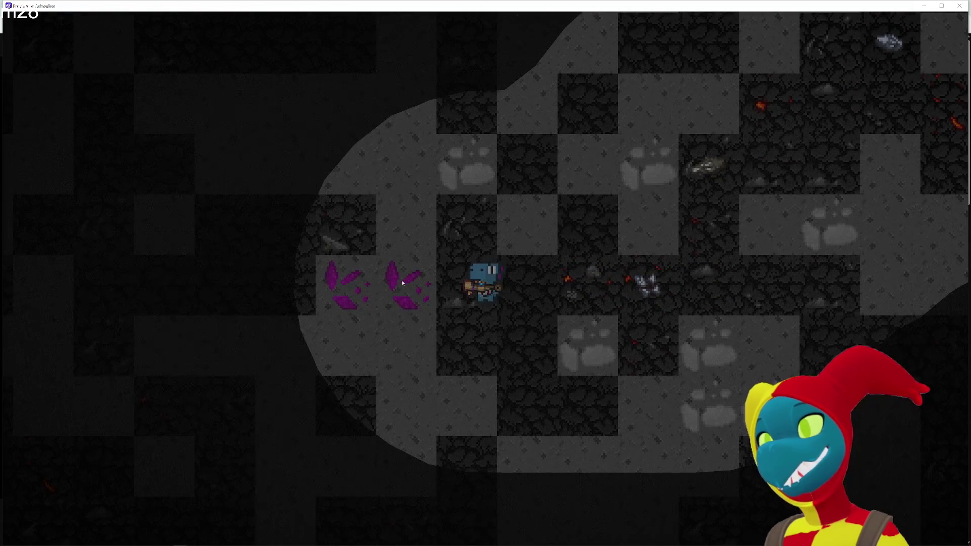
{"action": "key", "text": "a"}
{"action": "key", "text": "a"}
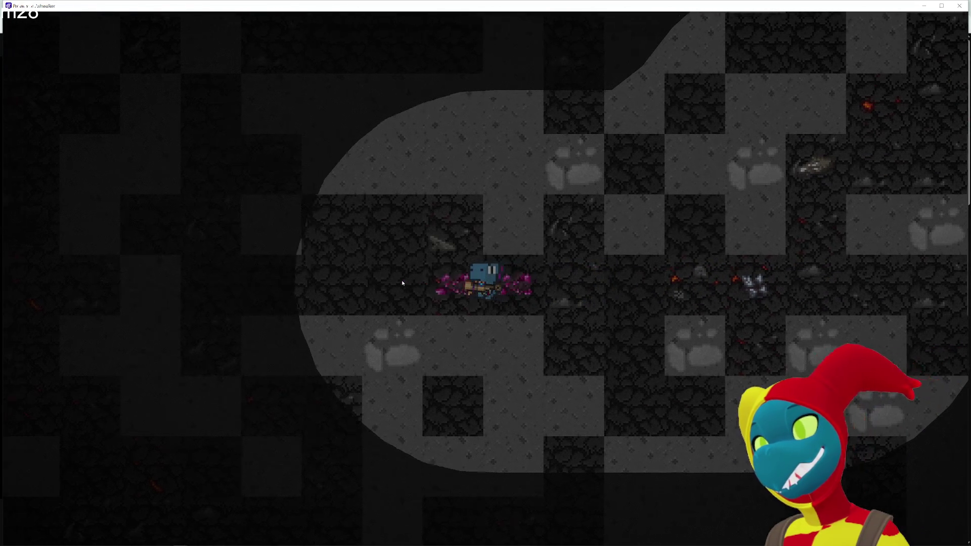
{"action": "key", "text": "w"}
{"action": "key", "text": "w"}
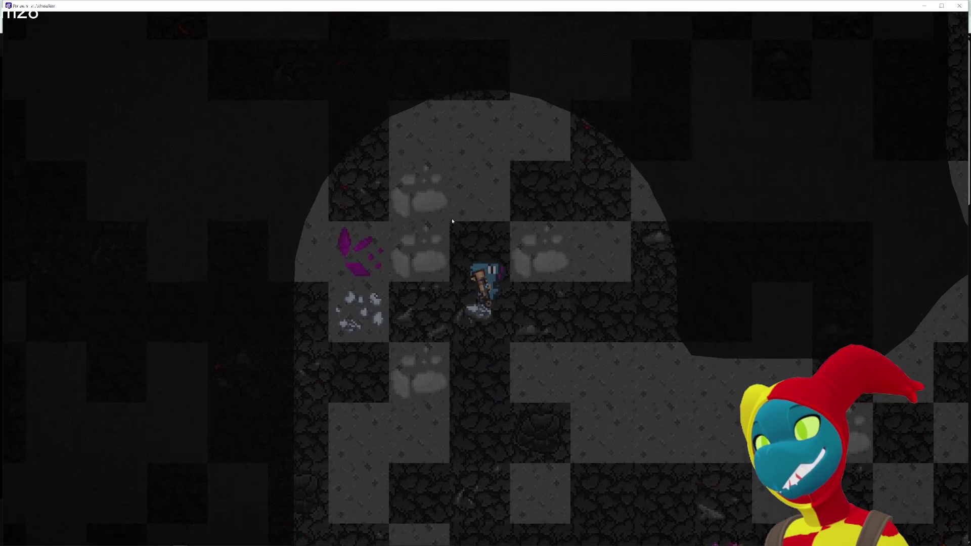
{"action": "key", "text": "a"}
{"action": "key", "text": "a"}
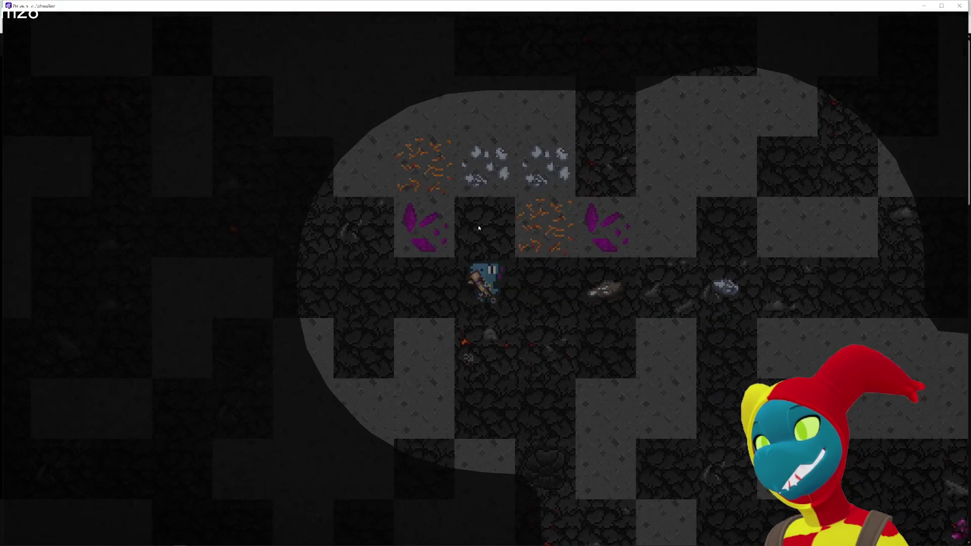
{"action": "key", "text": "s"}
{"action": "key", "text": "a"}
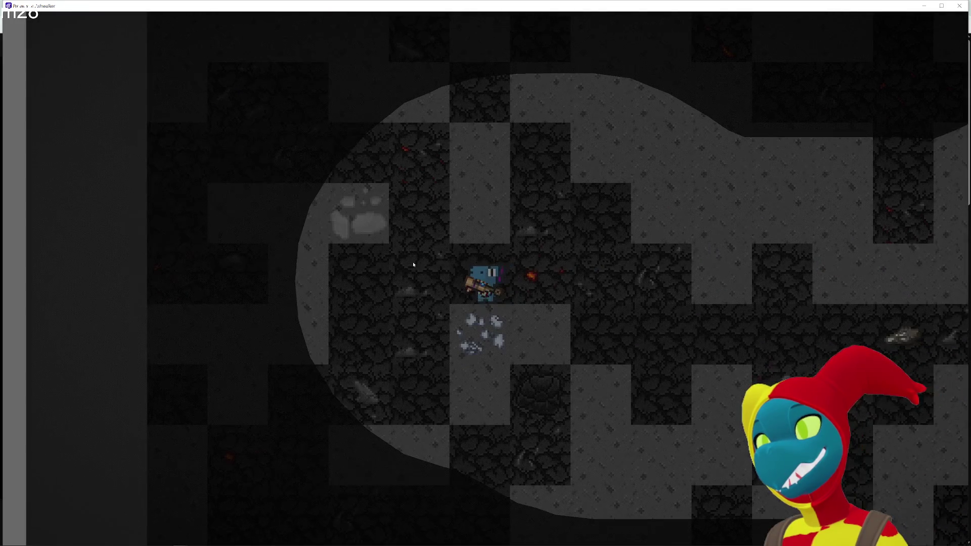
{"action": "key", "text": "d"}
{"action": "key", "text": "d"}
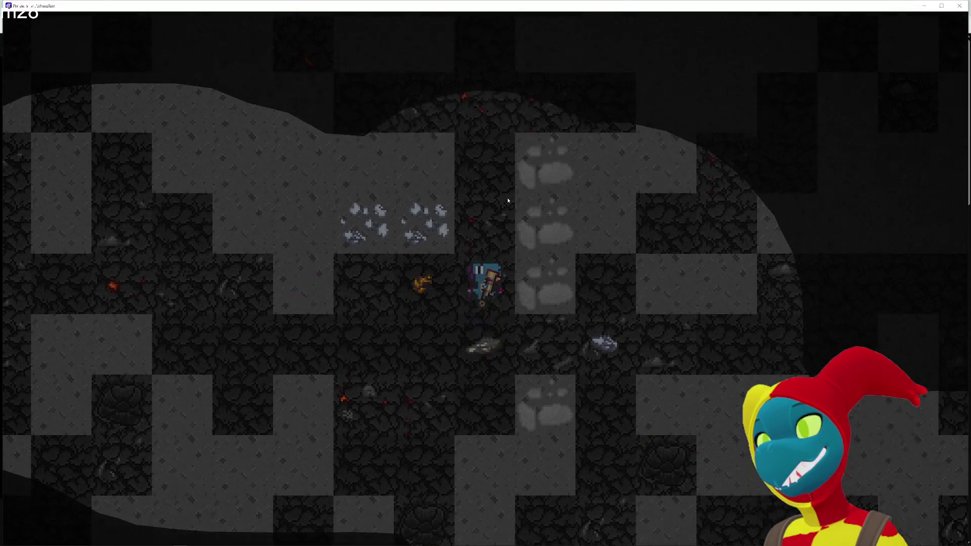
Walk the dino several tiles up through the cave, stepping one tile right.
{"action": "key", "text": "w"}
{"action": "key", "text": "w"}
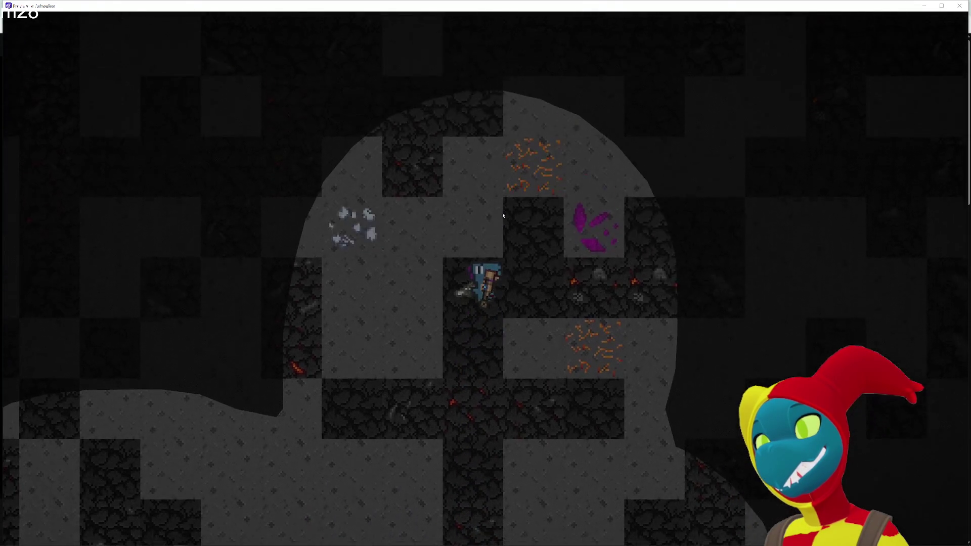
{"action": "key", "text": "w"}
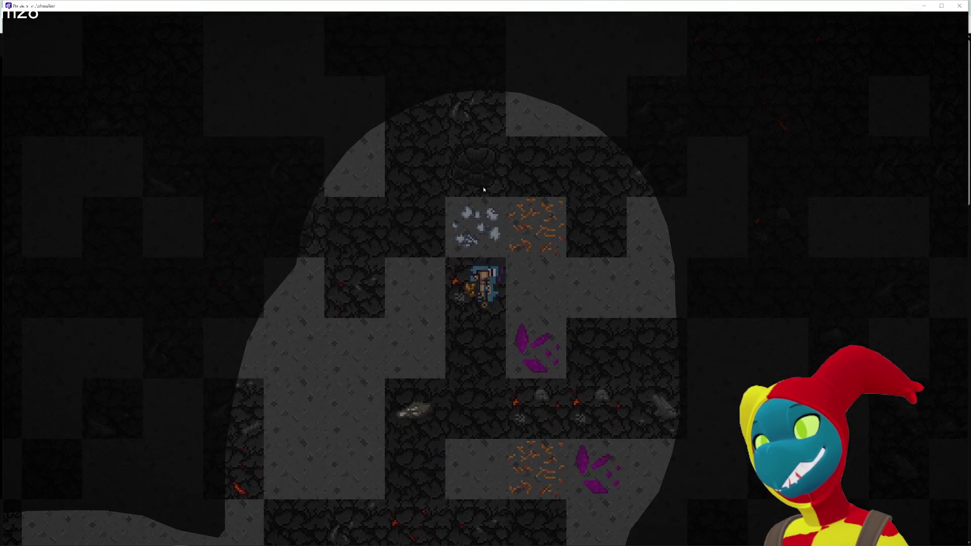
{"action": "key", "text": "w"}
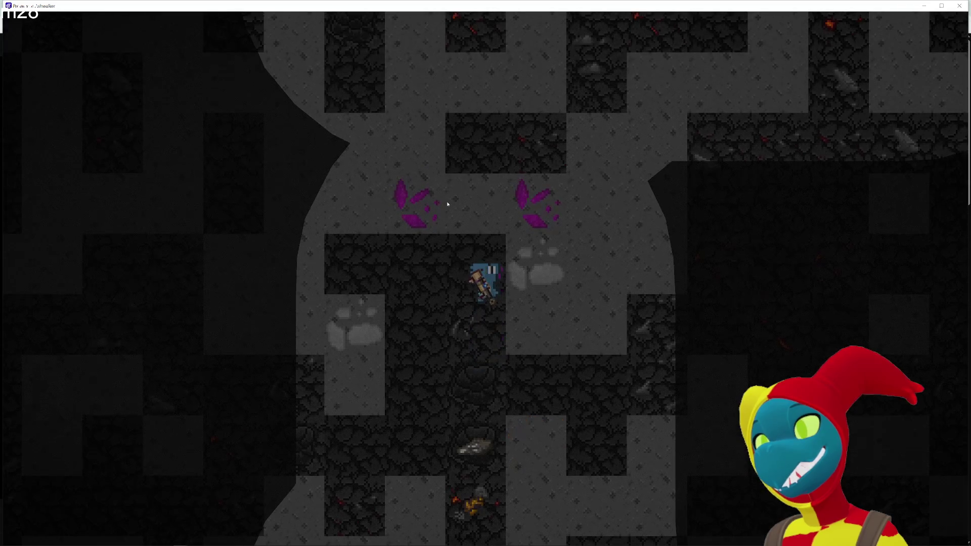
{"action": "key", "text": "w"}
{"action": "key", "text": "d"}
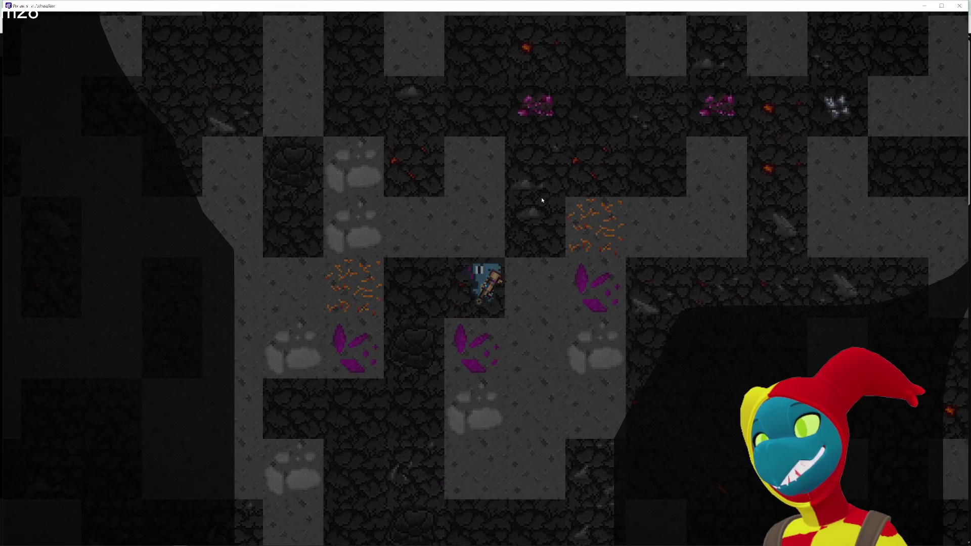
{"action": "key", "text": "d"}
{"action": "key", "text": "w"}
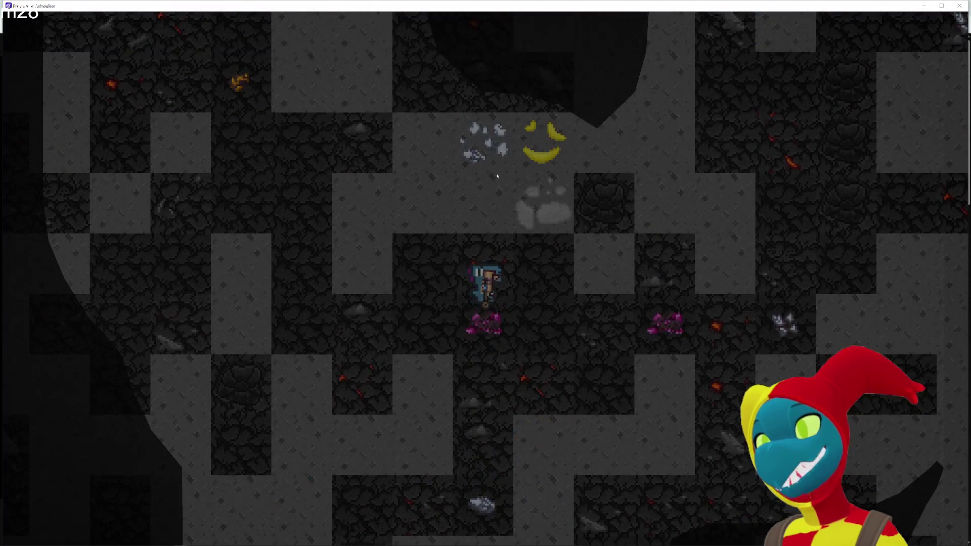
{"action": "key", "text": "w"}
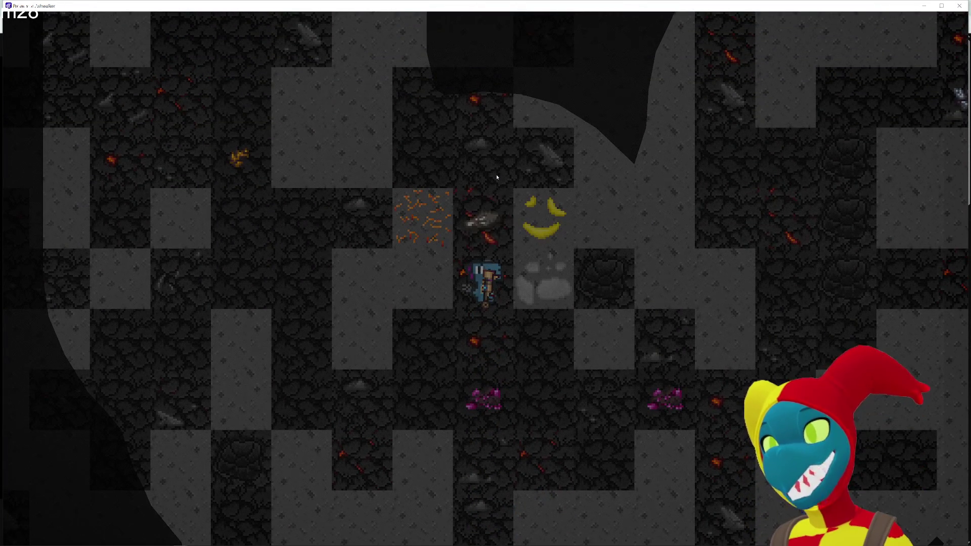
{"action": "key", "text": "w"}
{"action": "key", "text": "w"}
{"action": "key", "text": "w"}
Walk the dino about three tiles right, mine the wall tile below, then switch to the browser.
{"action": "key", "text": "s"}
{"action": "key", "text": "d"}
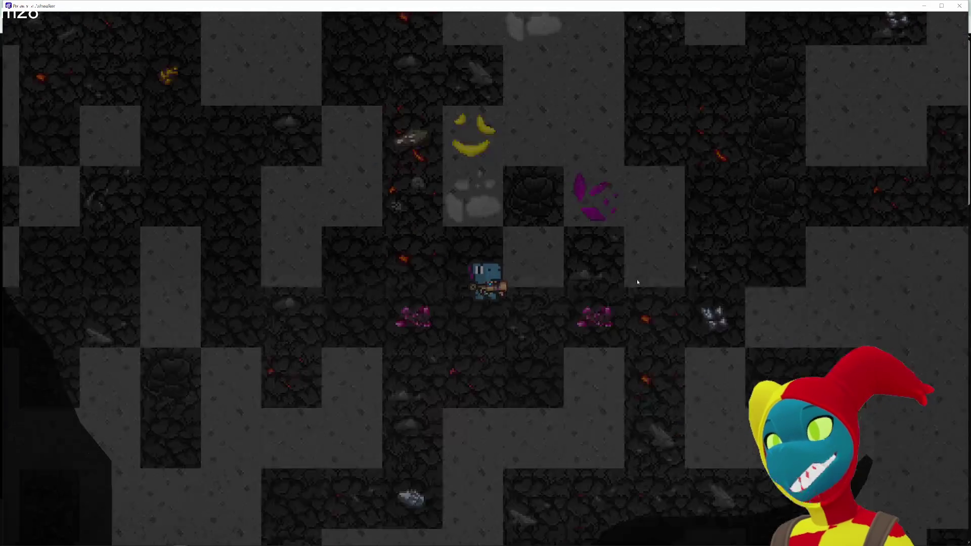
{"action": "key", "text": "d"}
{"action": "key", "text": "w"}
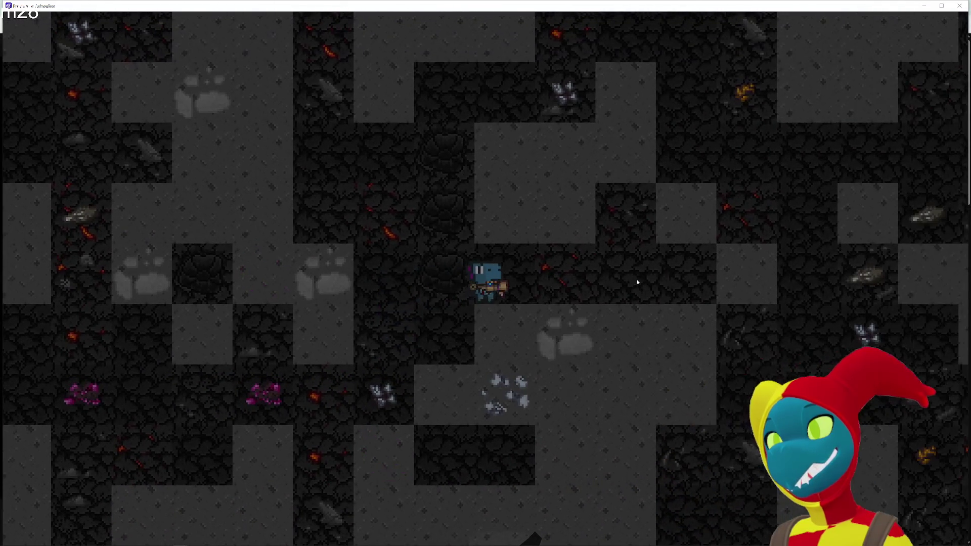
{"action": "key", "text": "d"}
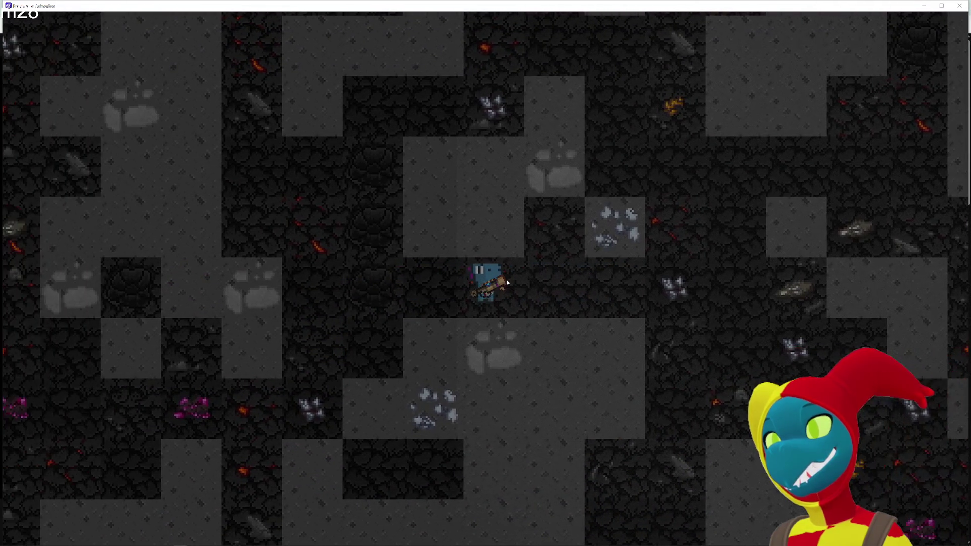
{"action": "key", "text": "d"}
{"action": "key", "text": "s"}
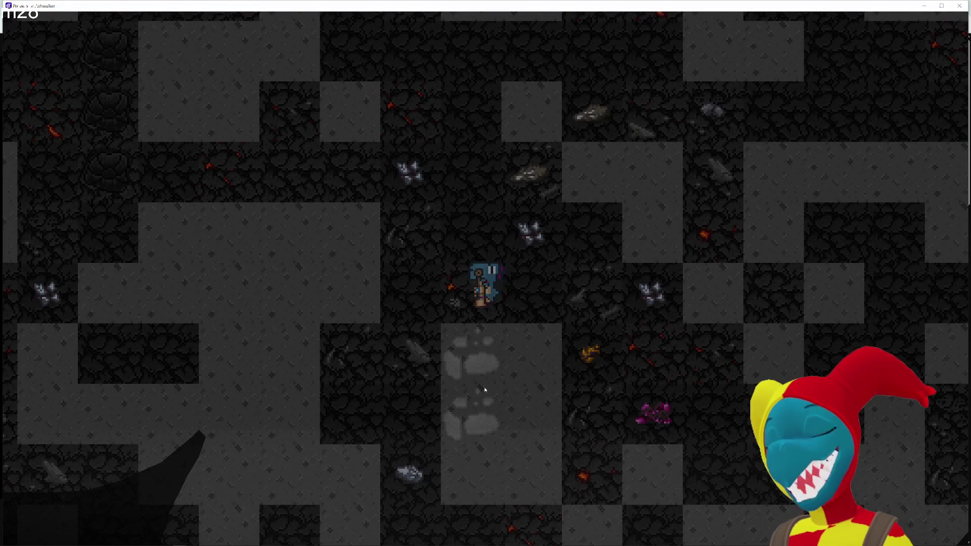
{"action": "left_click", "coordinate": [484, 386]}
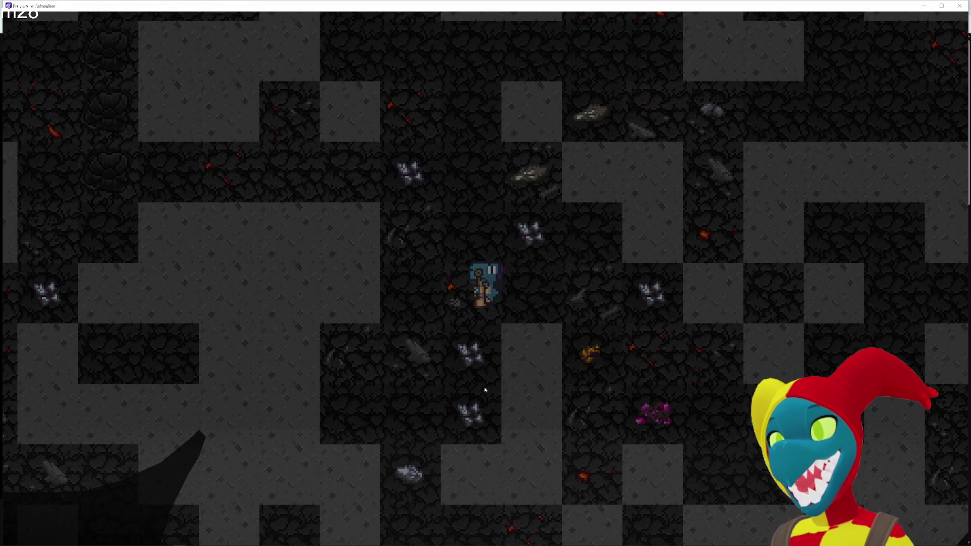
{"action": "key", "text": "alt+Tab"}
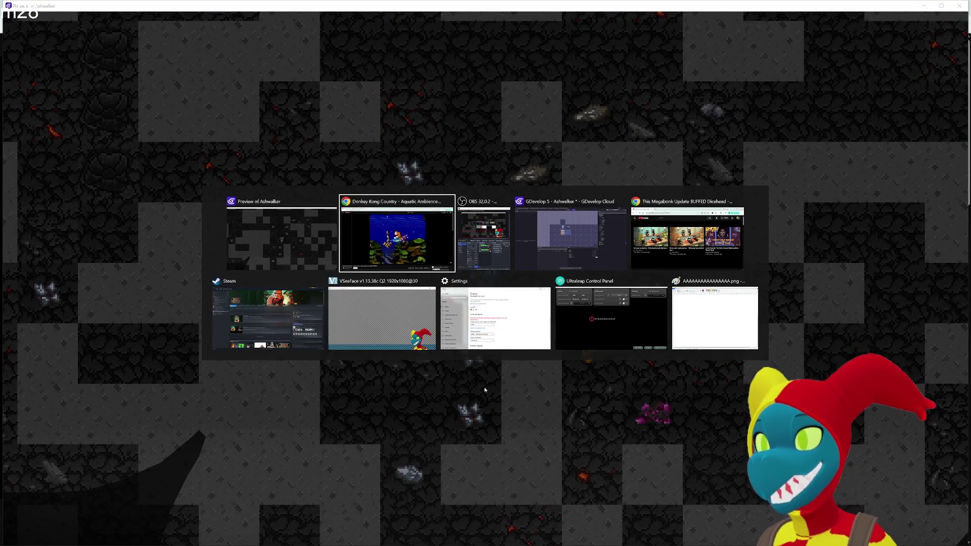
Scroll down to the Donkey Kong Country video's description and comments, then back up.
{"action": "scroll", "coordinate": [512, 287], "scroll_direction": "down", "scroll_amount": 5}
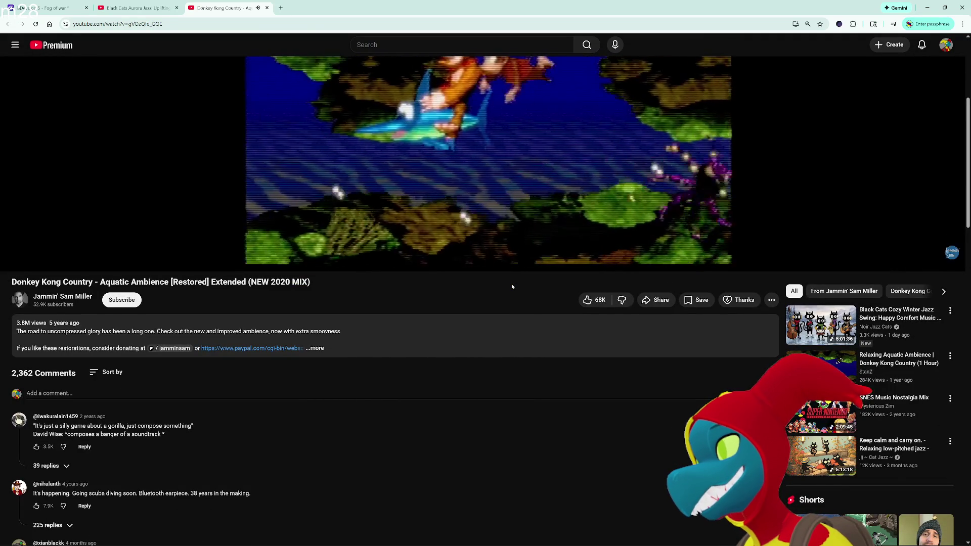
{"action": "scroll", "coordinate": [512, 287], "scroll_direction": "up", "scroll_amount": 5}
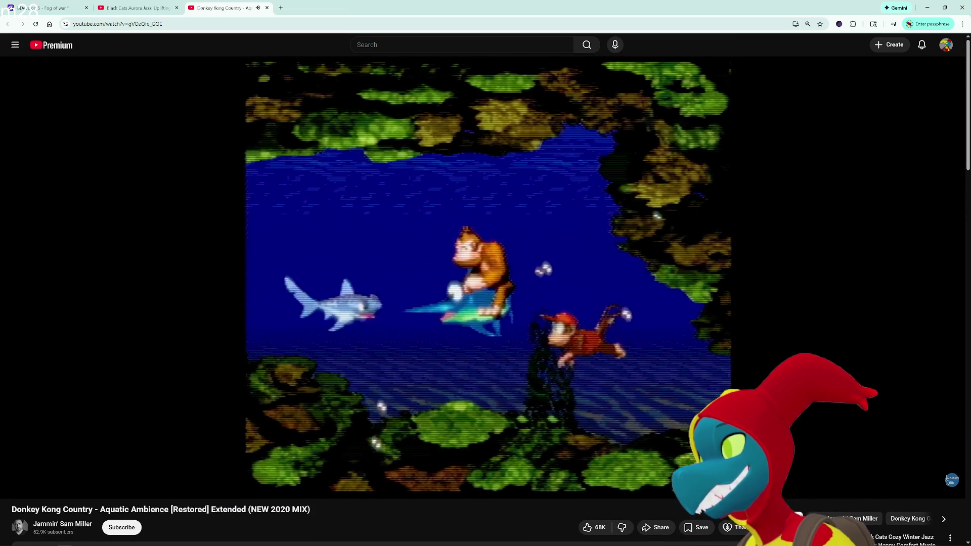
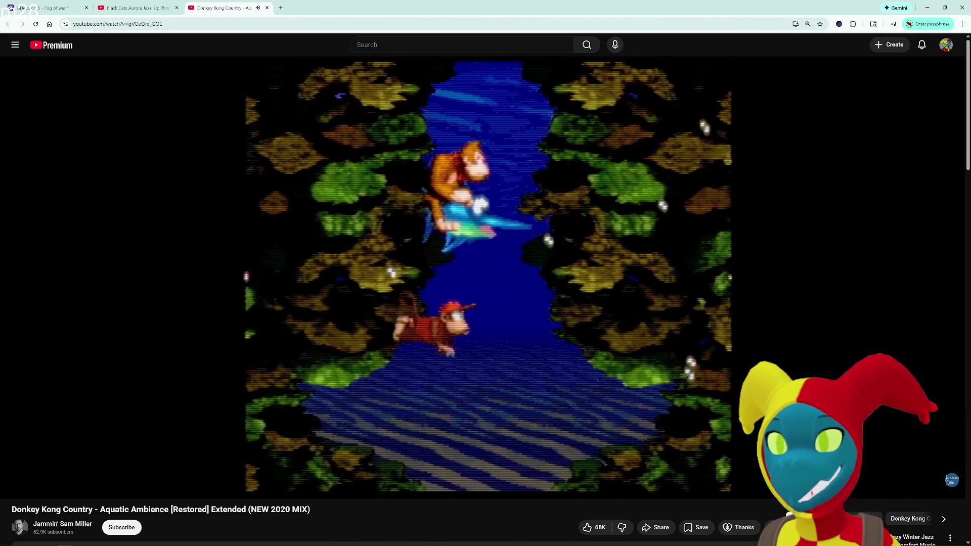
Pause and resume the Donkey Kong video, then lower its volume slightly.
{"action": "left_click", "coordinate": [512, 287]}
{"action": "left_click", "coordinate": [511, 287]}
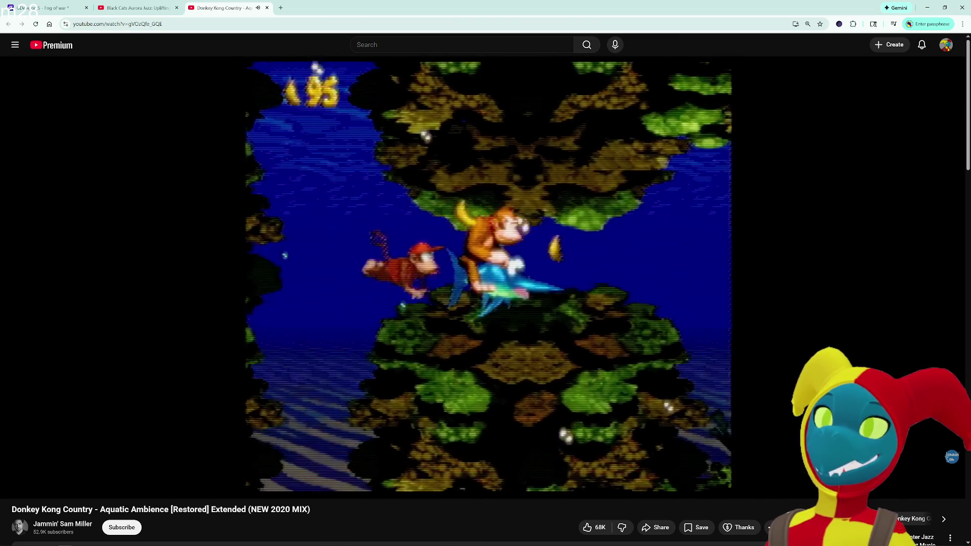
{"action": "scroll", "coordinate": [526, 329], "scroll_direction": "down", "scroll_amount": 3}
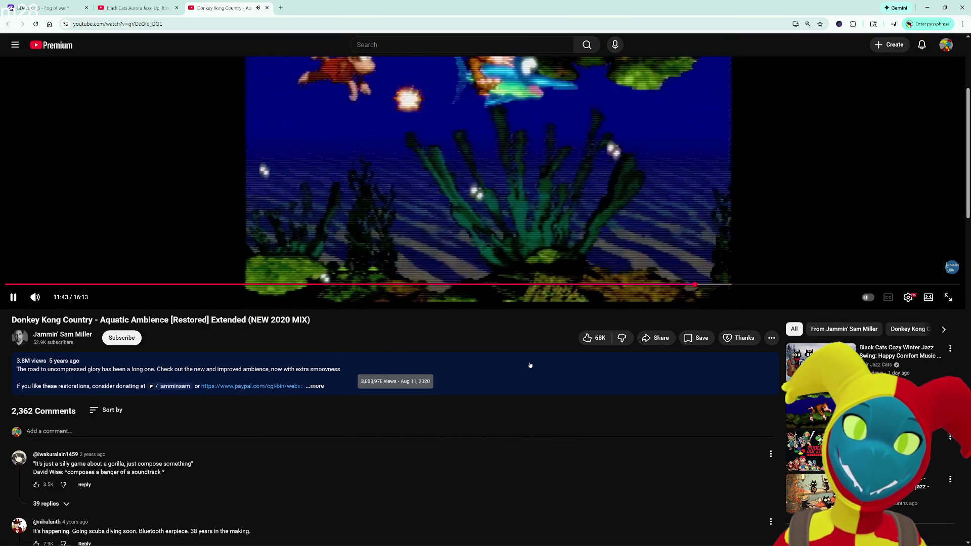
{"action": "scroll", "coordinate": [710, 396], "scroll_direction": "up", "scroll_amount": 3}
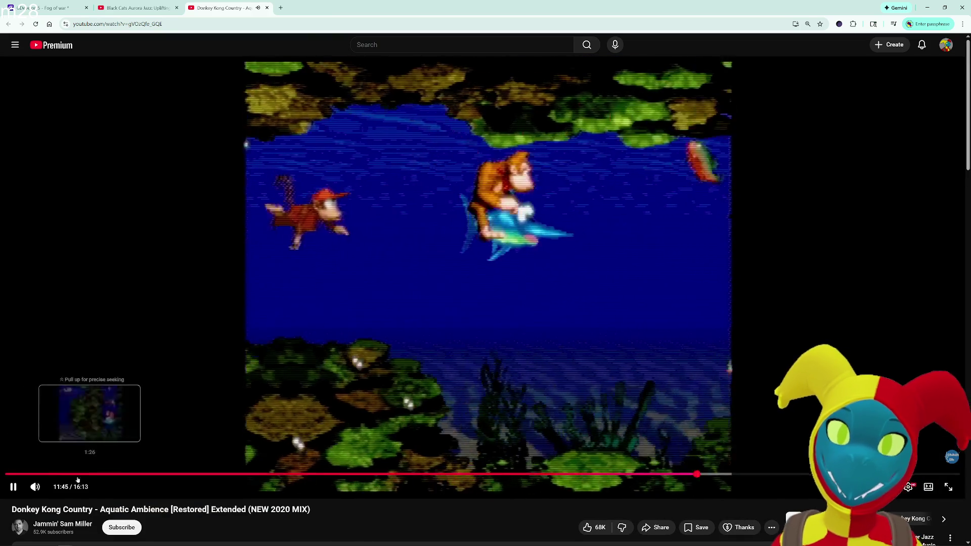
{"action": "left_click", "coordinate": [54, 489]}
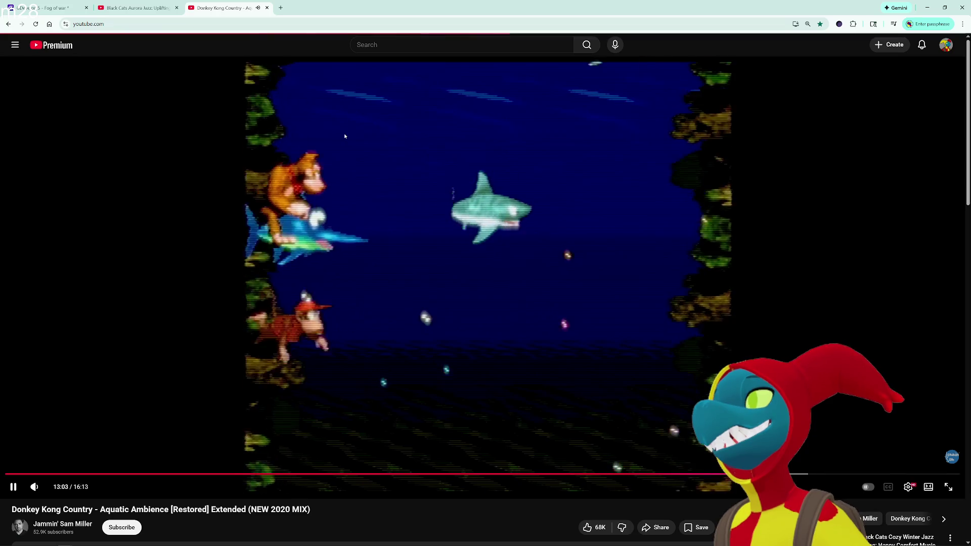
From the home feed, open the 'How To Use A Bag Of Holding' Short, play it, then pause.
{"action": "key", "text": "alt+Left"}
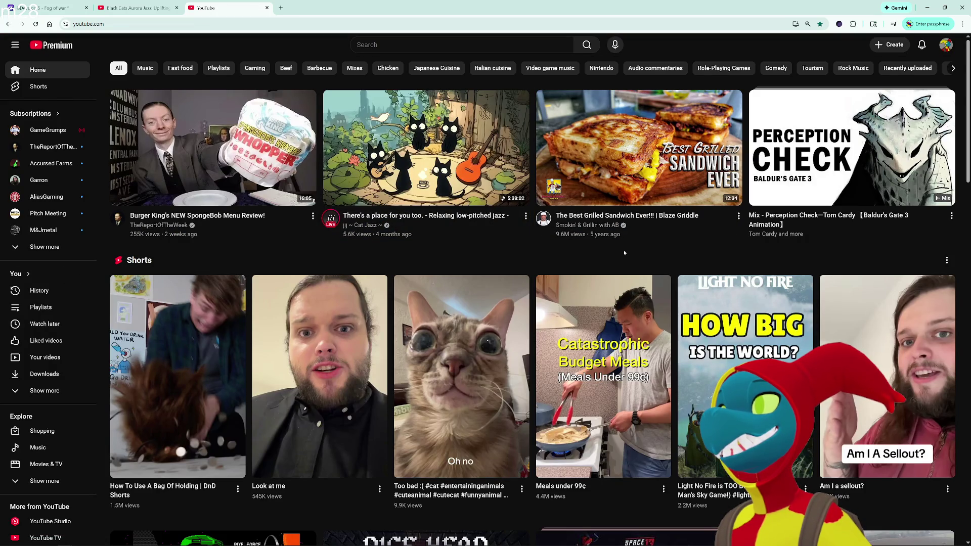
{"action": "scroll", "coordinate": [624, 250], "scroll_direction": "down", "scroll_amount": 2}
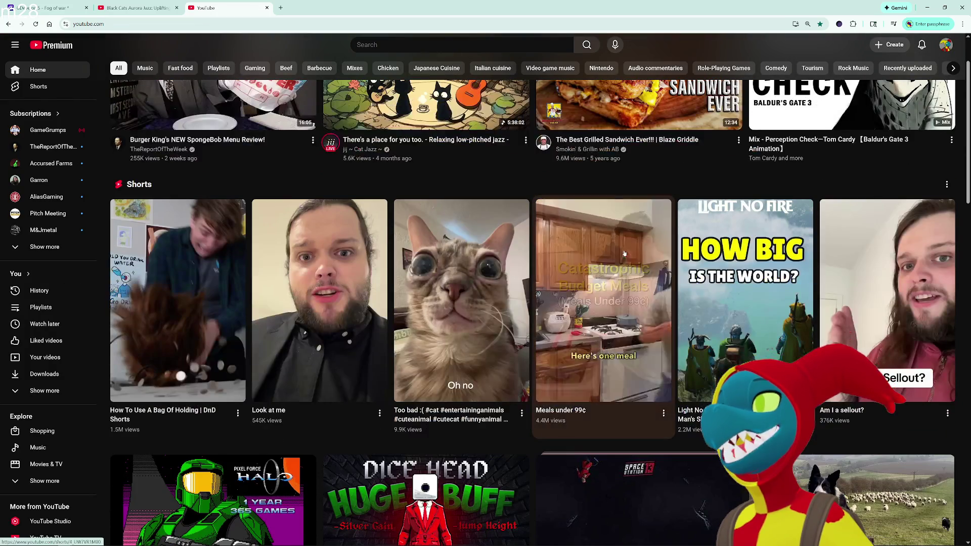
{"action": "left_click", "coordinate": [181, 313]}
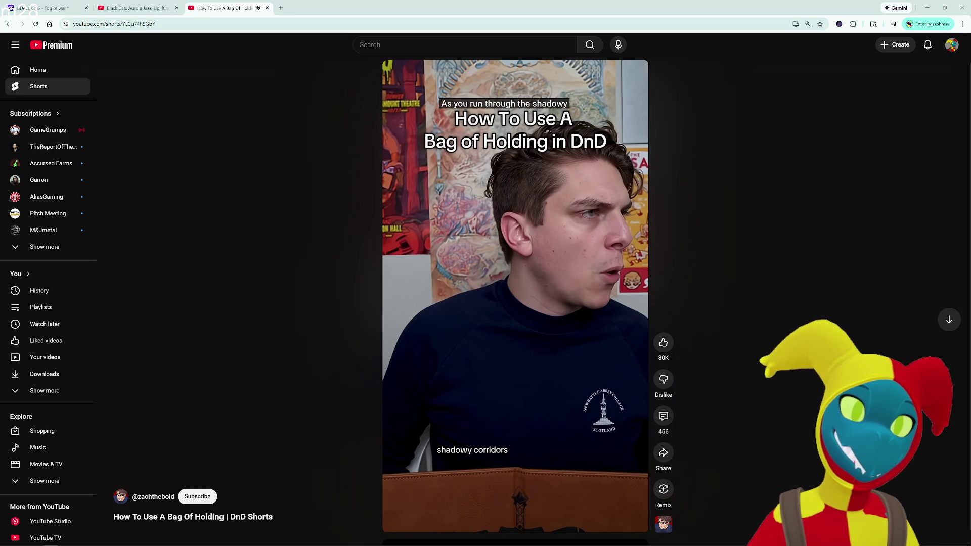
{"action": "left_click", "coordinate": [588, 167]}
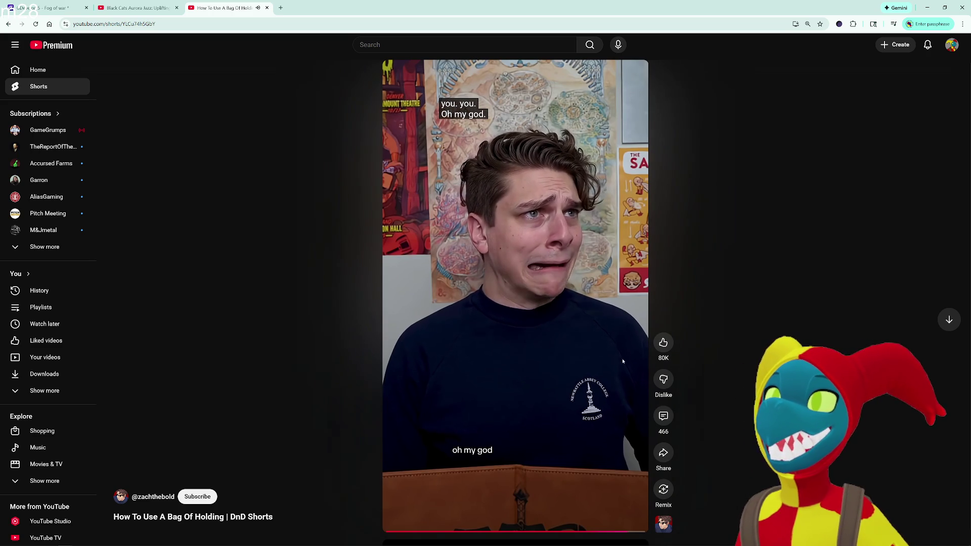
{"action": "left_click", "coordinate": [591, 355]}
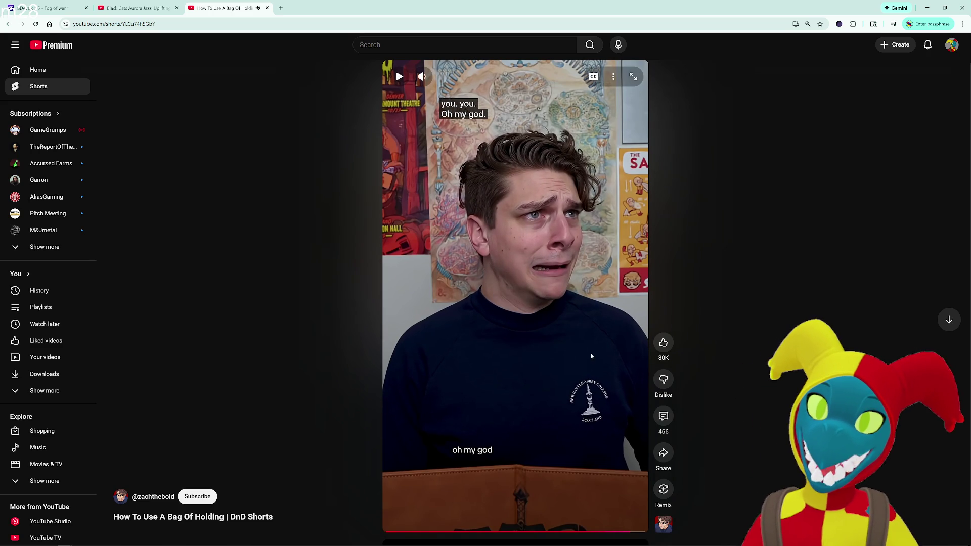
{"action": "scroll", "coordinate": [591, 356], "scroll_direction": "down", "scroll_amount": 2}
Scroll forward through several Shorts, opening and dismissing one Short's context menu.
{"action": "scroll", "coordinate": [588, 345], "scroll_direction": "down", "scroll_amount": 2}
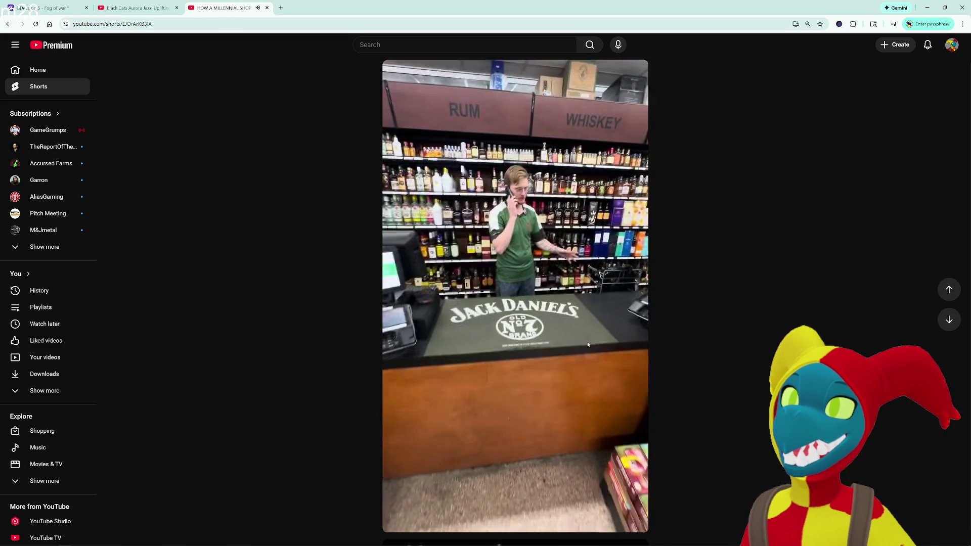
{"action": "scroll", "coordinate": [588, 344], "scroll_direction": "down", "scroll_amount": 2}
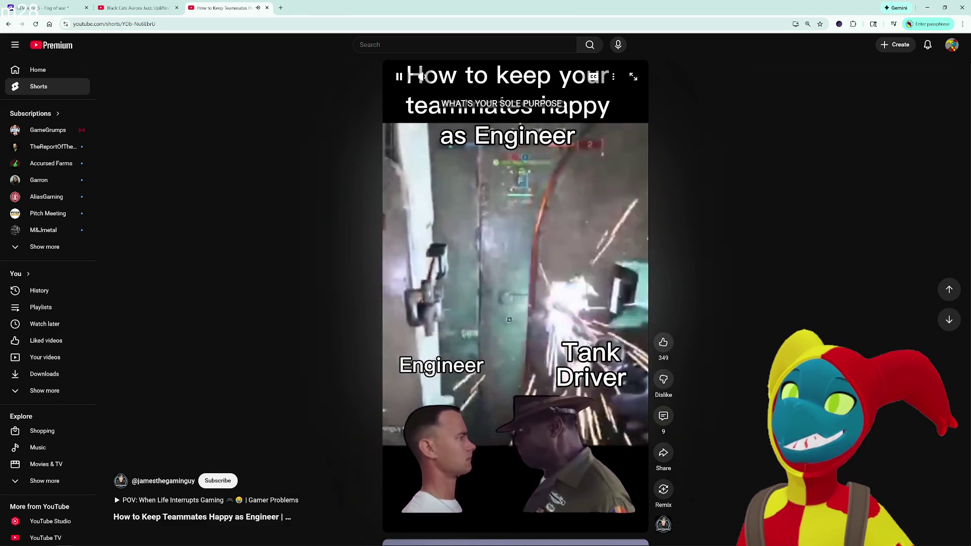
{"action": "scroll", "coordinate": [588, 345], "scroll_direction": "down", "scroll_amount": 2}
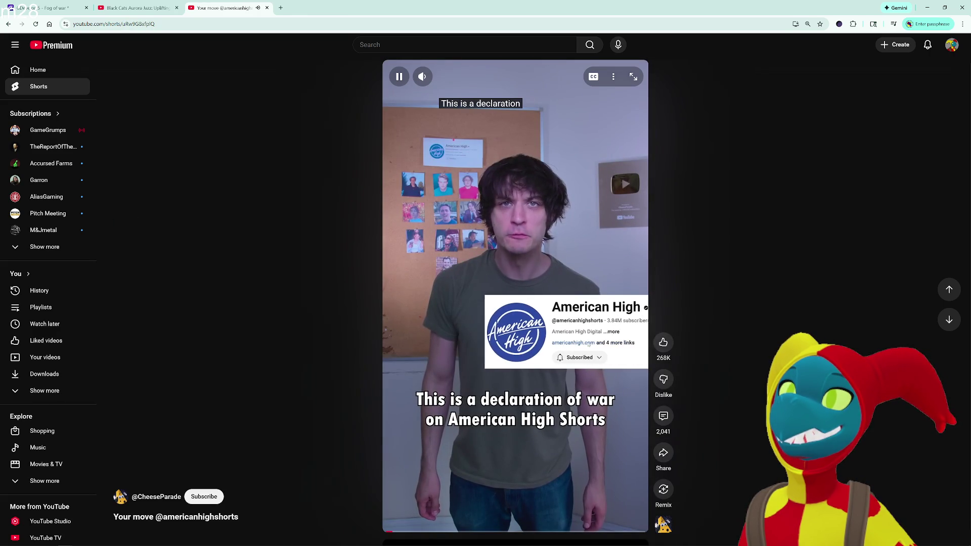
{"action": "scroll", "coordinate": [589, 345], "scroll_direction": "down", "scroll_amount": 2}
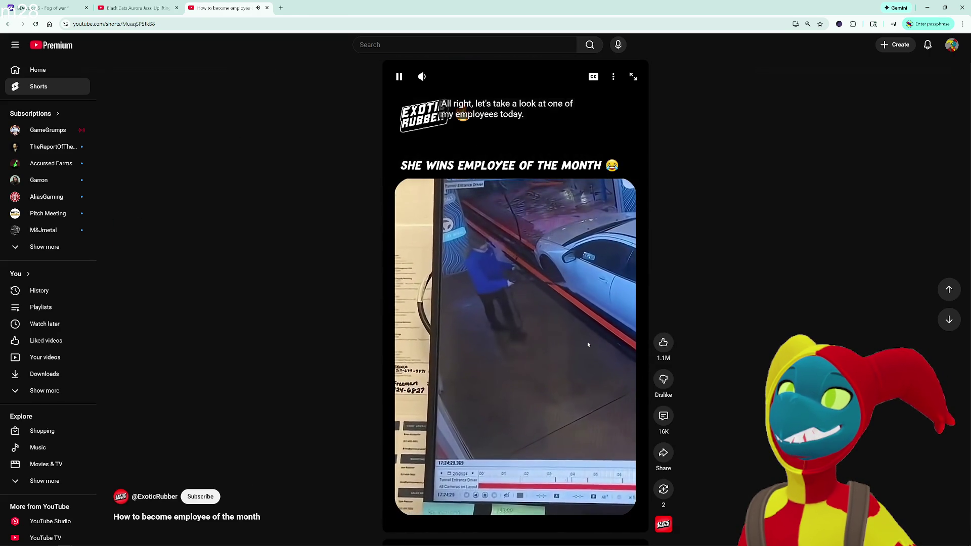
{"action": "scroll", "coordinate": [588, 345], "scroll_direction": "down", "scroll_amount": 2}
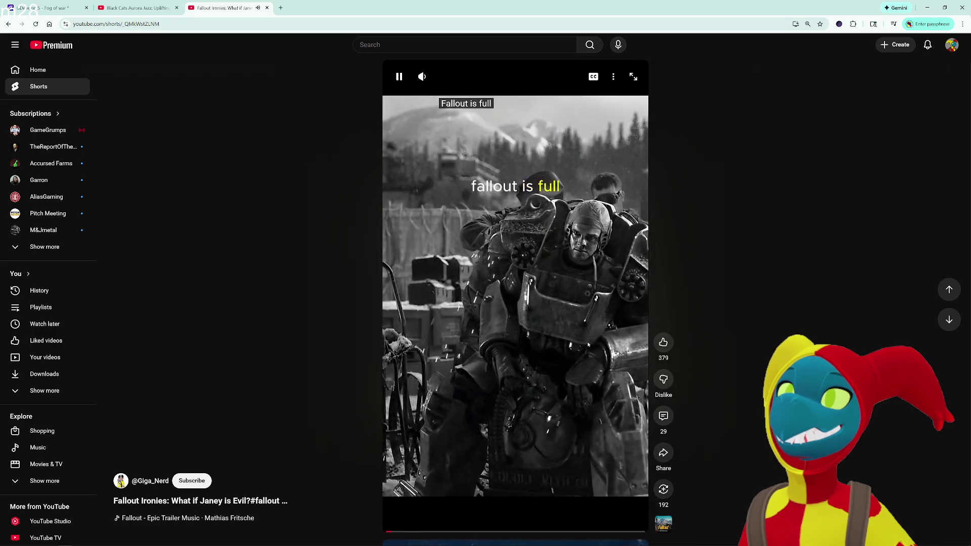
{"action": "scroll", "coordinate": [588, 345], "scroll_direction": "down", "scroll_amount": 2}
{"action": "right_click", "coordinate": [588, 344]}
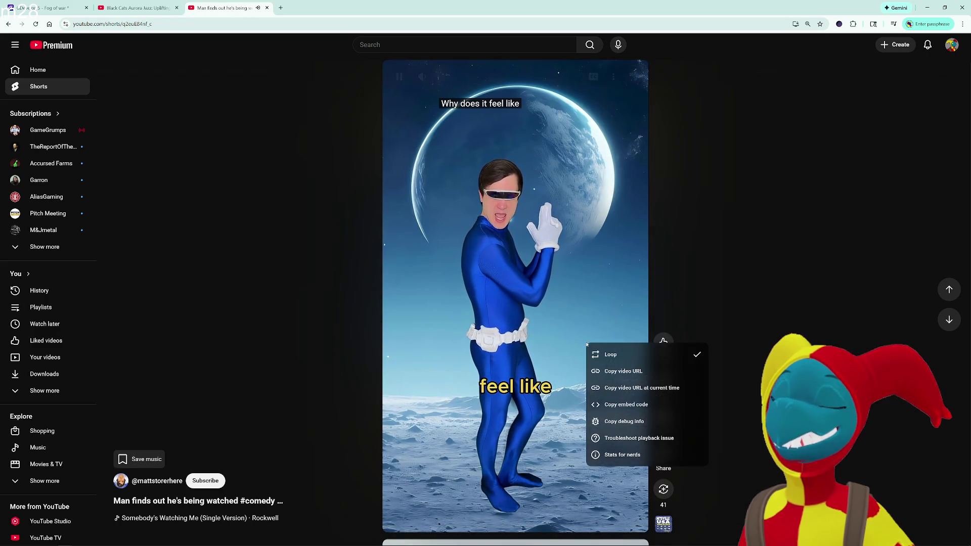
{"action": "left_click", "coordinate": [773, 285]}
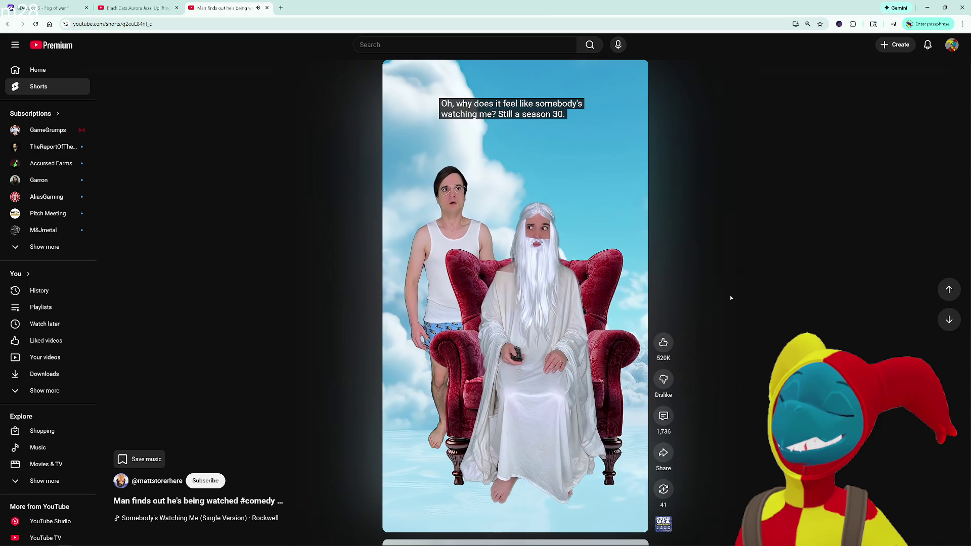
{"action": "scroll", "coordinate": [730, 298], "scroll_direction": "down", "scroll_amount": 1}
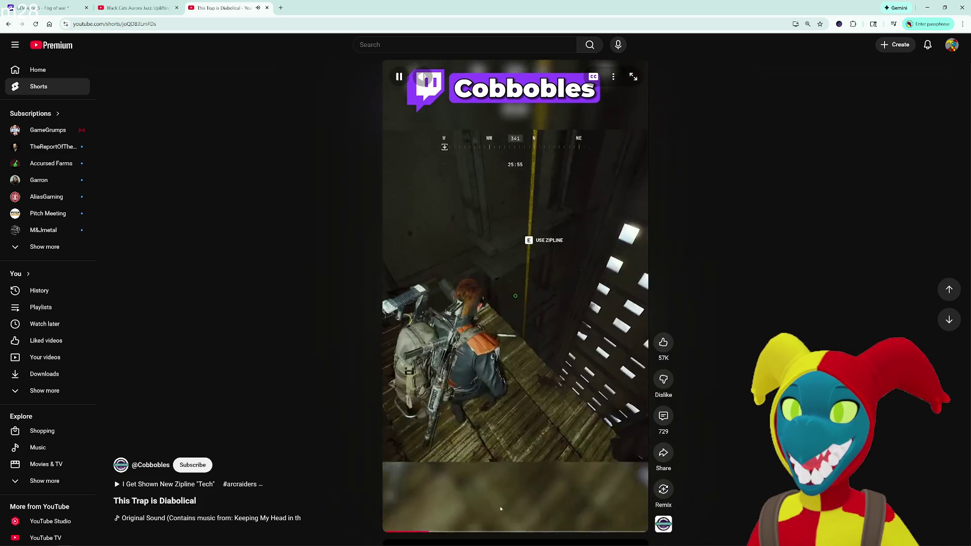
Seek ahead to a later scene in the 'This Trap Is Diabolical' Short.
{"action": "left_click", "coordinate": [524, 531]}
Seek to the corridor and 'AH YOU'RE A' moments, toggle playback, then show the 729 comments.
{"action": "left_click", "coordinate": [520, 373]}
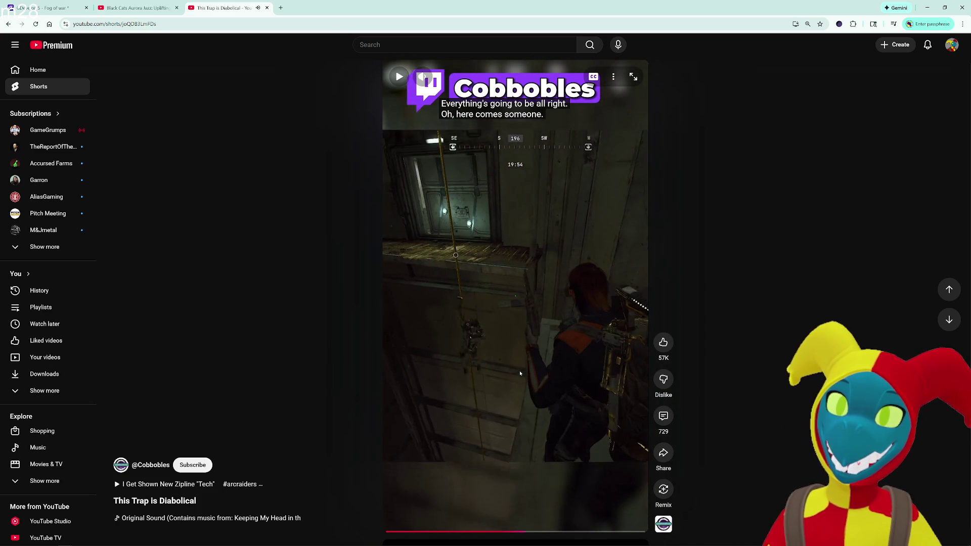
{"action": "left_click", "coordinate": [561, 530]}
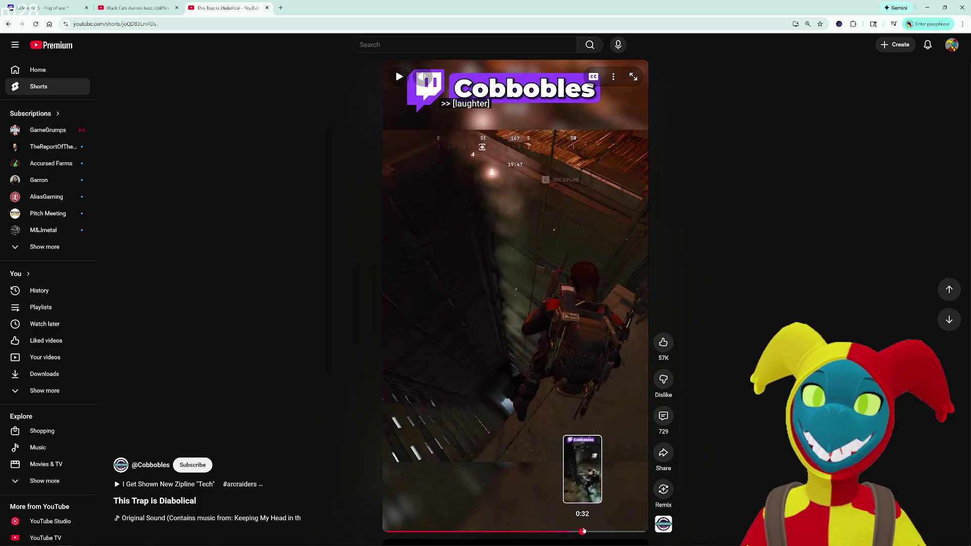
{"action": "left_click", "coordinate": [585, 531]}
{"action": "left_click", "coordinate": [585, 531]}
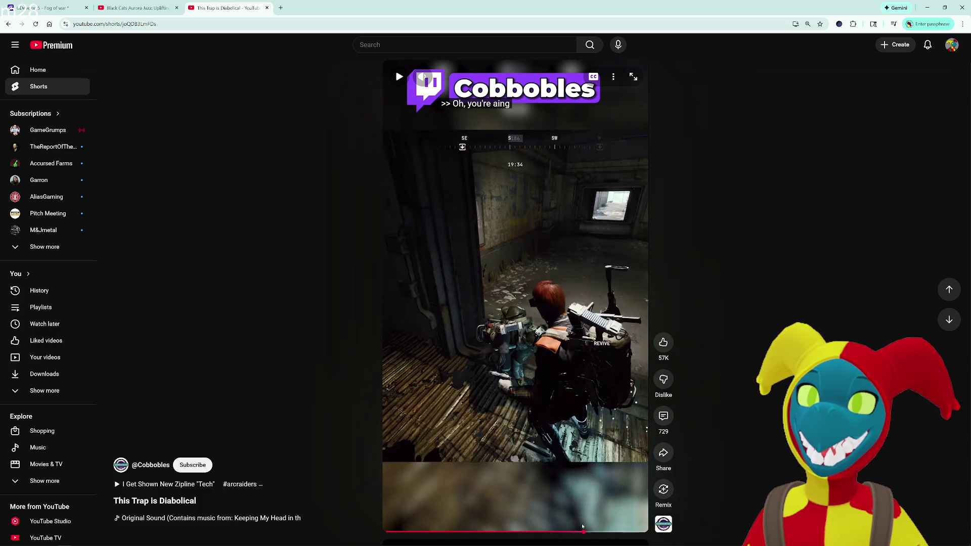
{"action": "left_click", "coordinate": [575, 533]}
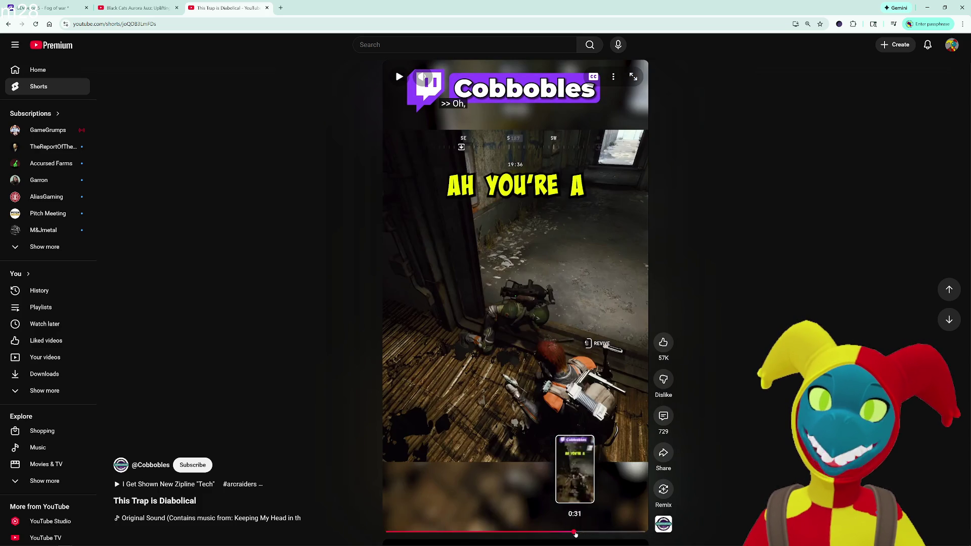
{"action": "left_click", "coordinate": [553, 450]}
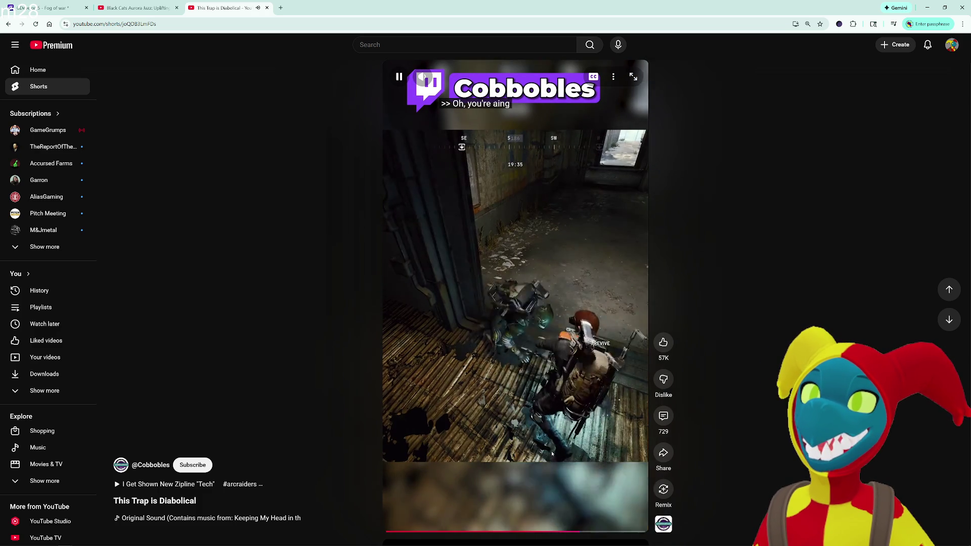
{"action": "left_click", "coordinate": [557, 374]}
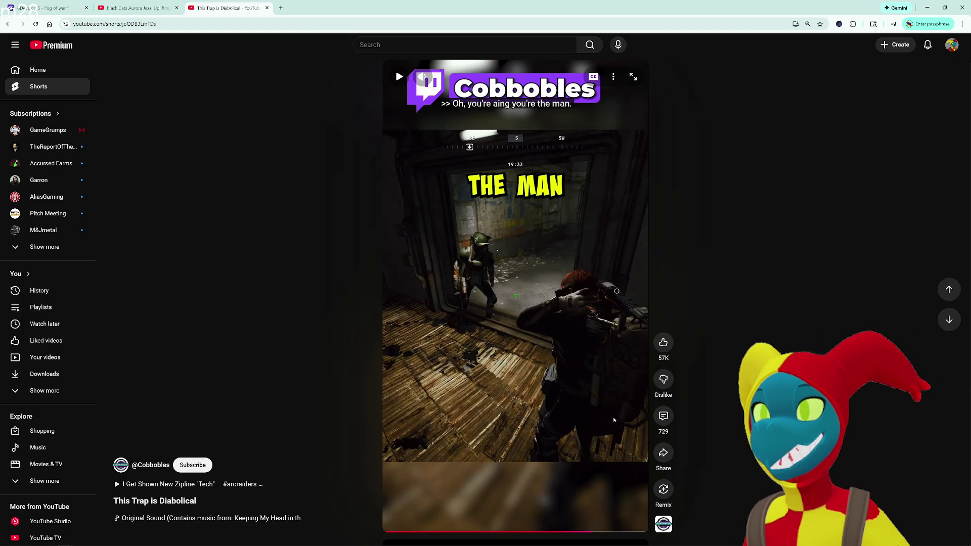
{"action": "left_click", "coordinate": [663, 416]}
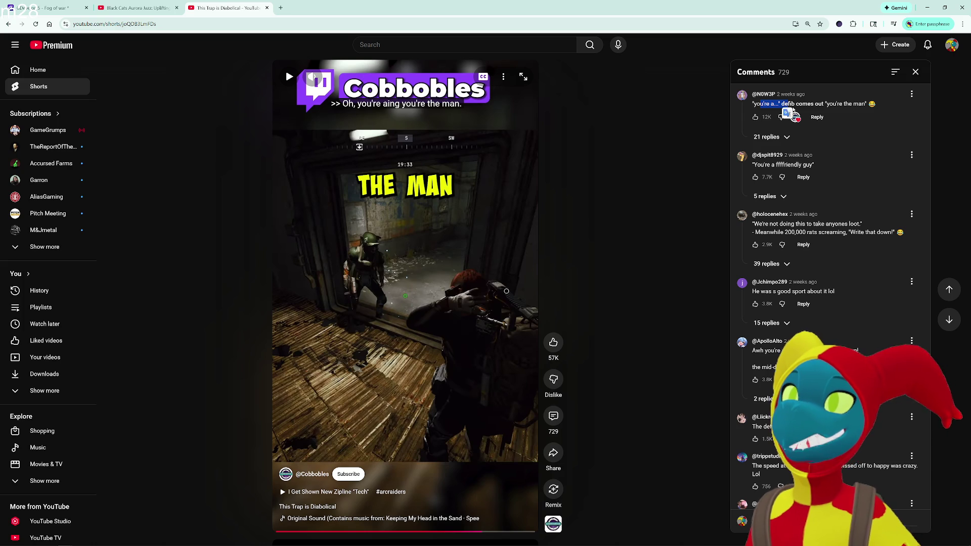
{"action": "left_click_drag", "start_coordinate": [828, 103], "coordinate": [839, 104]}
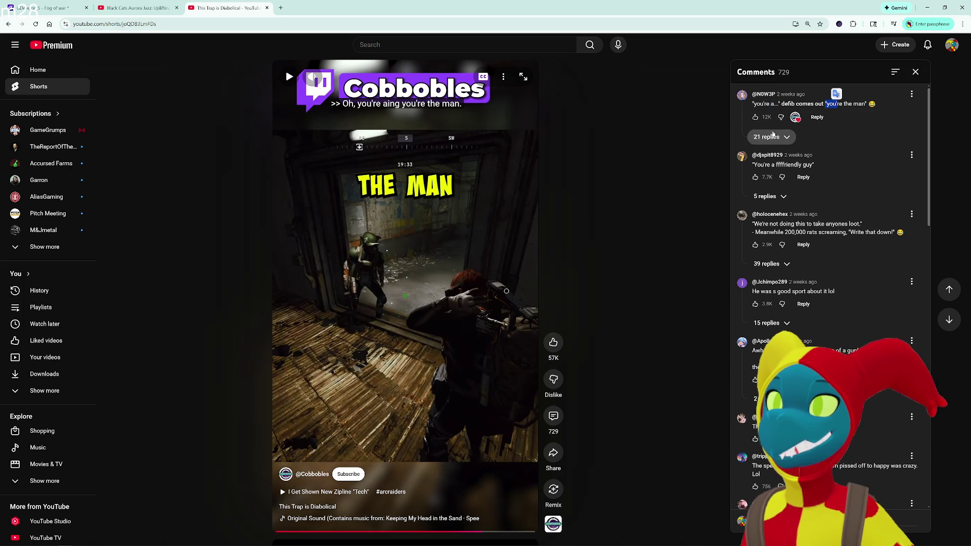
{"action": "left_click", "coordinate": [767, 137]}
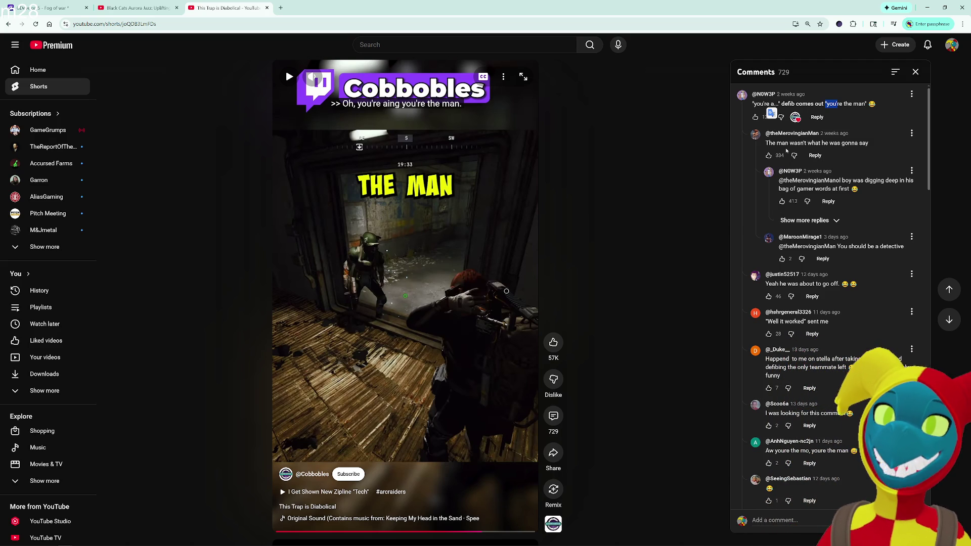
{"action": "scroll", "coordinate": [855, 241], "scroll_direction": "down", "scroll_amount": 2}
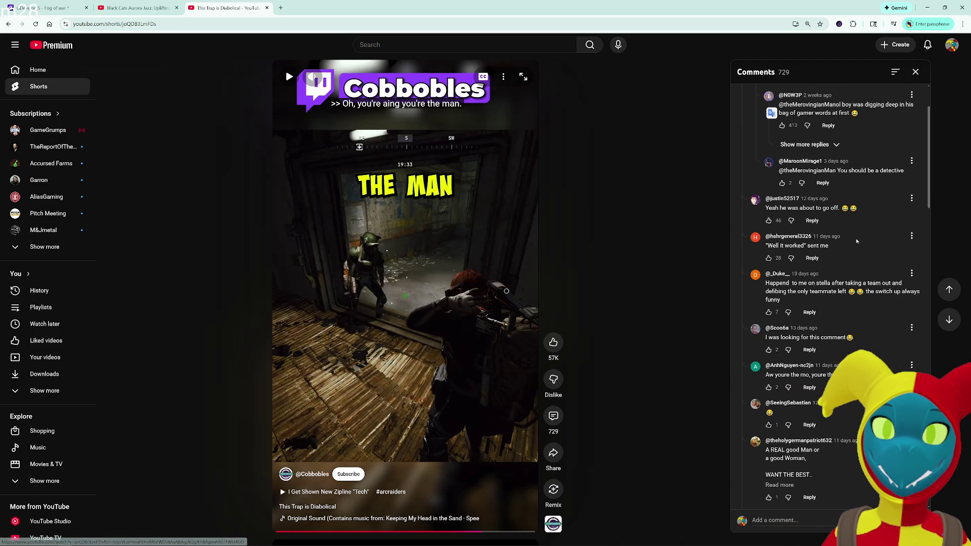
{"action": "scroll", "coordinate": [857, 242], "scroll_direction": "down", "scroll_amount": 2}
{"action": "scroll", "coordinate": [858, 242], "scroll_direction": "down", "scroll_amount": 1}
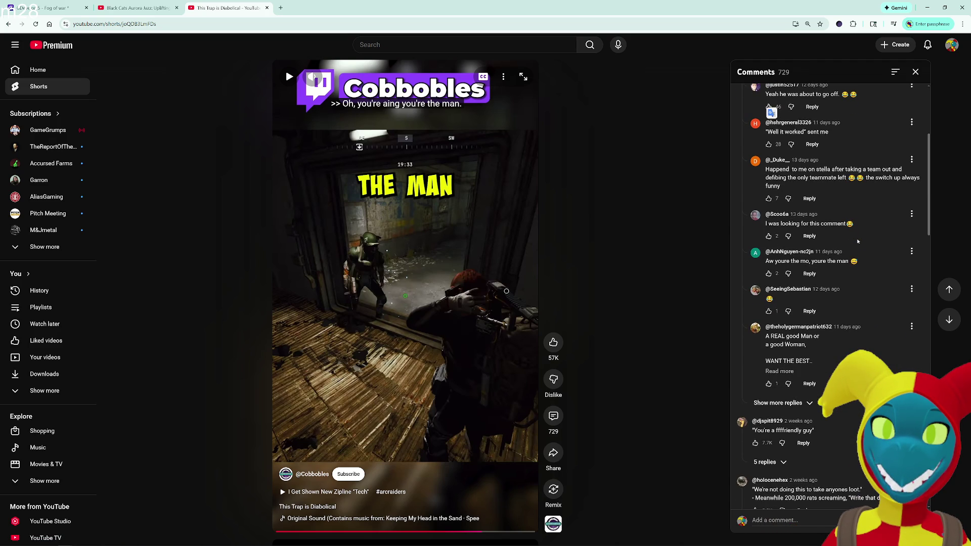
{"action": "scroll", "coordinate": [858, 241], "scroll_direction": "down", "scroll_amount": 1}
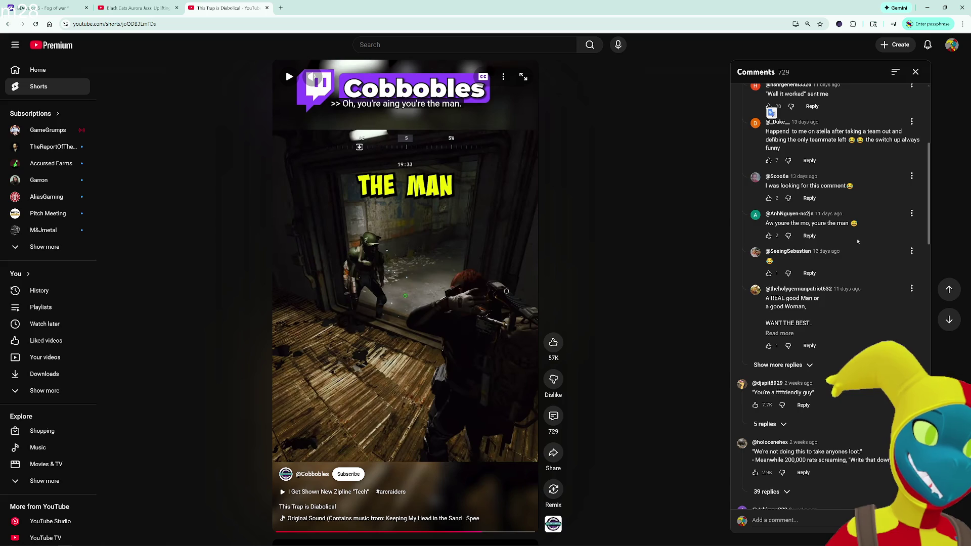
{"action": "scroll", "coordinate": [858, 241], "scroll_direction": "down", "scroll_amount": 2}
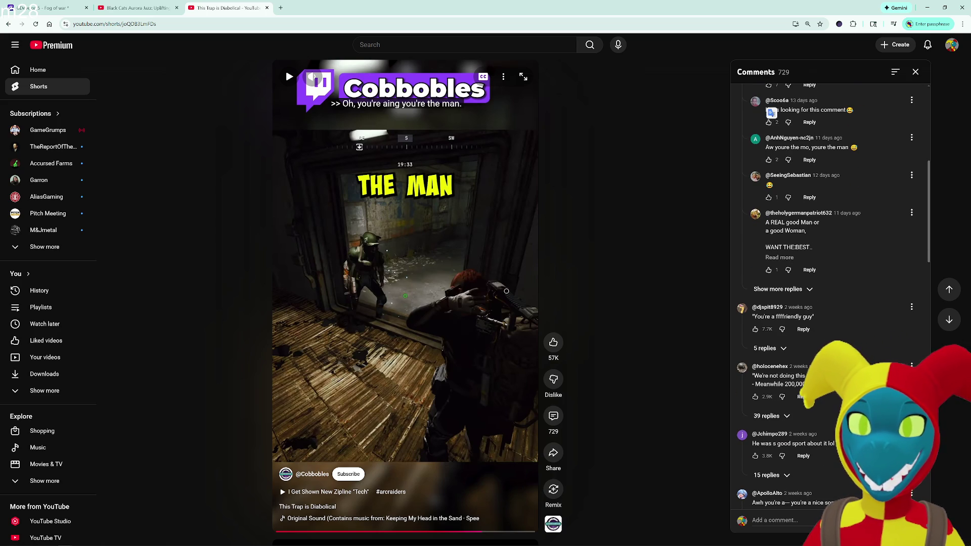
{"action": "scroll", "coordinate": [795, 247], "scroll_direction": "down", "scroll_amount": 3}
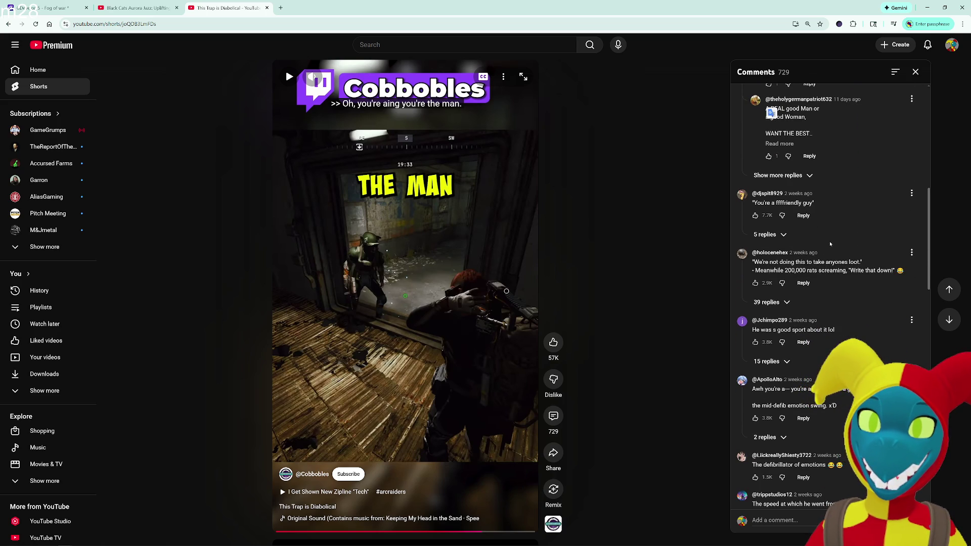
{"action": "scroll", "coordinate": [836, 243], "scroll_direction": "down", "scroll_amount": 2}
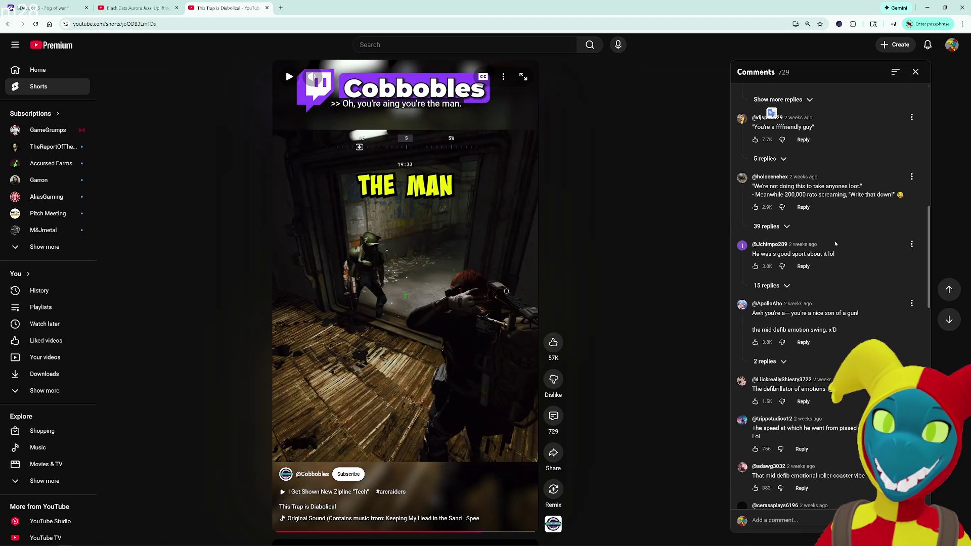
{"action": "scroll", "coordinate": [836, 243], "scroll_direction": "down", "scroll_amount": 1}
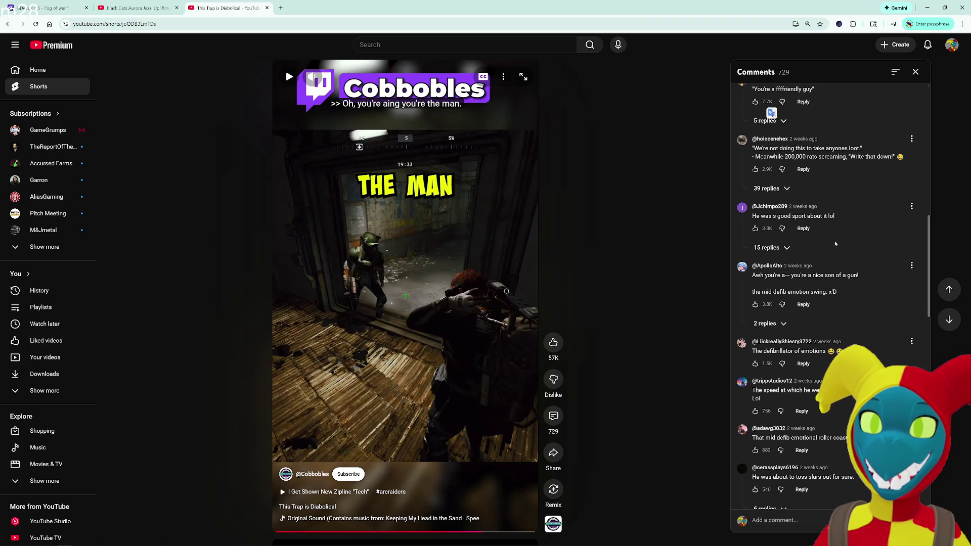
{"action": "scroll", "coordinate": [835, 244], "scroll_direction": "down", "scroll_amount": 2}
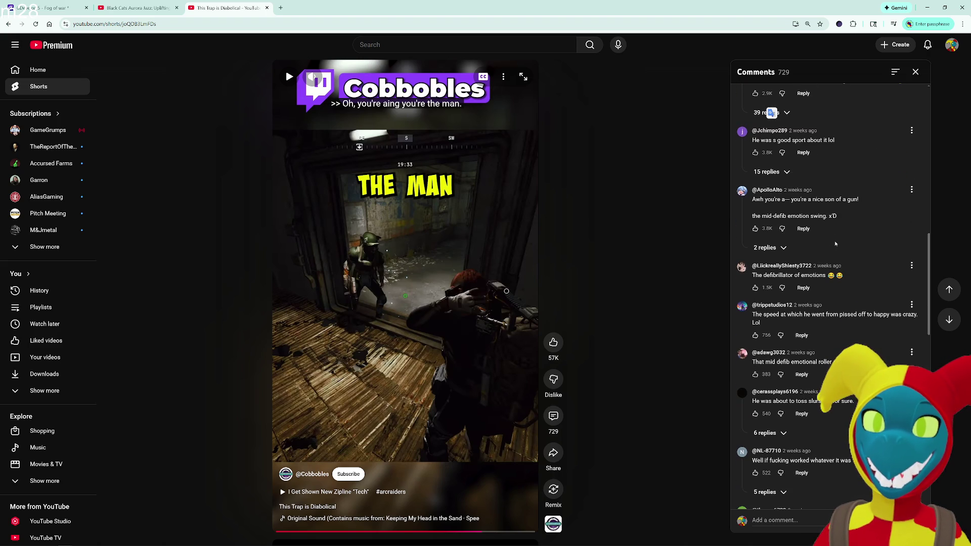
{"action": "scroll", "coordinate": [837, 224], "scroll_direction": "down", "scroll_amount": 2}
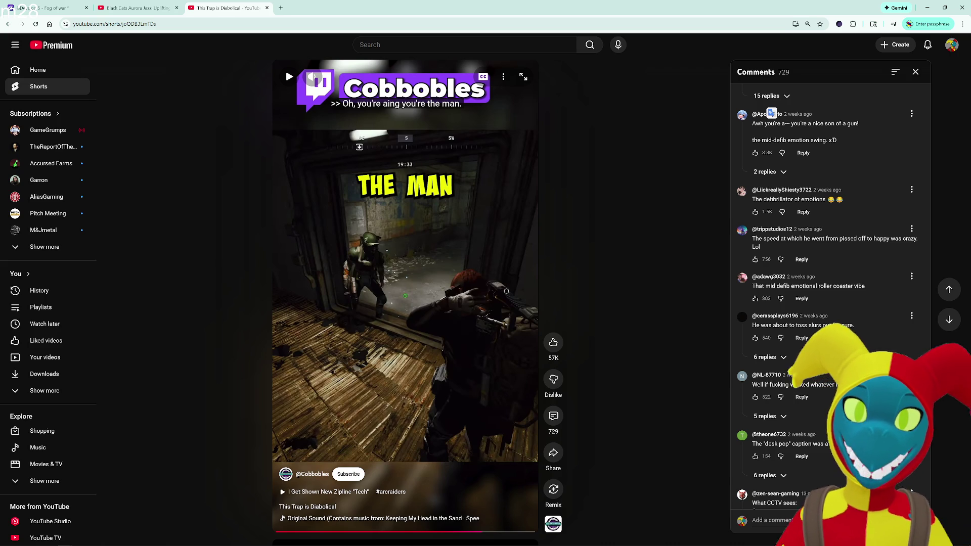
{"action": "left_click", "coordinate": [461, 284]}
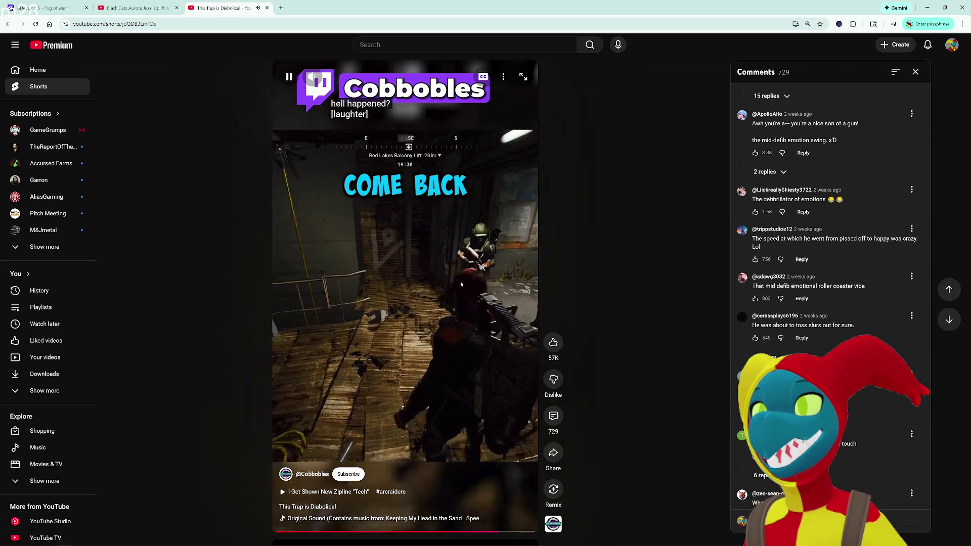
Replay the Short's ending from near 0:35, rewind to 0:30, and pause on 'What the hell happened?'.
{"action": "left_click", "coordinate": [461, 285]}
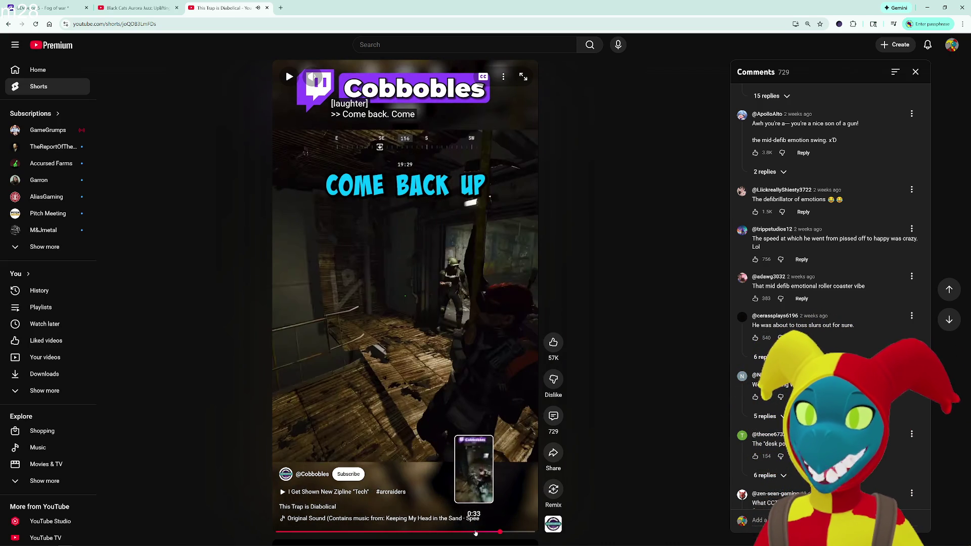
{"action": "left_click", "coordinate": [490, 533]}
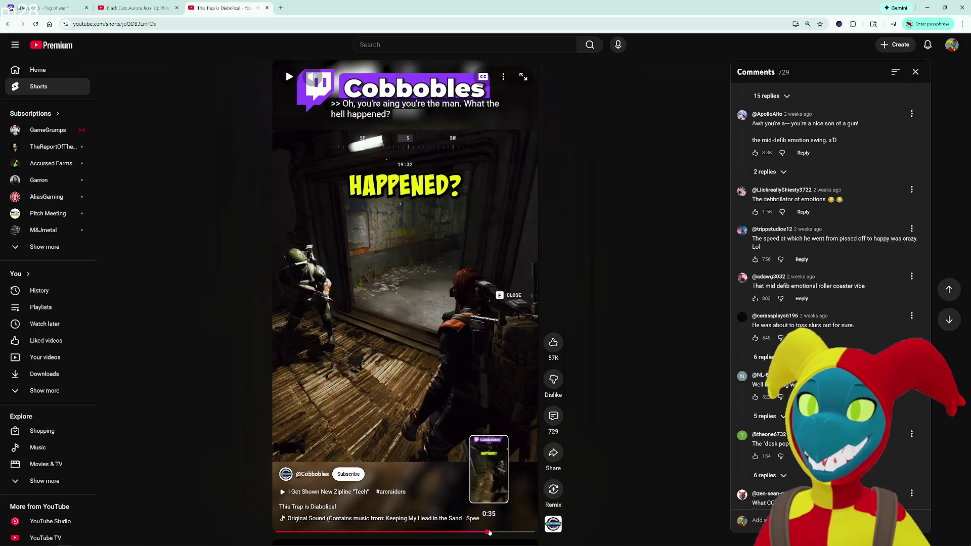
{"action": "key", "text": "space"}
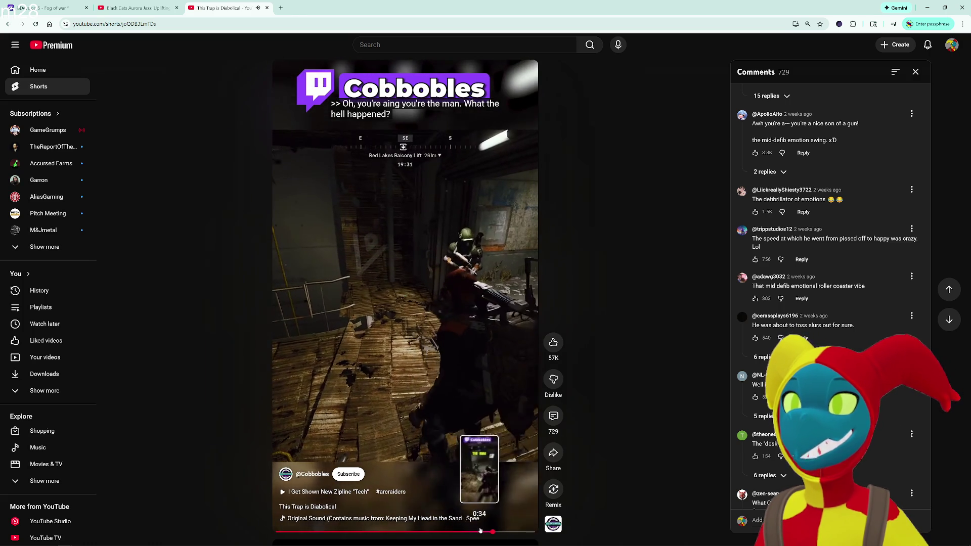
{"action": "left_click", "coordinate": [458, 532]}
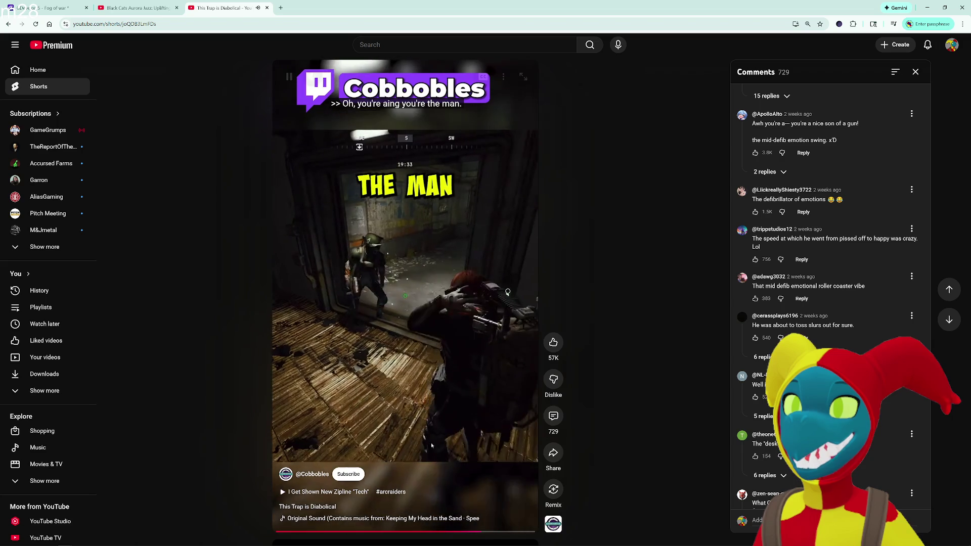
{"action": "left_click", "coordinate": [426, 412]}
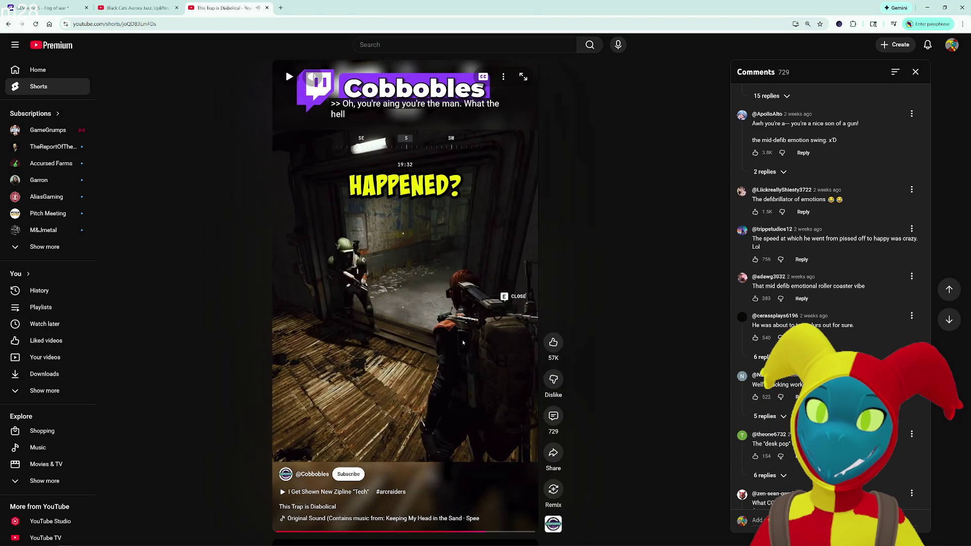
{"action": "scroll", "coordinate": [830, 298], "scroll_direction": "down", "scroll_amount": 3}
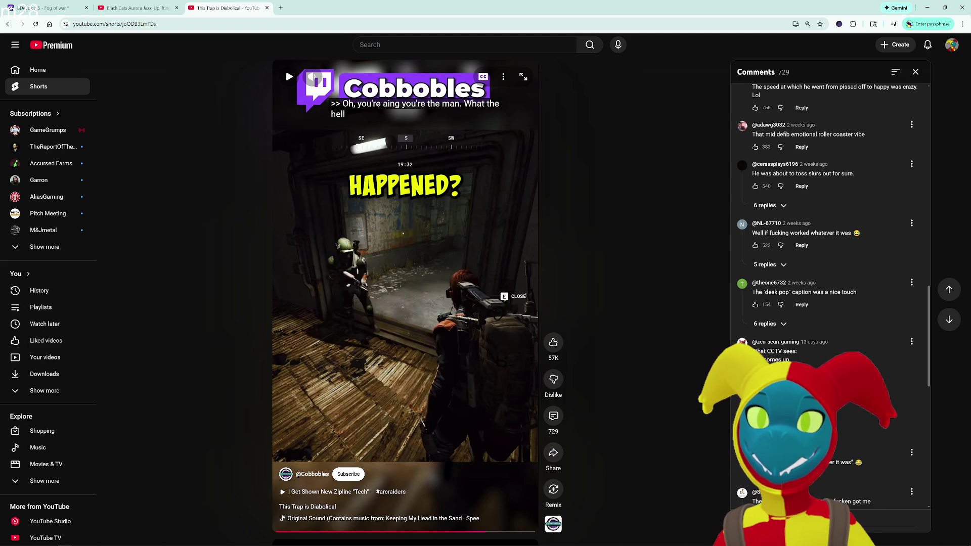
Watch more of the Short while scrolling its comments, pause it, and return to the game preview.
{"action": "scroll", "coordinate": [830, 298], "scroll_direction": "down", "scroll_amount": 2}
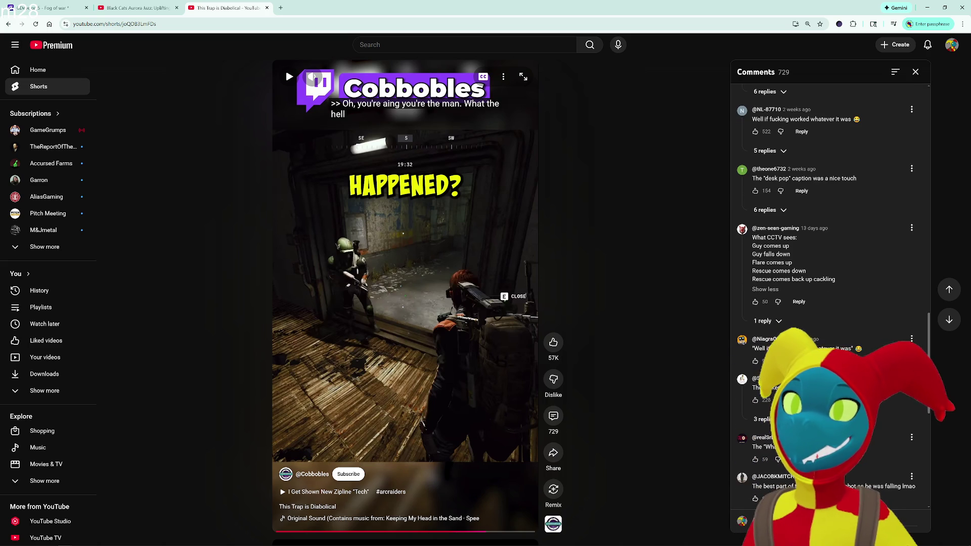
{"action": "left_click", "coordinate": [436, 355]}
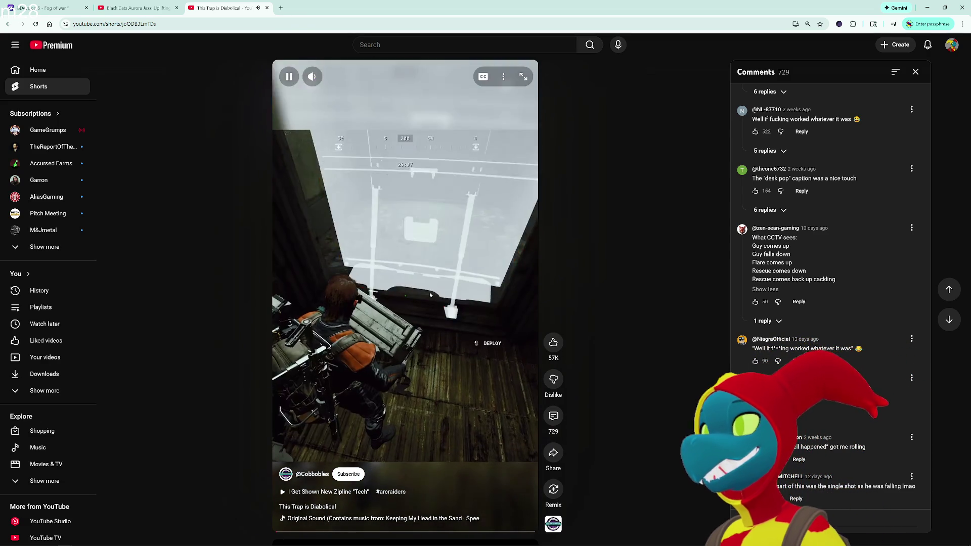
{"action": "left_click", "coordinate": [275, 184]}
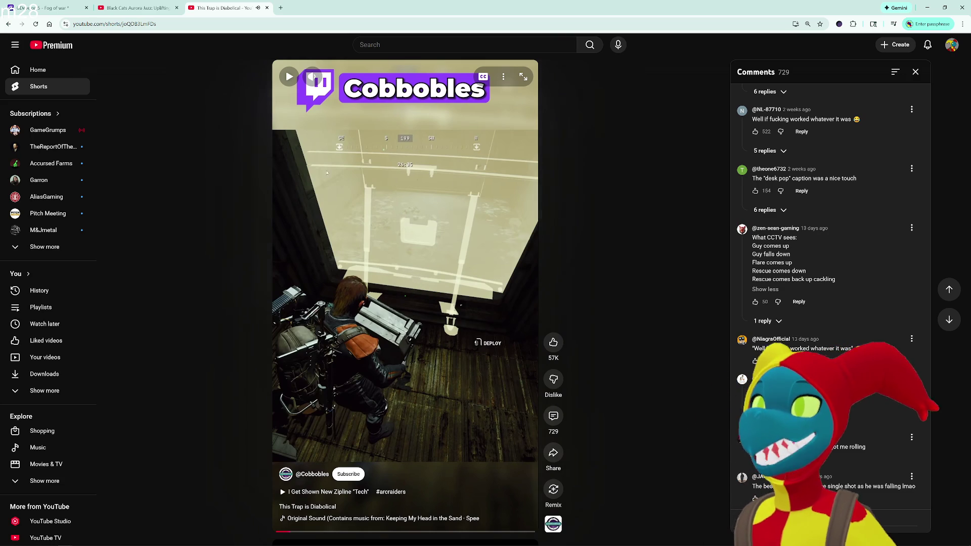
{"action": "scroll", "coordinate": [852, 205], "scroll_direction": "up", "scroll_amount": 10}
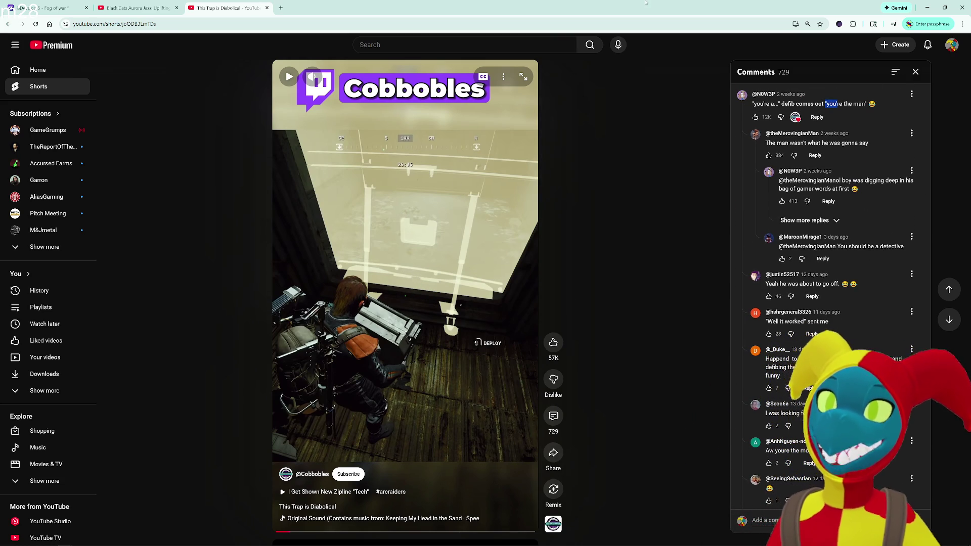
{"action": "key", "text": "alt+Tab"}
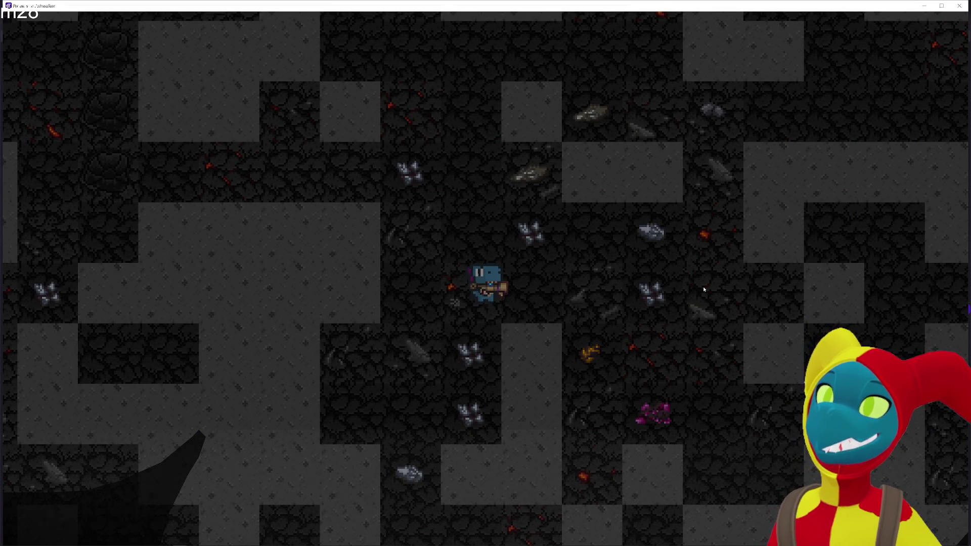
Walk the miner right, up and left through the dark cave, then switch to the music video window.
{"action": "key", "text": "d"}
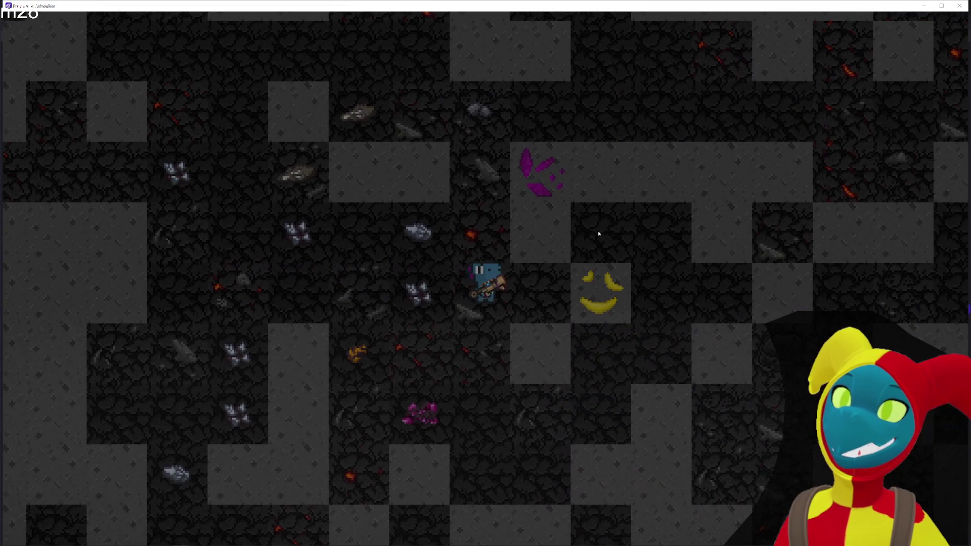
{"action": "key", "text": "w"}
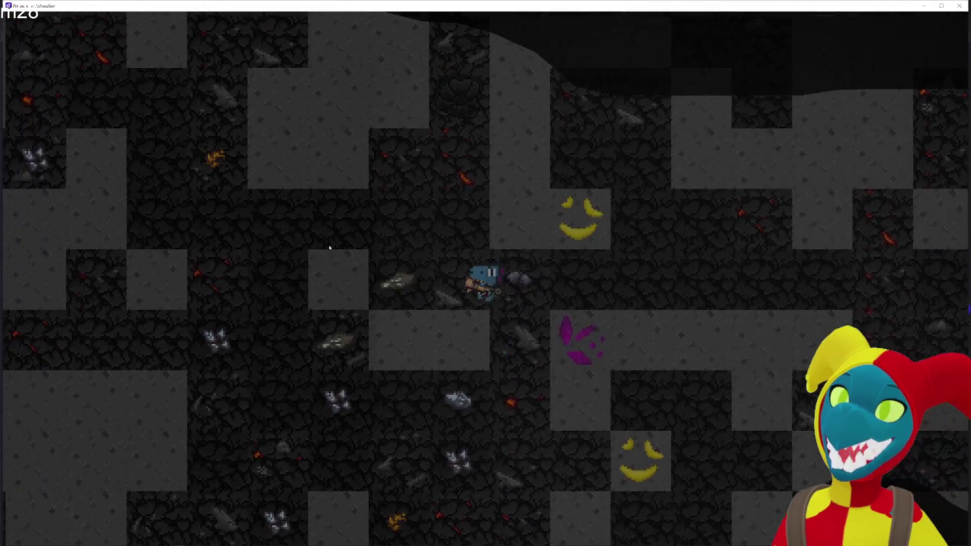
{"action": "key", "text": "w"}
{"action": "key", "text": "a"}
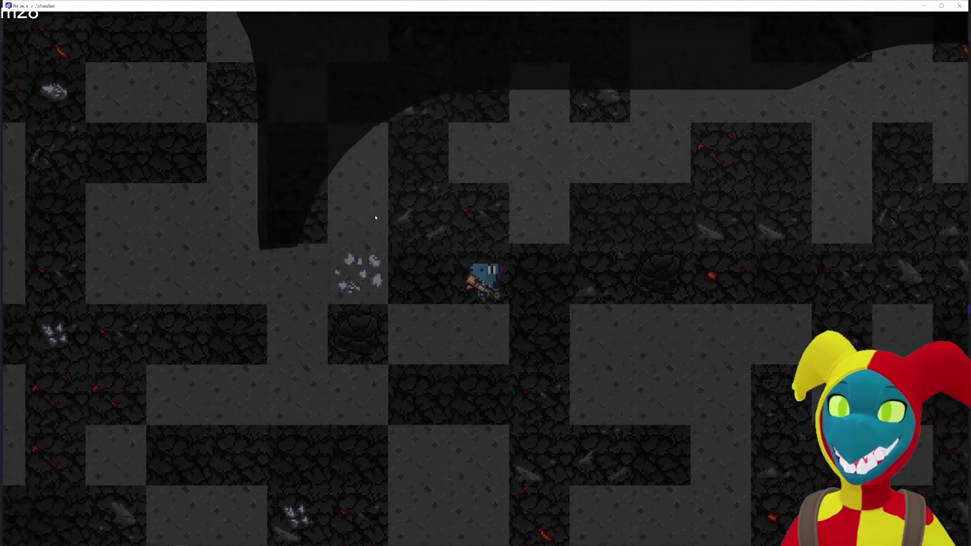
{"action": "key", "text": "a"}
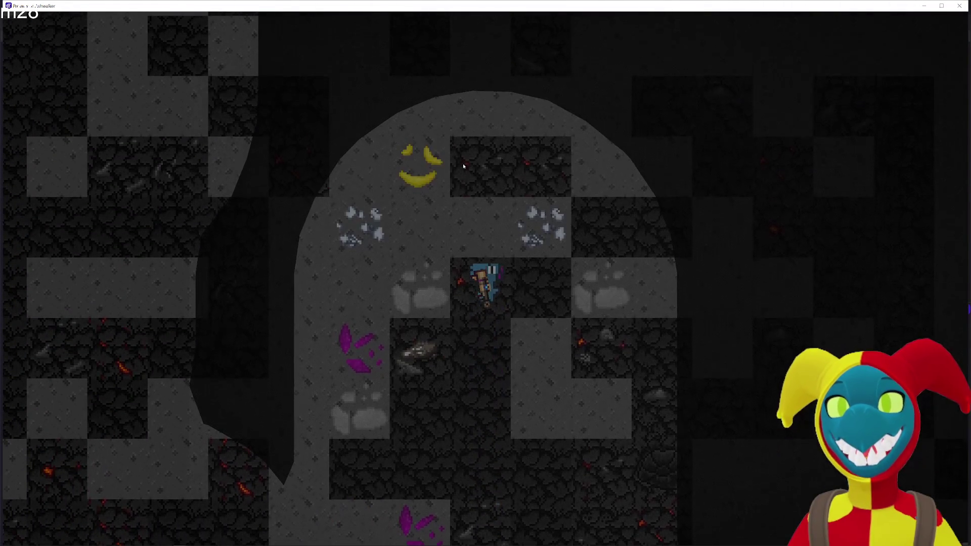
{"action": "key", "text": "w"}
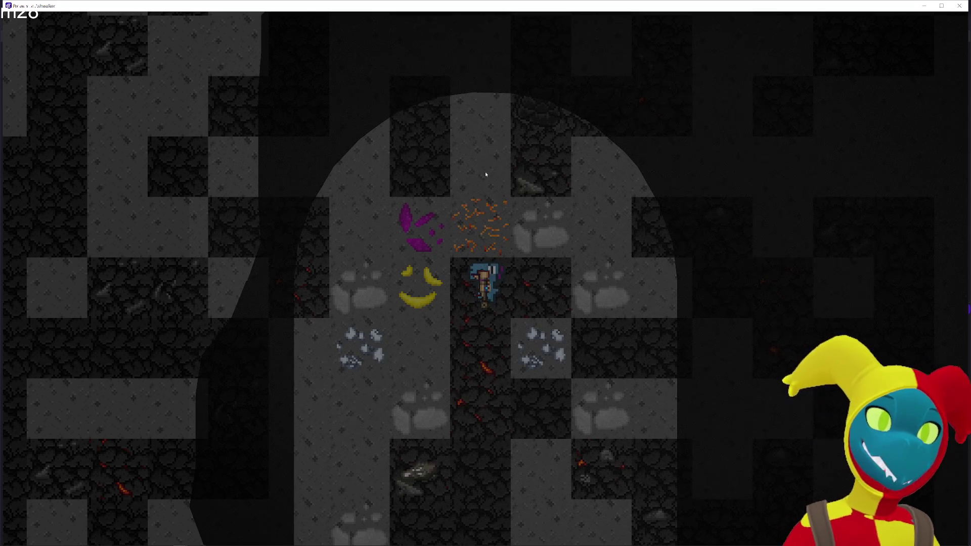
{"action": "key", "text": "alt+Tab"}
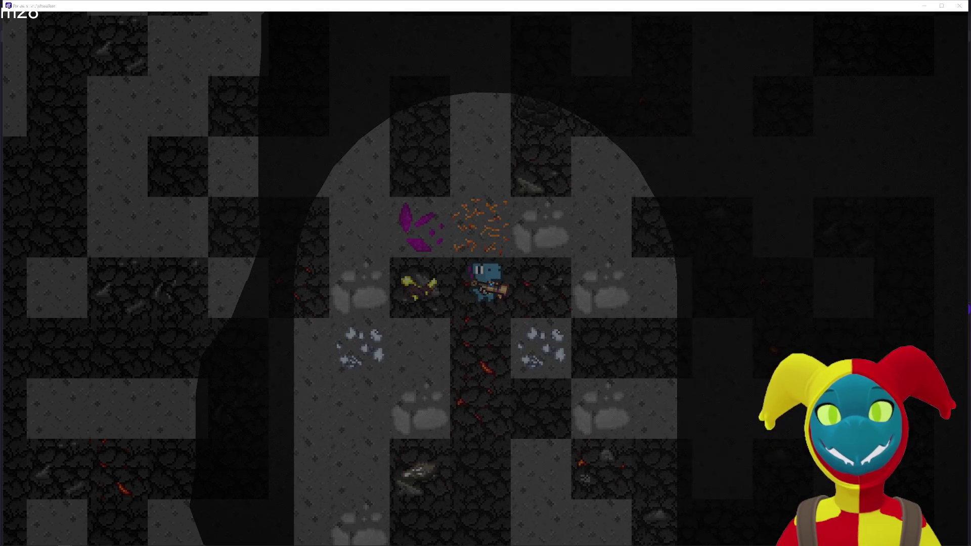
{"action": "key", "text": "alt+Tab"}
{"action": "mouse_move", "coordinate": [662, 174]}
{"action": "left_mouse_down"}
{"action": "mouse_move", "coordinate": [561, 140]}
{"action": "mouse_move", "coordinate": [559, 0]}
{"action": "left_mouse_up"}
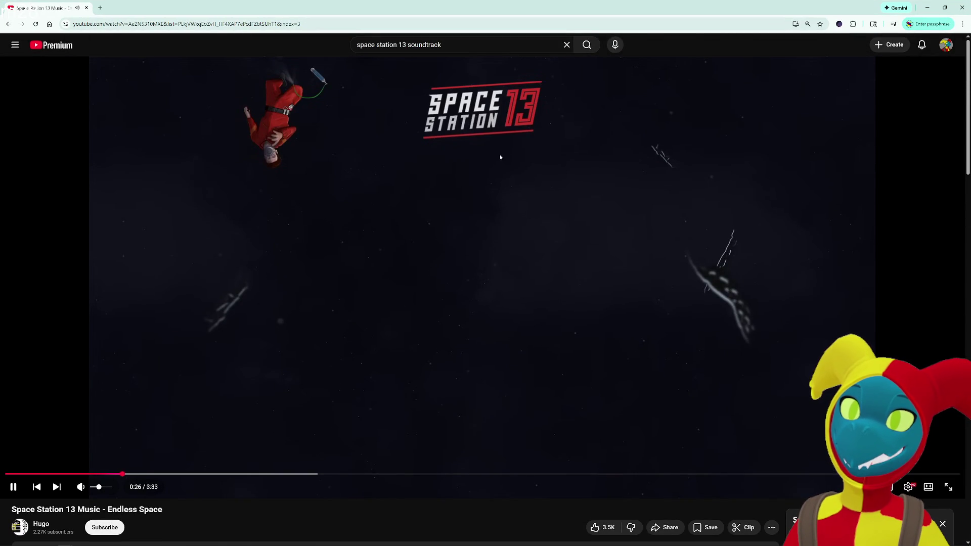
{"action": "key", "text": "alt+Tab"}
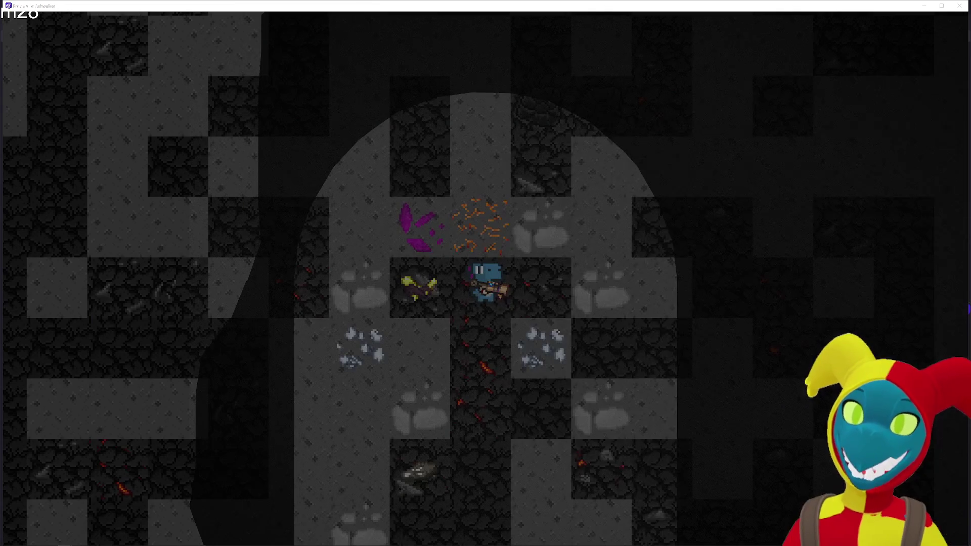
Mine the orange ore, stone and purple crystal tiles around the miner, stepping up and right.
{"action": "left_click", "coordinate": [469, 124]}
{"action": "key", "text": "w"}
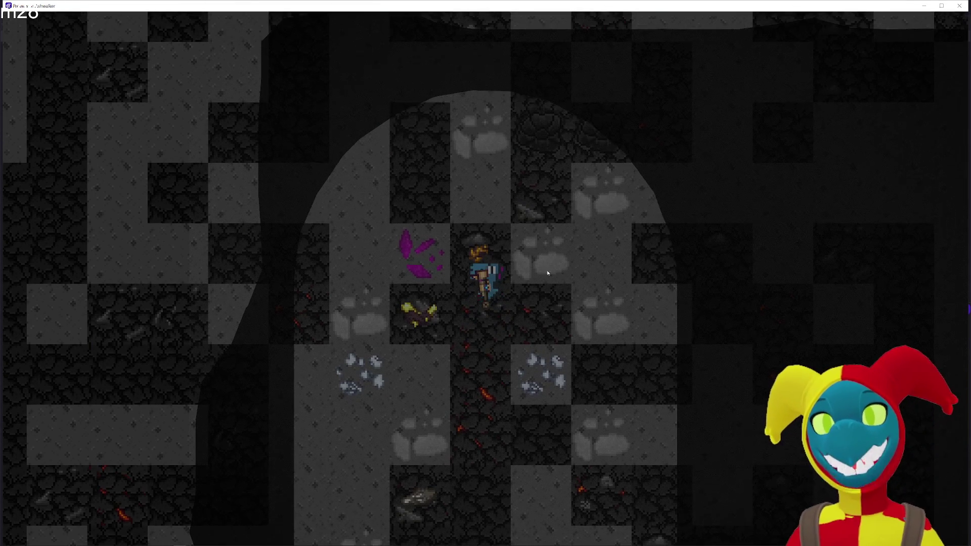
{"action": "left_click", "coordinate": [575, 273]}
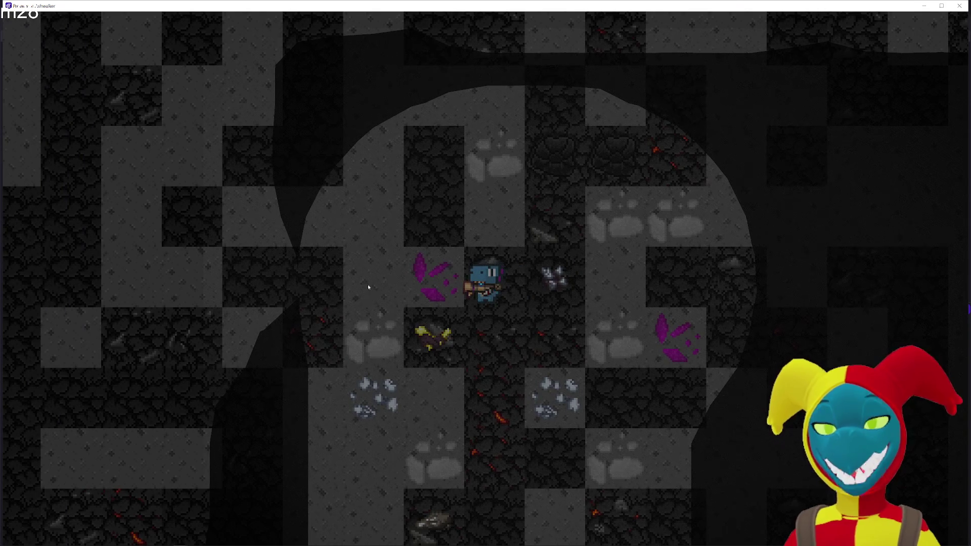
{"action": "left_click", "coordinate": [420, 292]}
{"action": "key", "text": "d"}
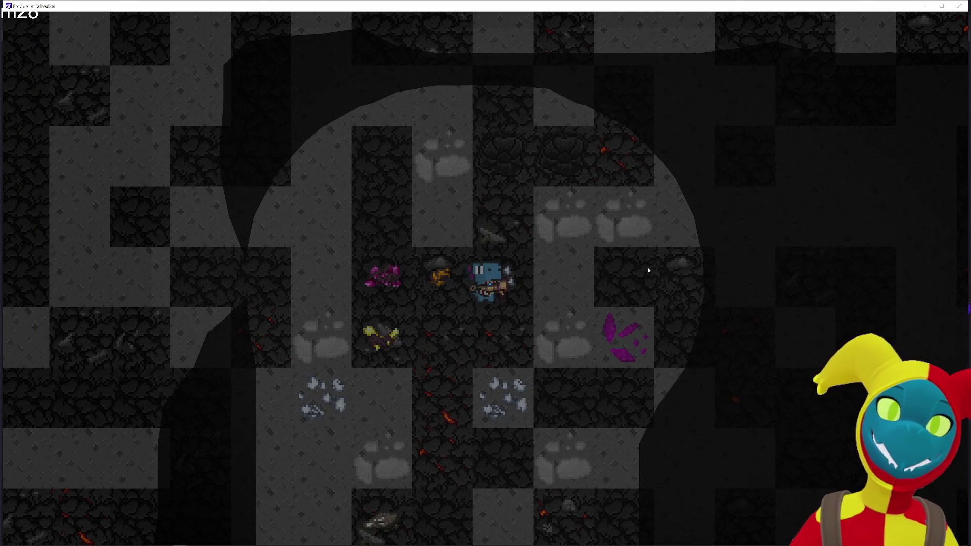
Close the extra Chrome video window, confirming the leave-site prompt, and return to the preview.
{"action": "key", "text": "alt+Tab"}
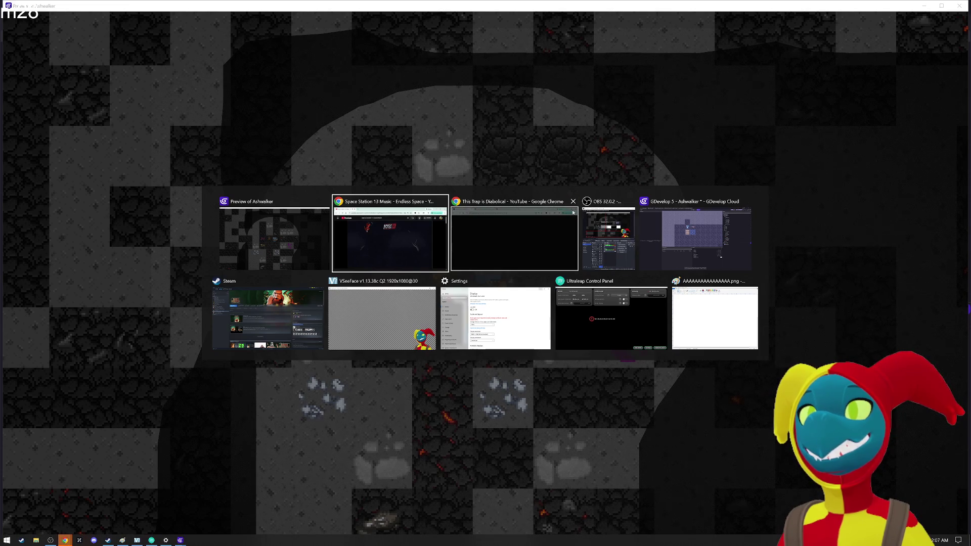
{"action": "left_click", "coordinate": [575, 201]}
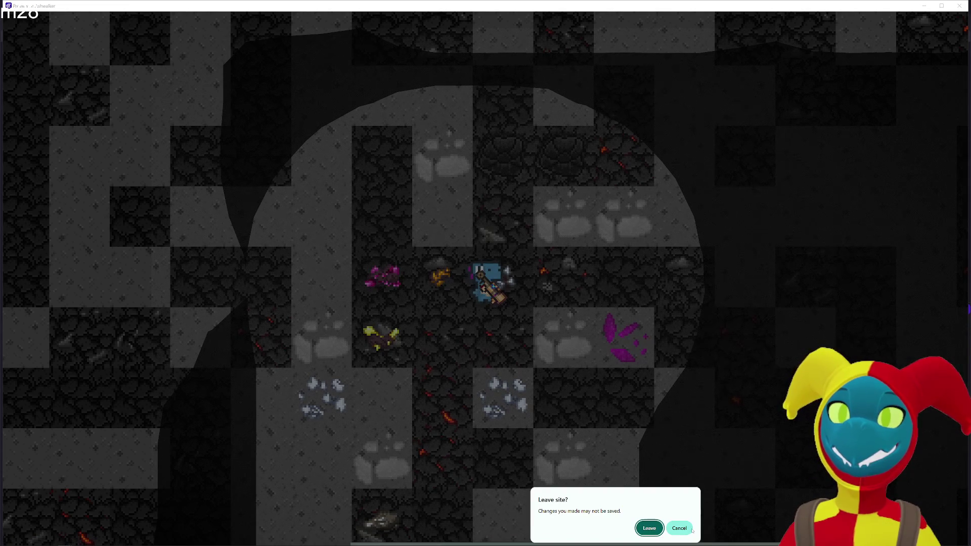
{"action": "left_click", "coordinate": [656, 529]}
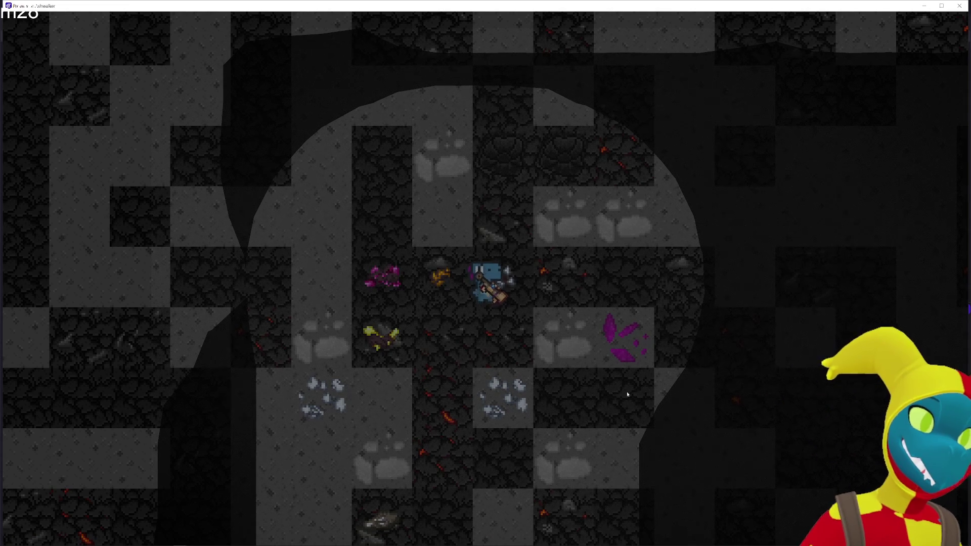
{"action": "key", "text": "alt+Tab"}
{"action": "key", "text": "Escape"}
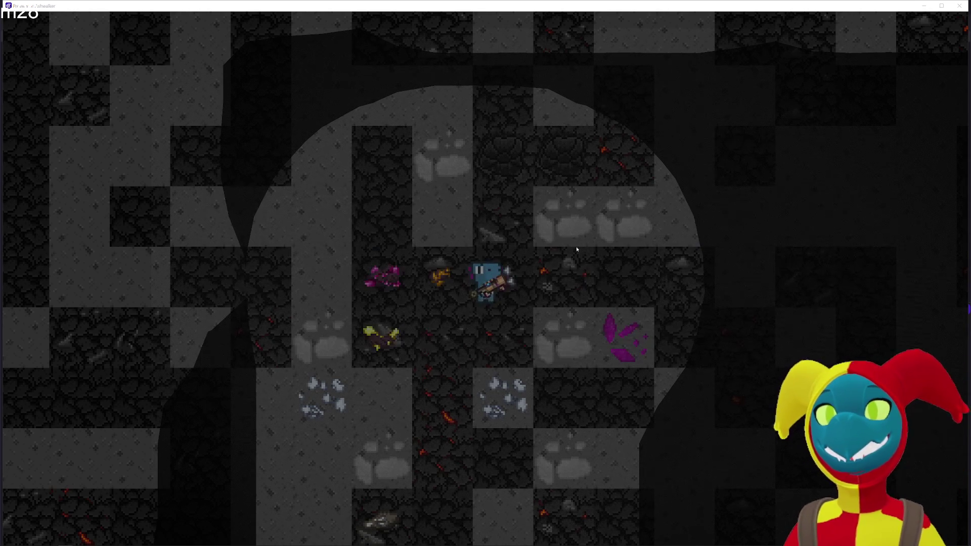
Mine the rock tile right of the miner and walk it around the nearby cave.
{"action": "left_click", "coordinate": [627, 253]}
{"action": "key", "text": "d"}
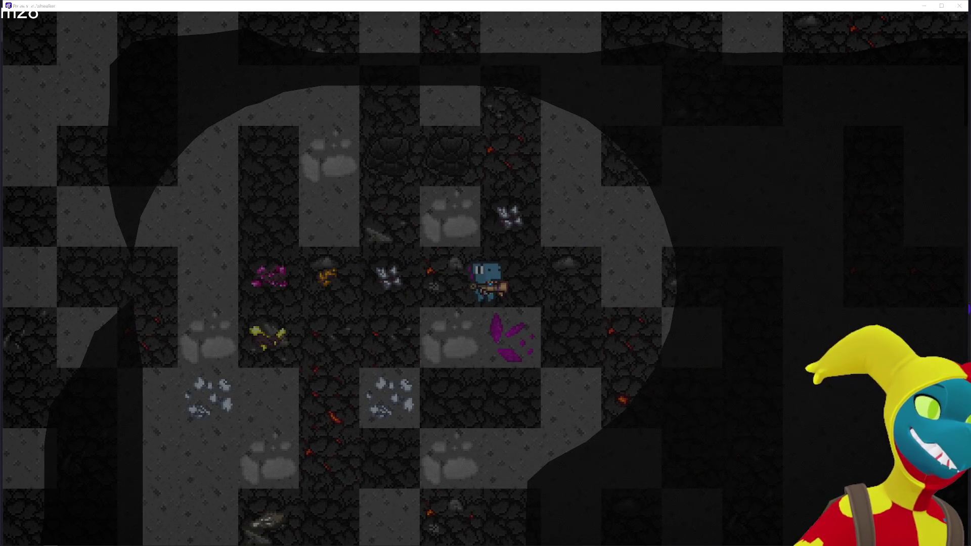
{"action": "key", "text": "d"}
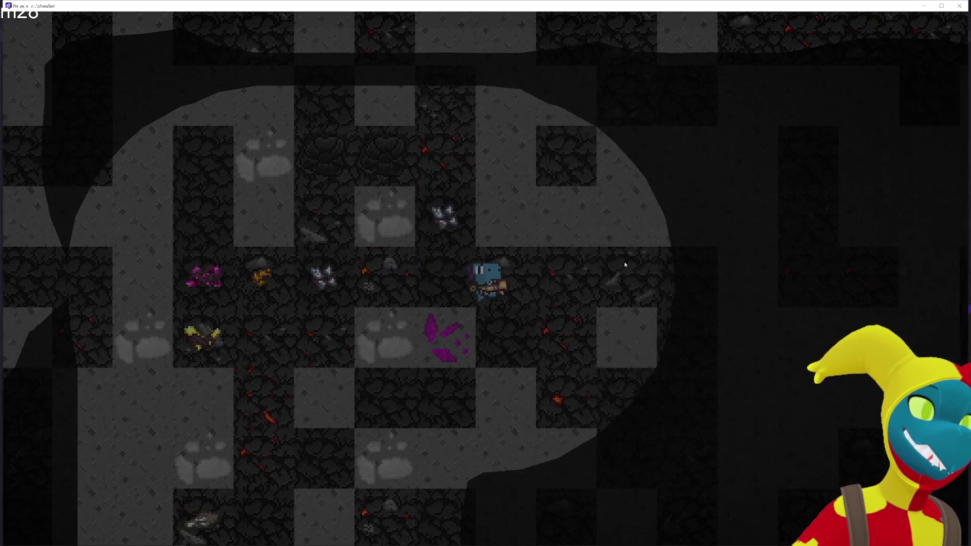
{"action": "key", "text": "a"}
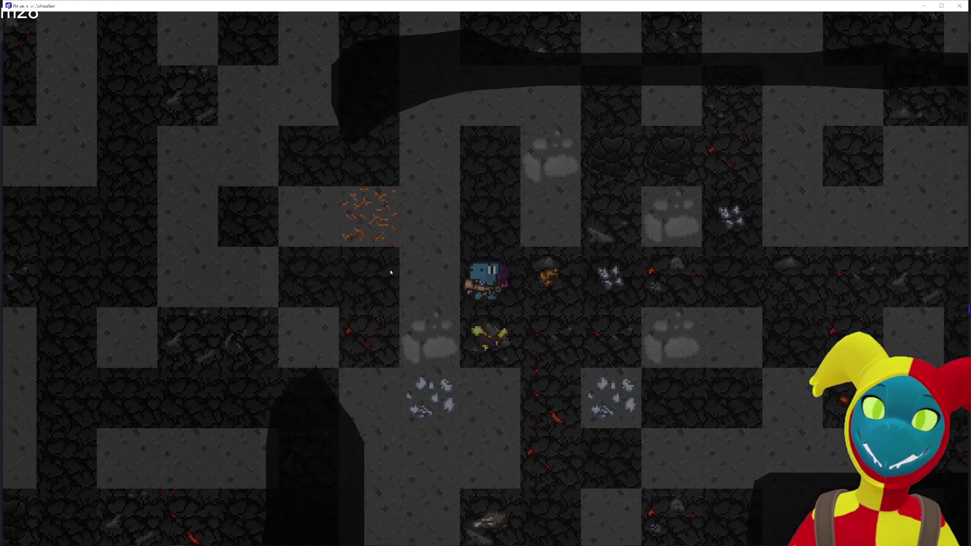
{"action": "key", "text": "s"}
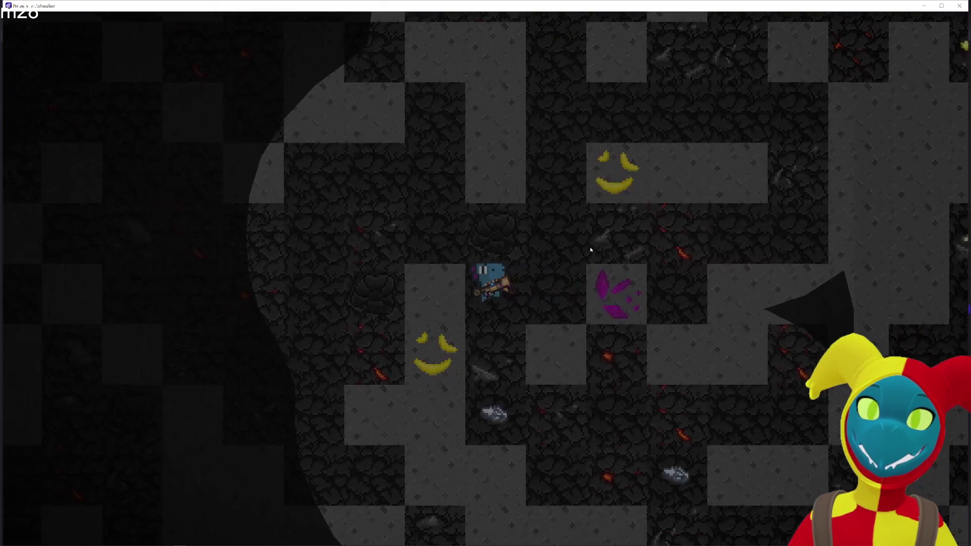
{"action": "key", "text": "w"}
{"action": "key", "text": "d"}
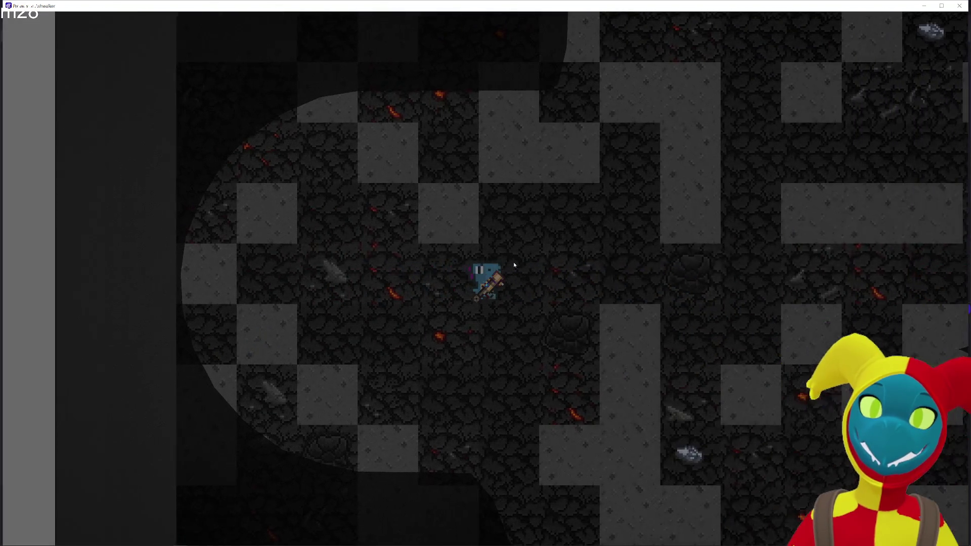
{"action": "key", "text": "w"}
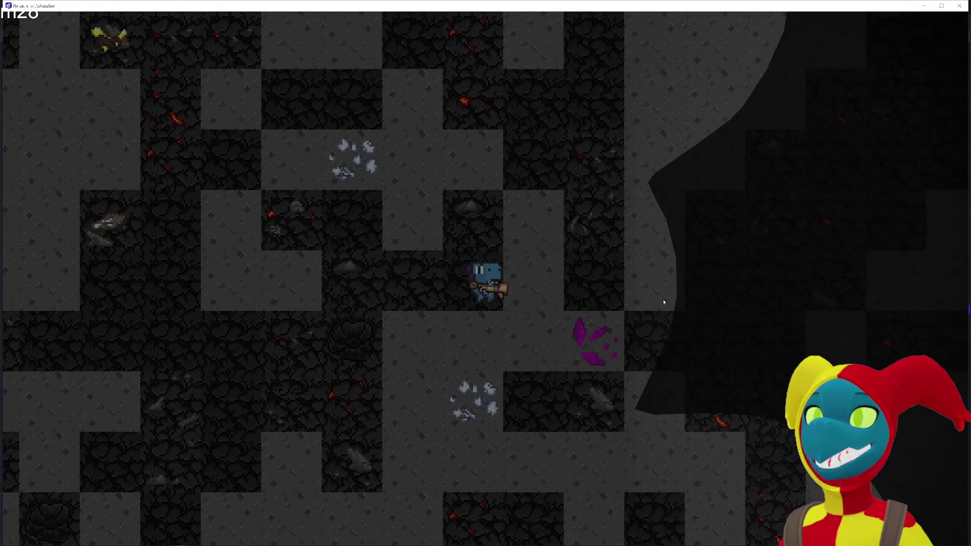
Walk the miner right, up past the crystal column, back down-left, then close the preview.
{"action": "key", "text": "d"}
{"action": "key", "text": "d"}
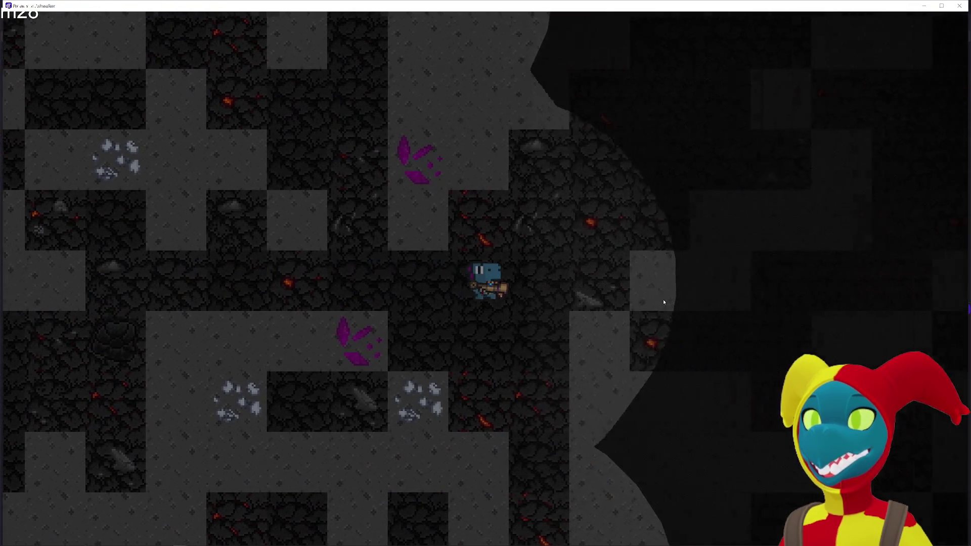
{"action": "key", "text": "d"}
{"action": "key", "text": "d"}
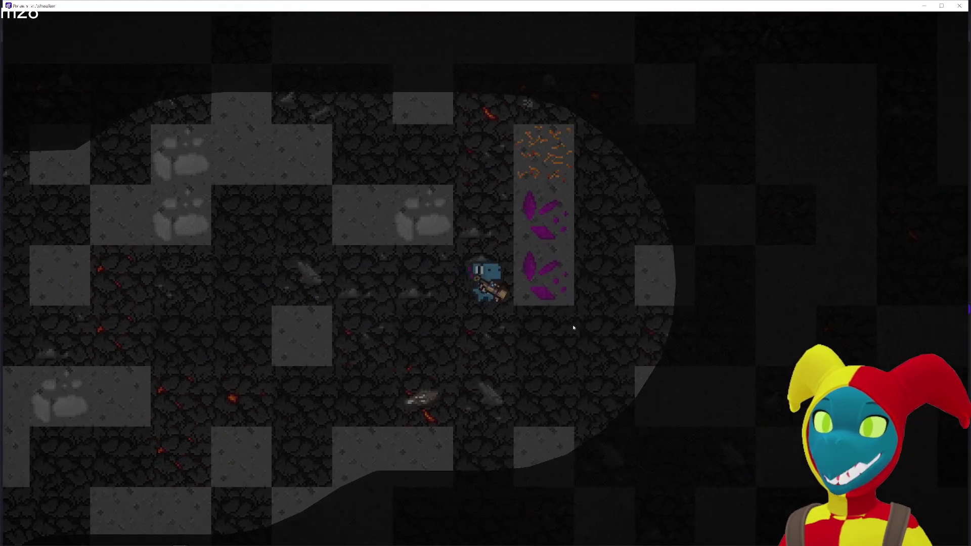
{"action": "key", "text": "d"}
{"action": "key", "text": "w"}
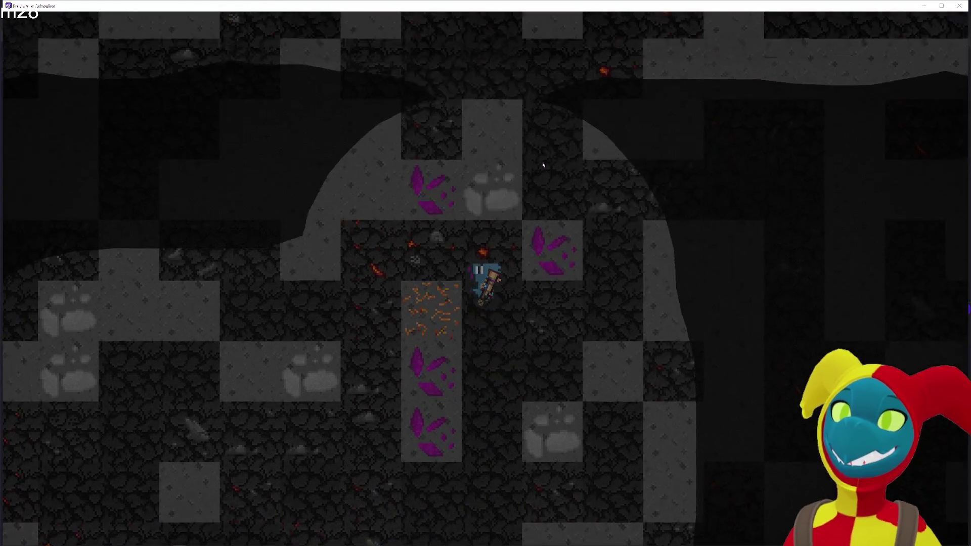
{"action": "key", "text": "s"}
{"action": "key", "text": "a"}
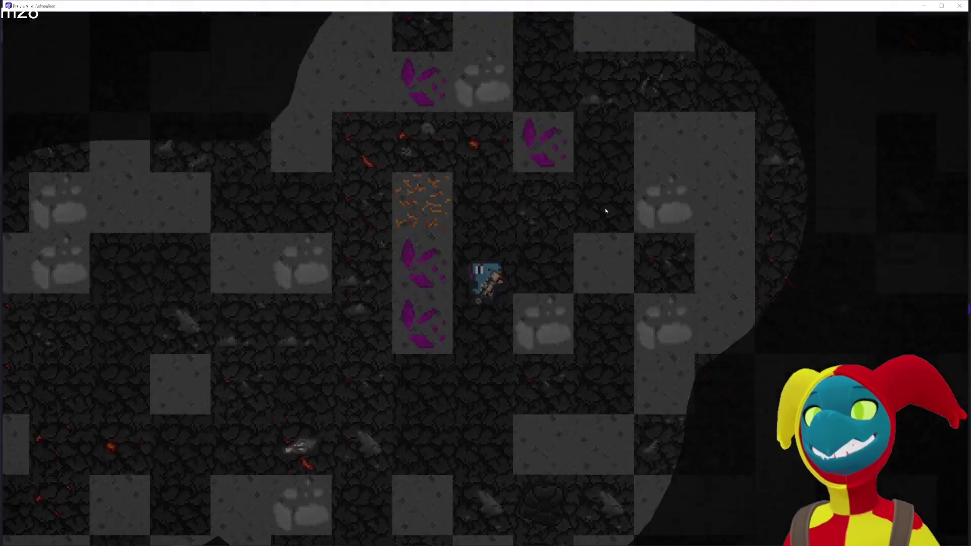
{"action": "key", "text": "alt+F4"}
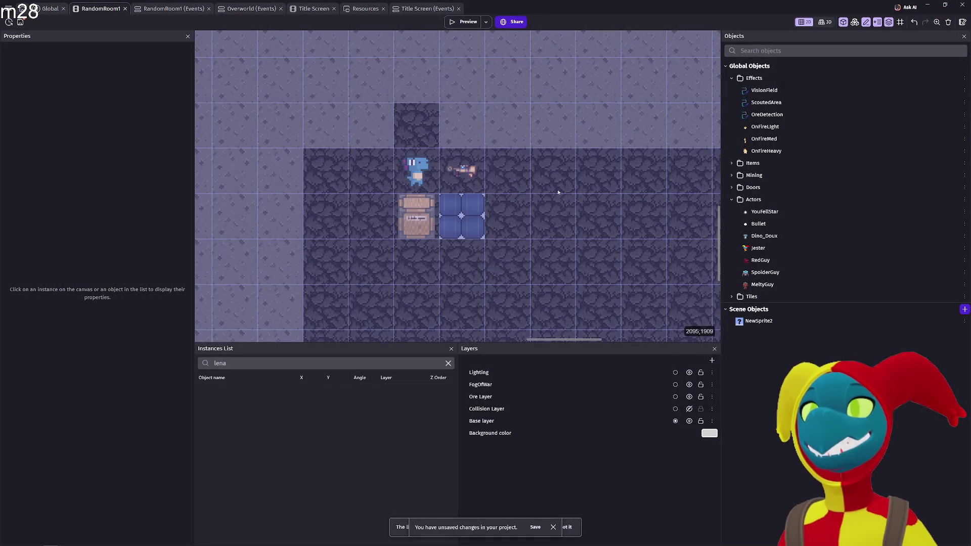
Select the 3872 × 3872 Base tilemap and zoom and pan to recentre the room.
{"action": "left_click", "coordinate": [551, 202]}
{"action": "scroll", "coordinate": [560, 187], "scroll_direction": "down", "scroll_amount": 3}
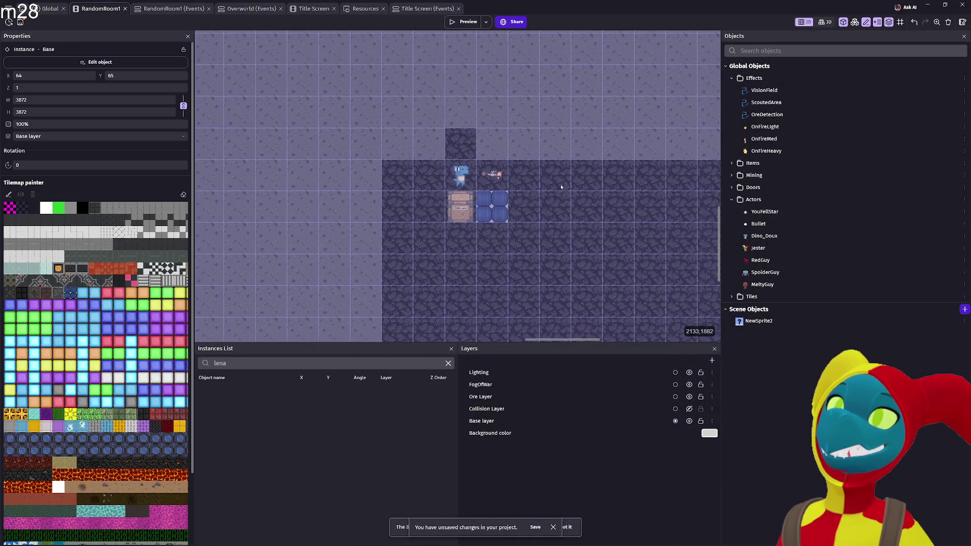
{"action": "scroll", "coordinate": [561, 187], "scroll_direction": "down", "scroll_amount": 5}
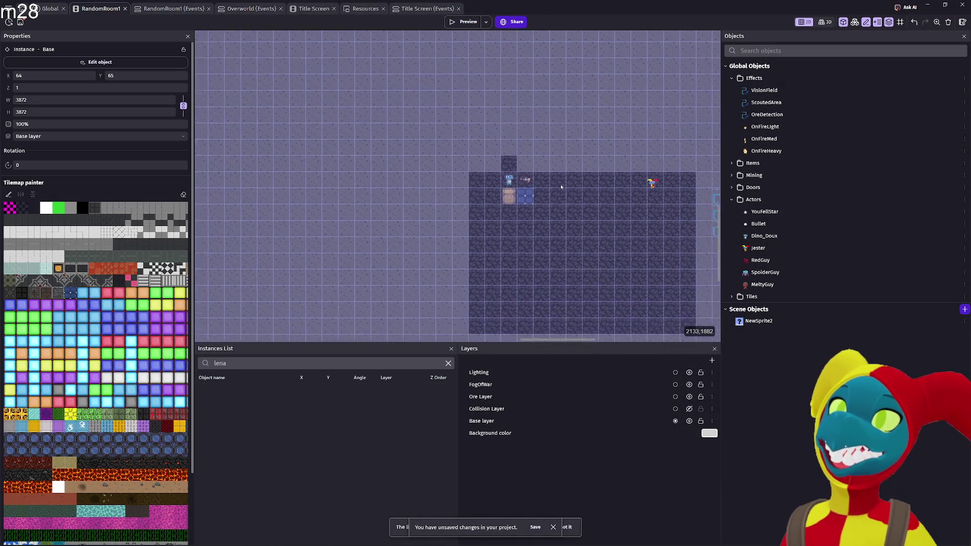
{"action": "scroll", "coordinate": [560, 187], "scroll_direction": "down", "scroll_amount": 3}
{"action": "left_click_drag", "start_coordinate": [555, 181], "coordinate": [515, 167]}
{"action": "scroll", "coordinate": [516, 172], "scroll_direction": "down", "scroll_amount": 3}
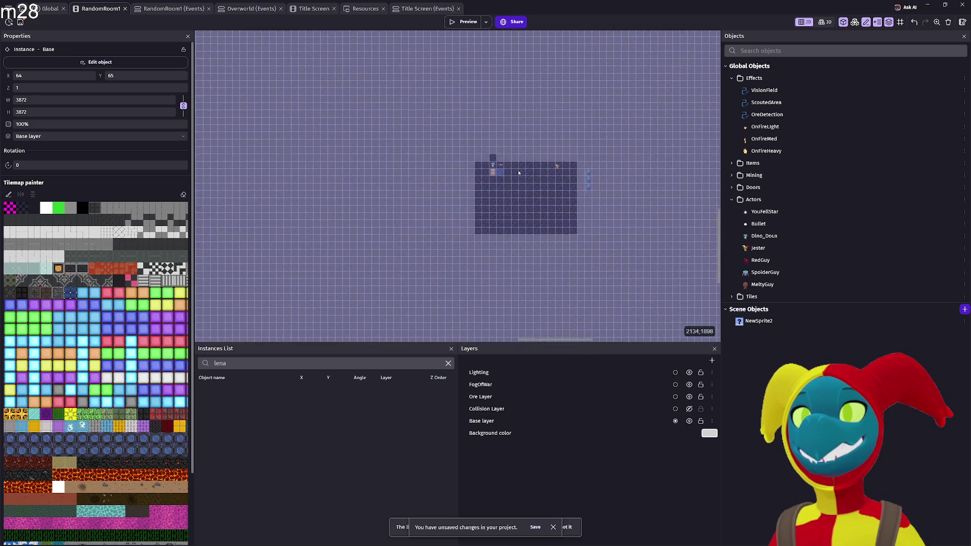
{"action": "scroll", "coordinate": [520, 174], "scroll_direction": "down", "scroll_amount": 3}
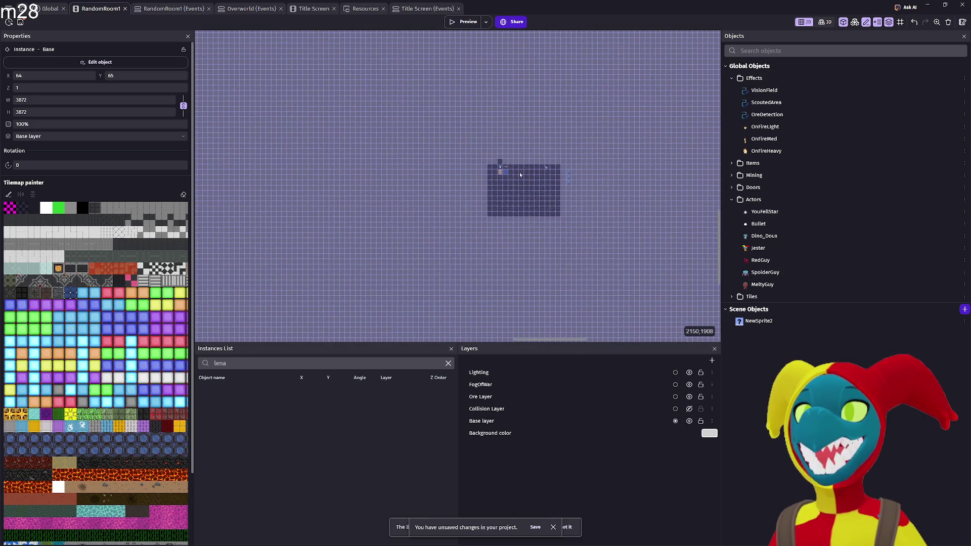
{"action": "scroll", "coordinate": [520, 174], "scroll_direction": "down", "scroll_amount": 2}
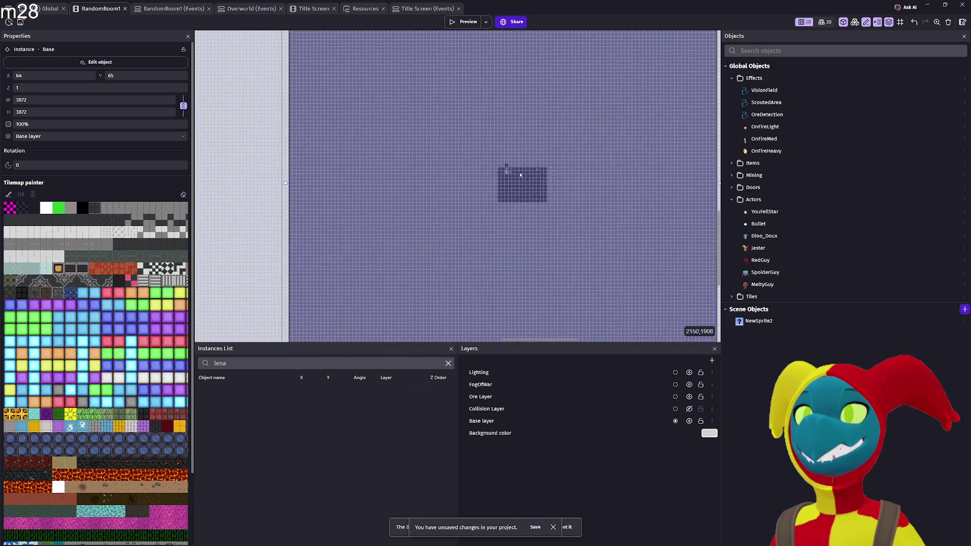
Navigate the canvas to the lower-left Rockwall block and clear the current tile selection.
{"action": "scroll", "coordinate": [535, 187], "scroll_direction": "up", "scroll_amount": 3}
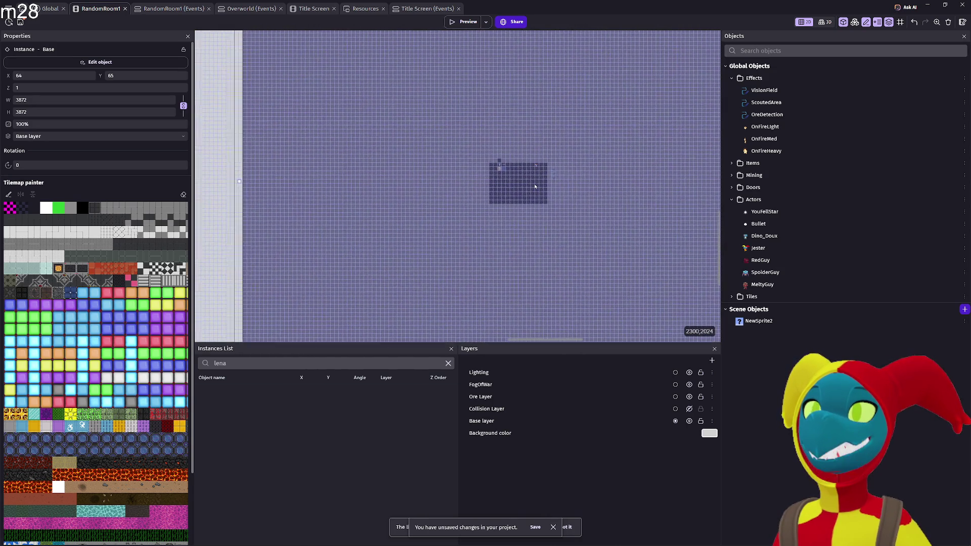
{"action": "scroll", "coordinate": [521, 186], "scroll_direction": "down", "scroll_amount": 3}
{"action": "scroll", "coordinate": [521, 186], "scroll_direction": "right", "scroll_amount": 2}
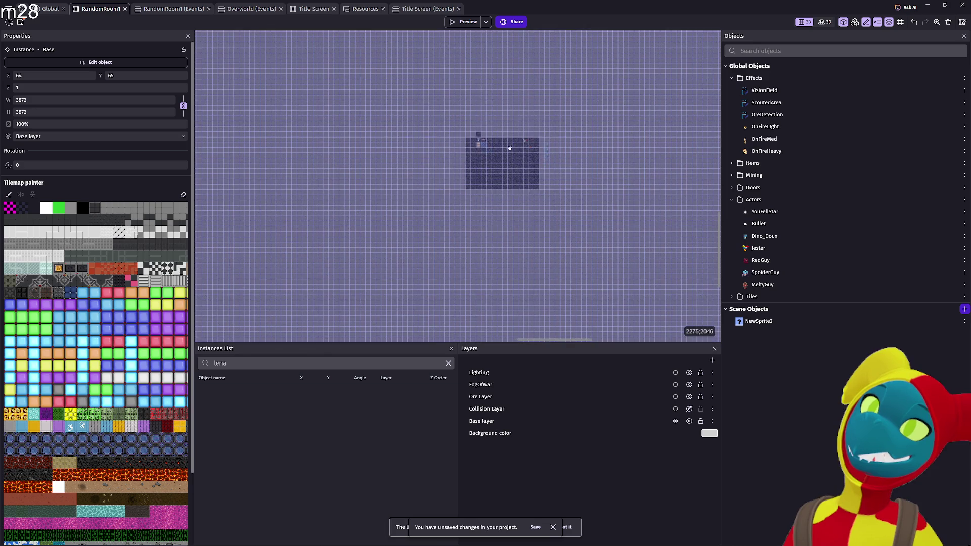
{"action": "scroll", "coordinate": [513, 188], "scroll_direction": "down", "scroll_amount": 3}
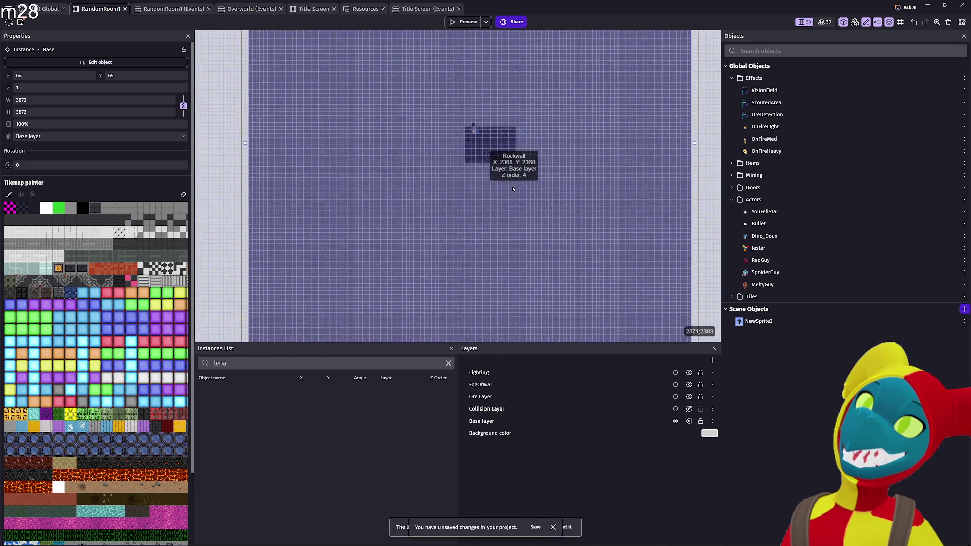
{"action": "scroll", "coordinate": [513, 188], "scroll_direction": "down", "scroll_amount": 1}
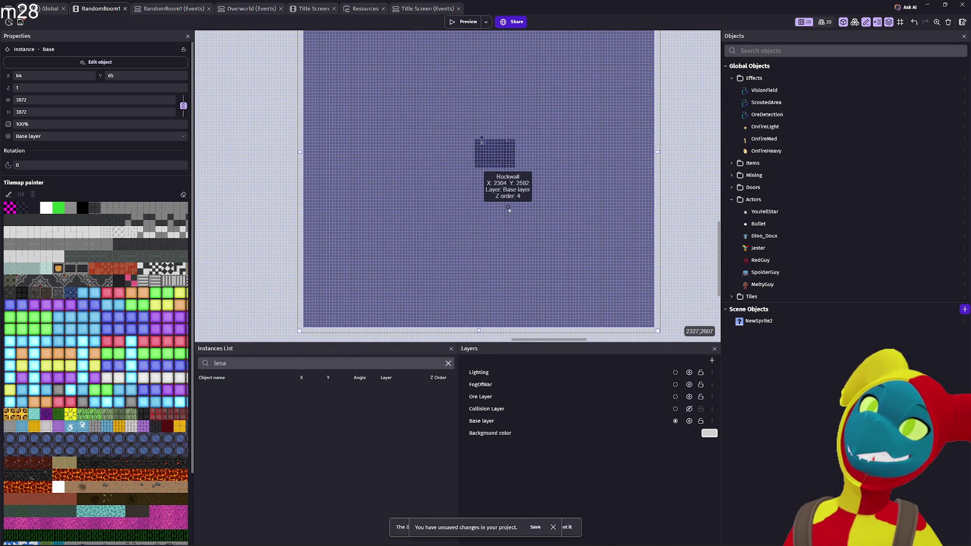
{"action": "scroll", "coordinate": [506, 212], "scroll_direction": "left", "scroll_amount": 2}
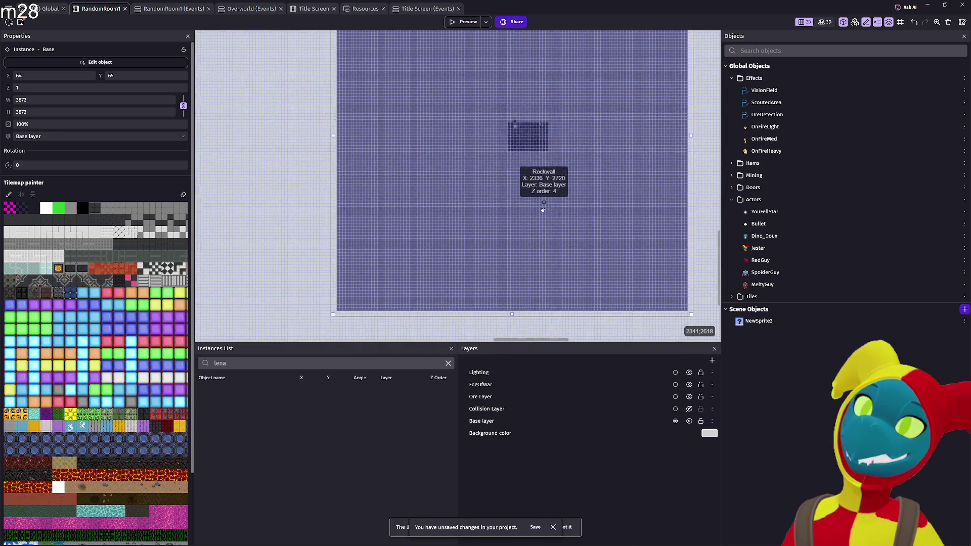
{"action": "scroll", "coordinate": [395, 275], "scroll_direction": "up", "scroll_amount": 4}
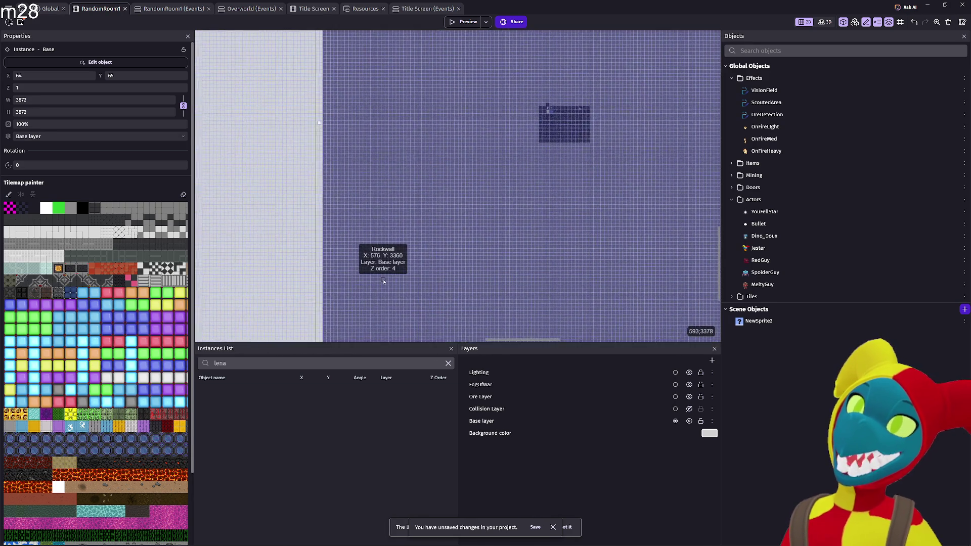
{"action": "scroll", "coordinate": [383, 282], "scroll_direction": "up", "scroll_amount": 2}
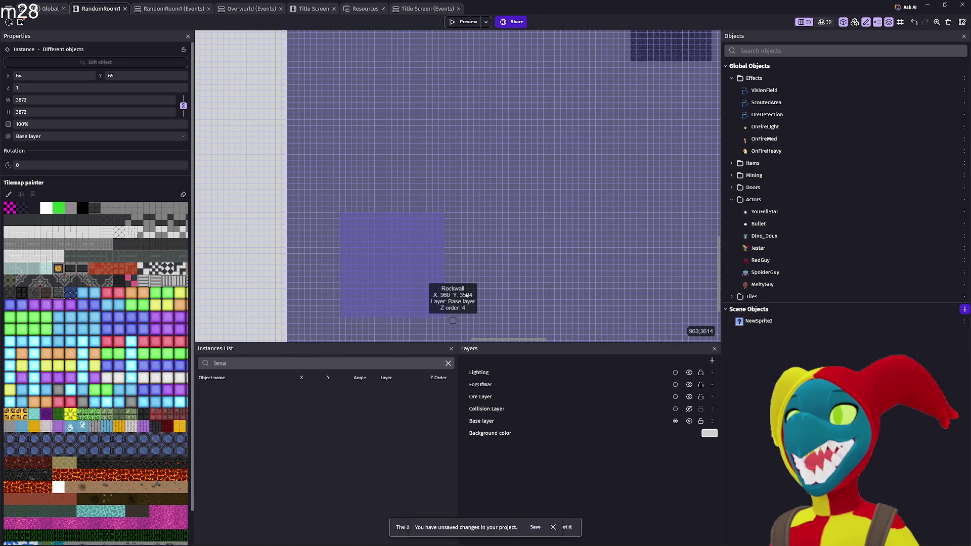
{"action": "left_click", "coordinate": [477, 279]}
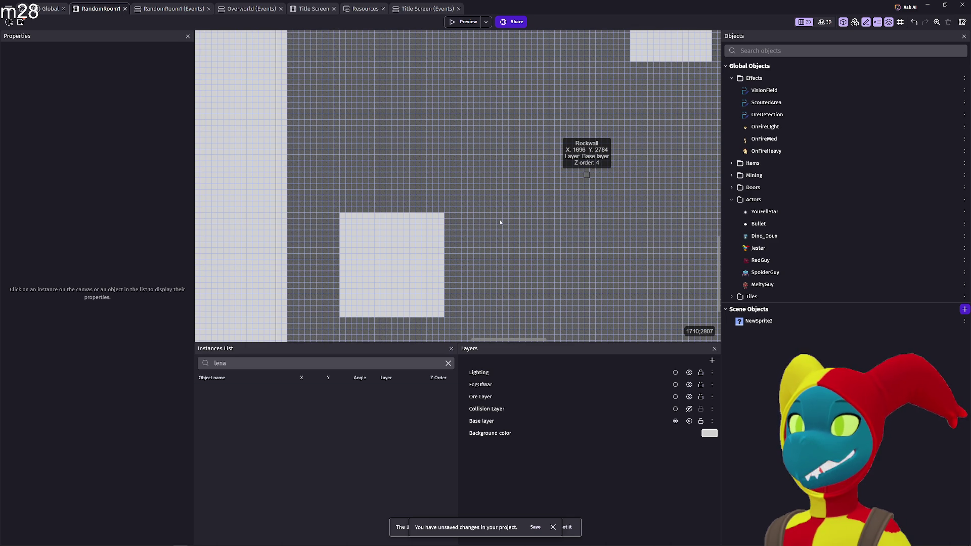
Undo to restore a Rockwall tile, remove the lower-left square of Rockwall tiles, and launch a preview.
{"action": "key", "text": "ctrl+z"}
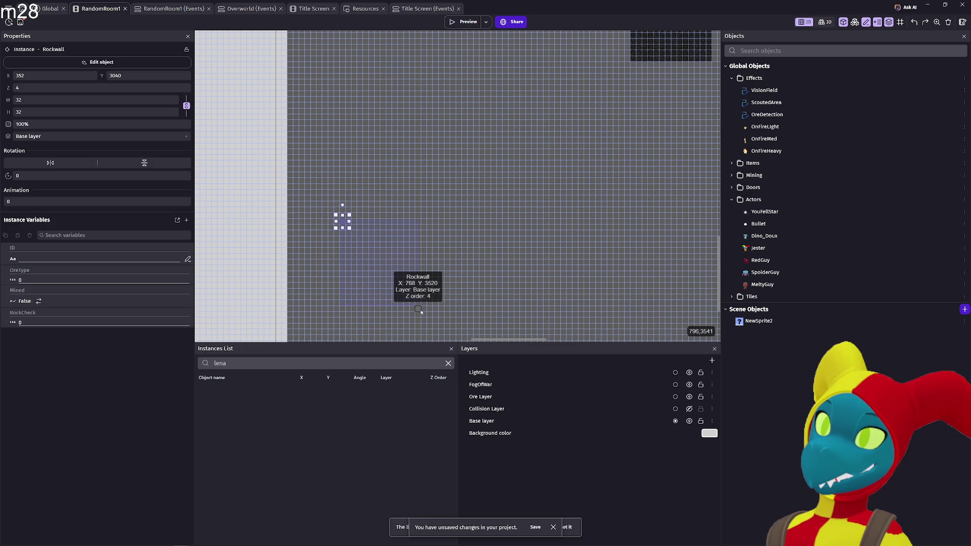
{"action": "left_click_drag", "start_coordinate": [422, 312], "coordinate": [422, 311]}
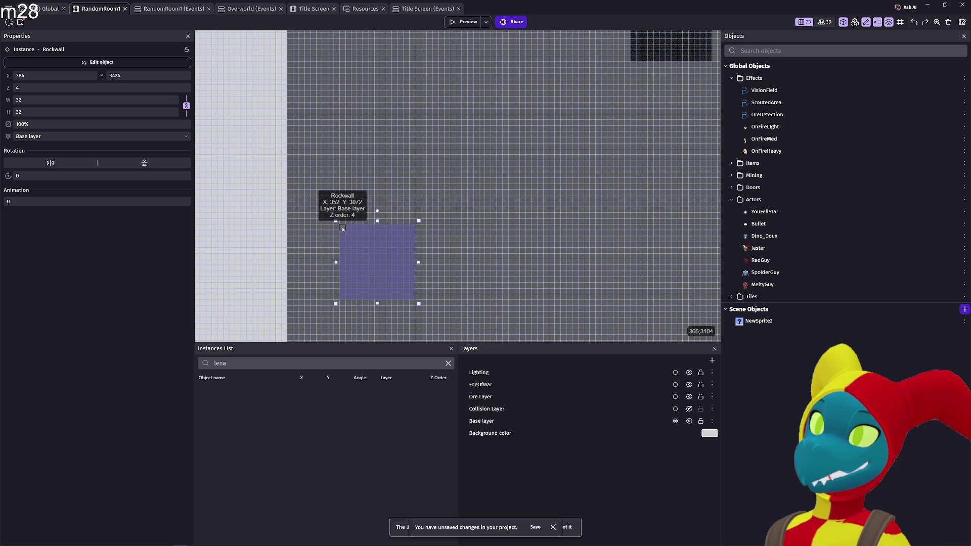
{"action": "left_click", "coordinate": [481, 216]}
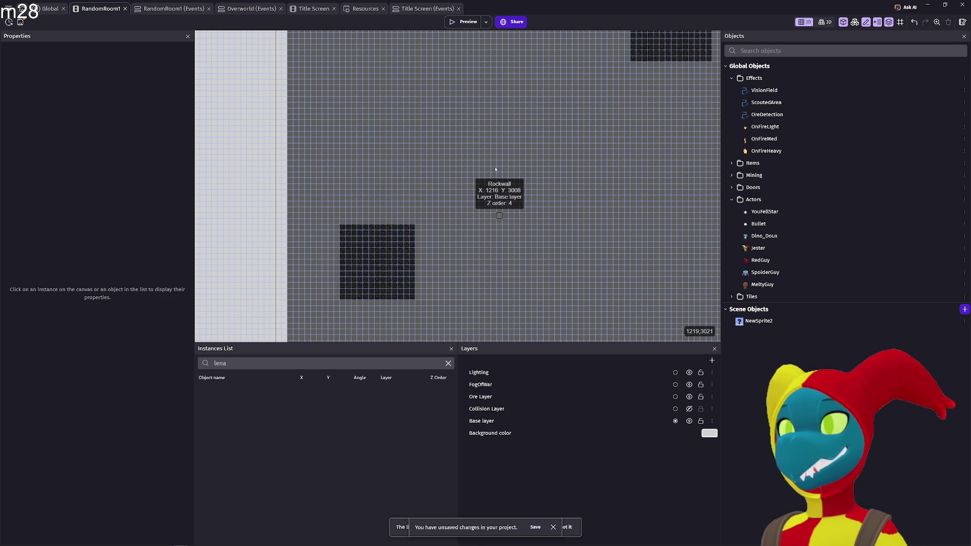
{"action": "left_click", "coordinate": [471, 24]}
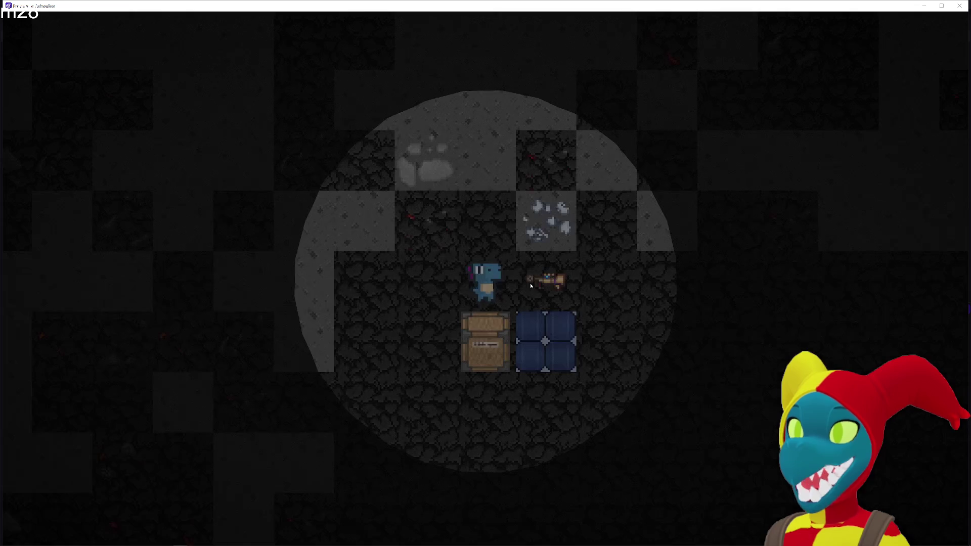
Walk the miner around the clearing and pick up the rifle lying beside him.
{"action": "key", "text": "a"}
{"action": "key", "text": "s"}
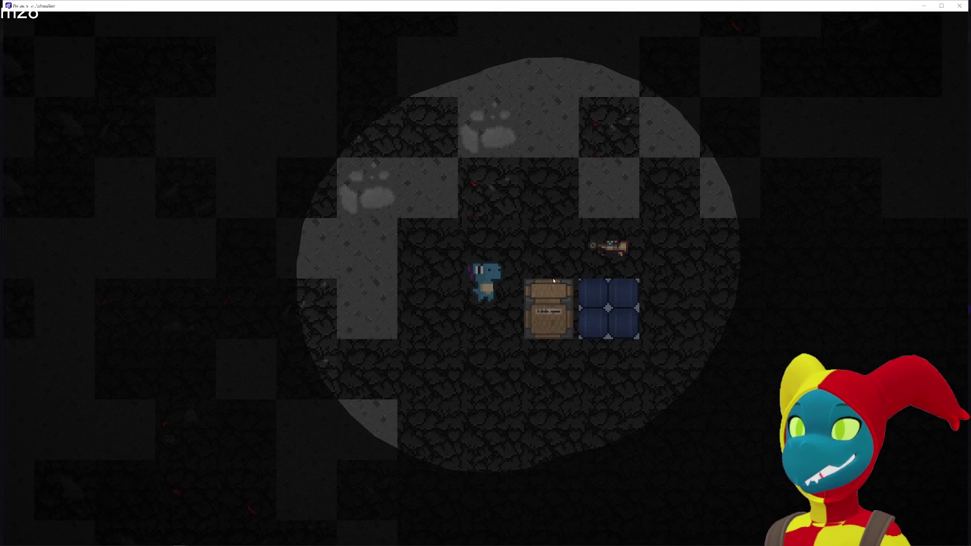
{"action": "key", "text": "w"}
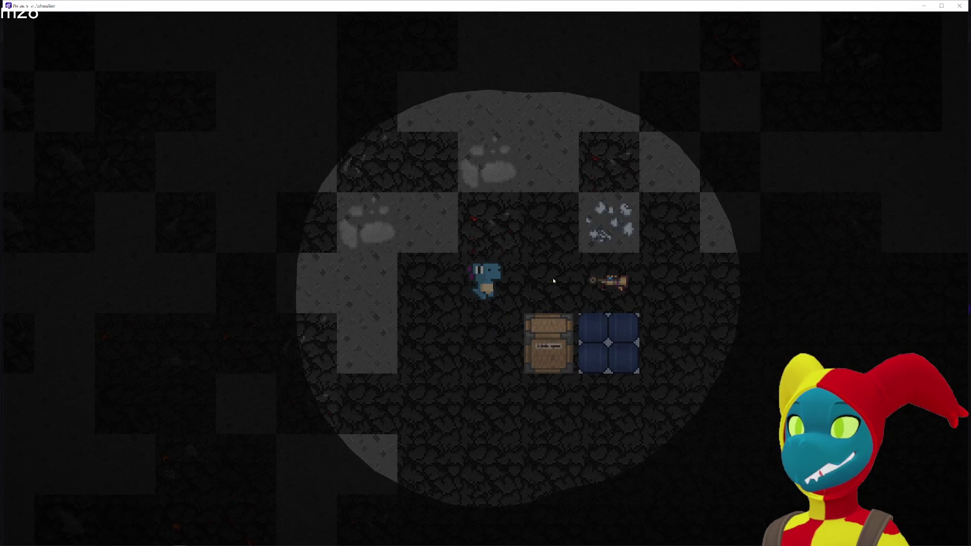
{"action": "key", "text": "d"}
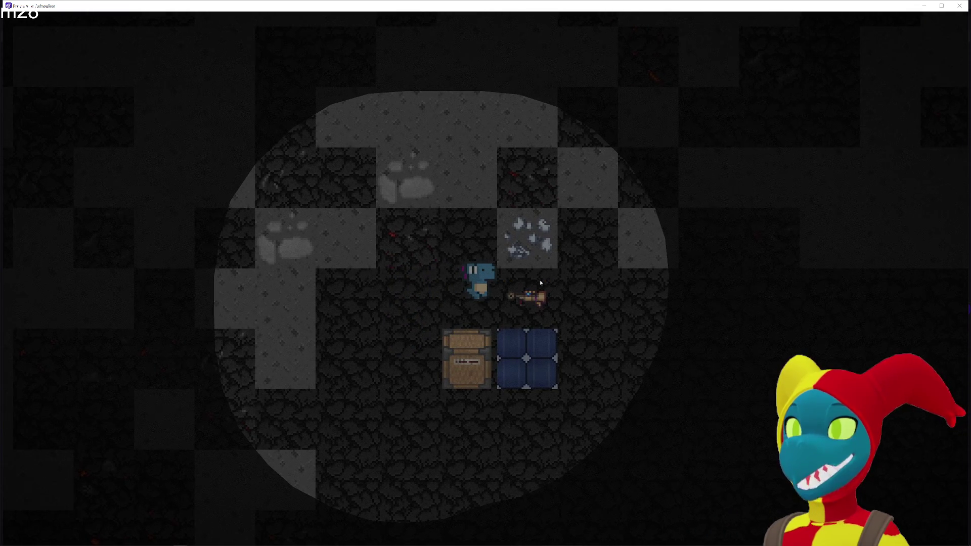
{"action": "key", "text": "a"}
{"action": "key", "text": "s"}
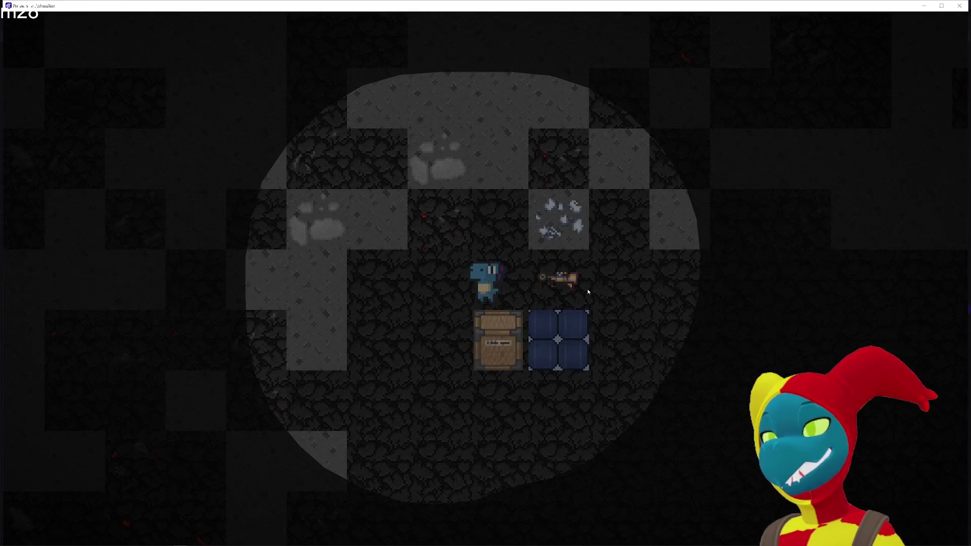
{"action": "key", "text": "d"}
Walk the miner past the purple crystals and down the cave corridor, then left.
{"action": "key", "text": "a"}
{"action": "key", "text": "s"}
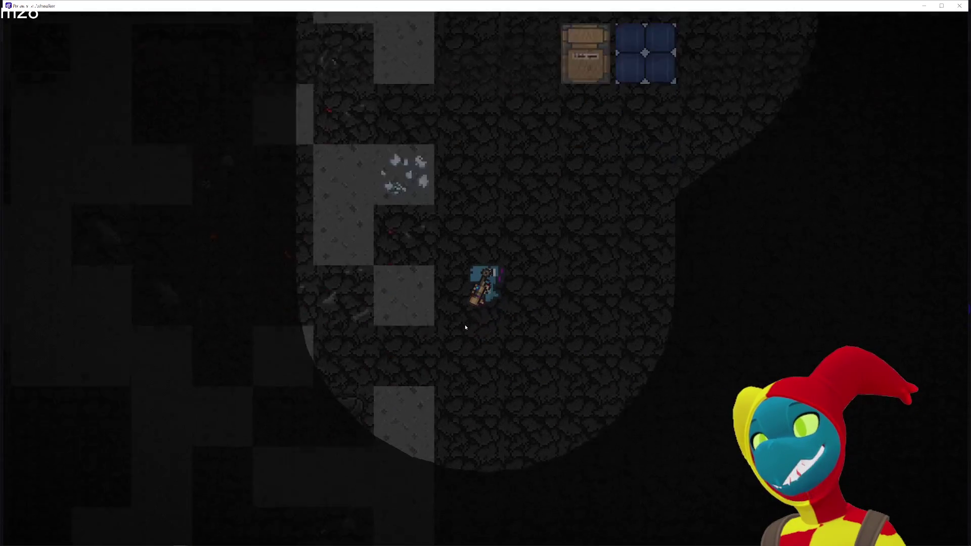
{"action": "key", "text": "s"}
{"action": "key", "text": "d"}
{"action": "key", "text": "a"}
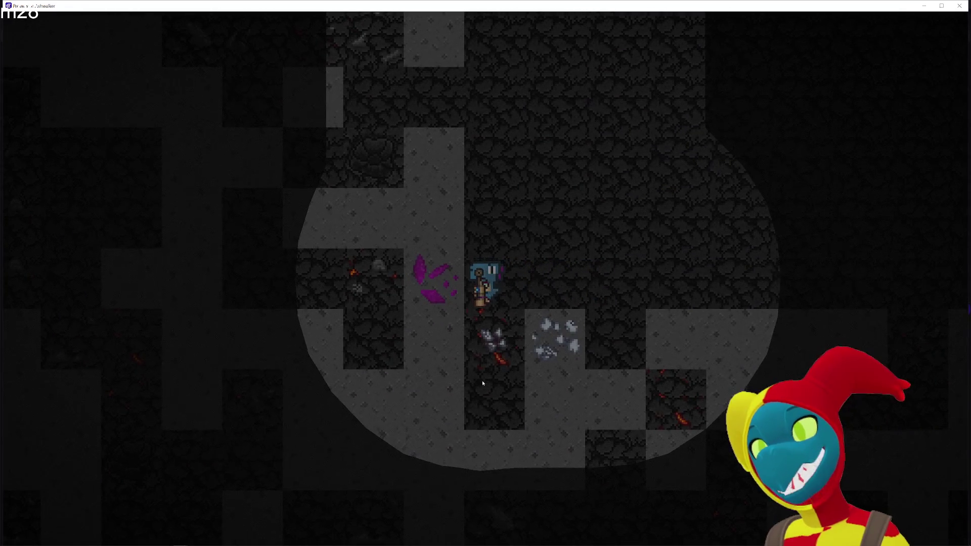
{"action": "key", "text": "s"}
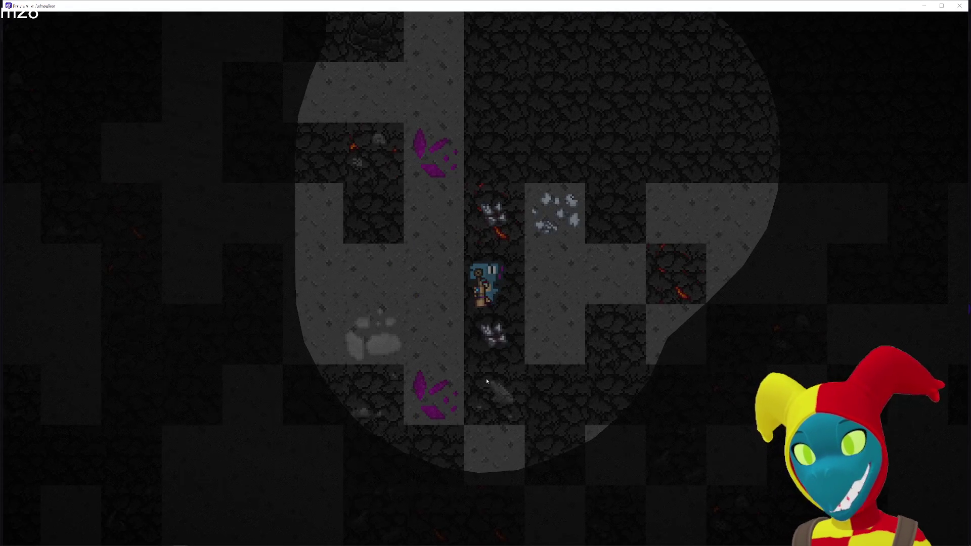
{"action": "key", "text": "s"}
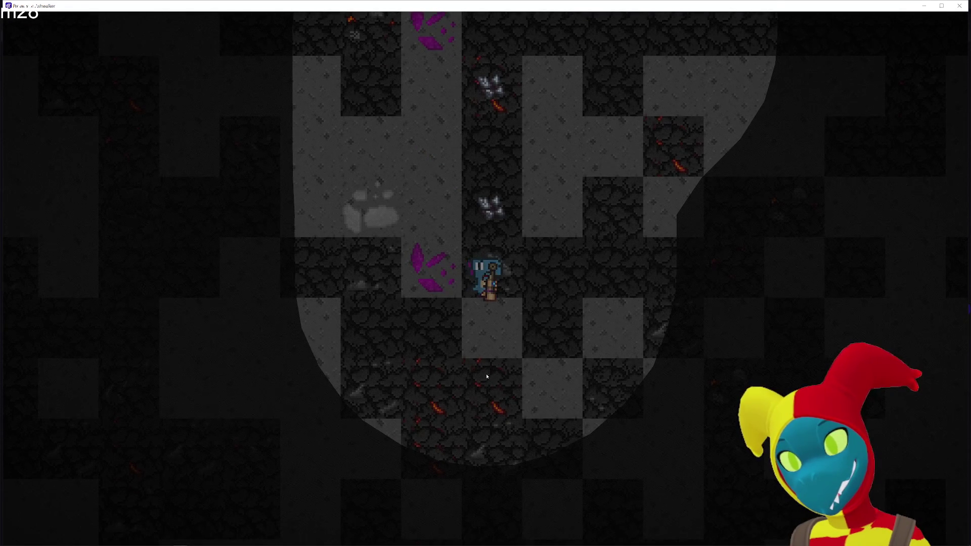
{"action": "key", "text": "s"}
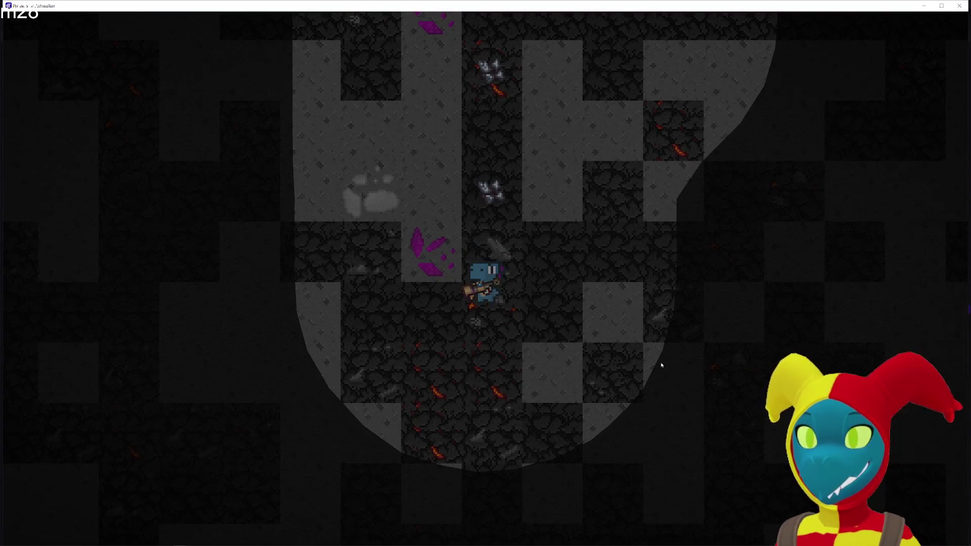
{"action": "key", "text": "s"}
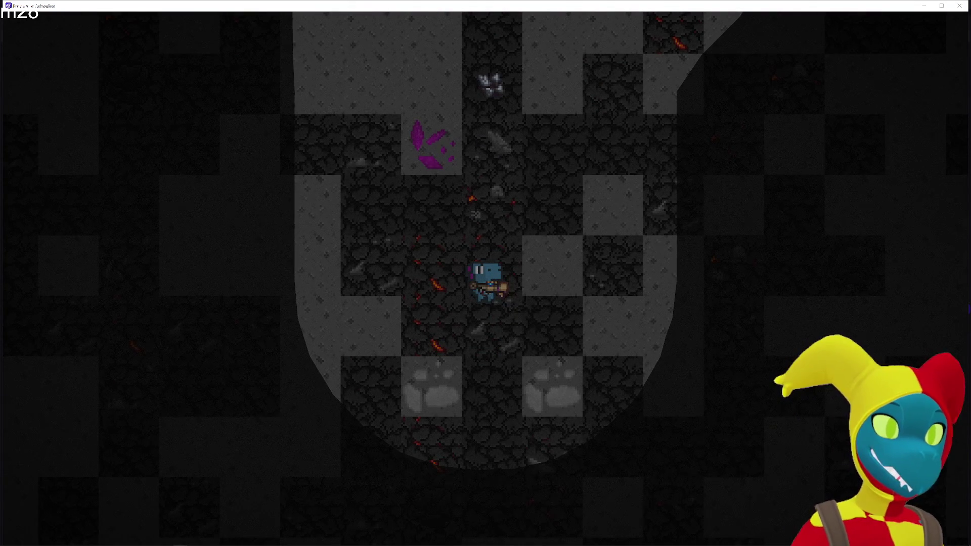
{"action": "key", "text": "a"}
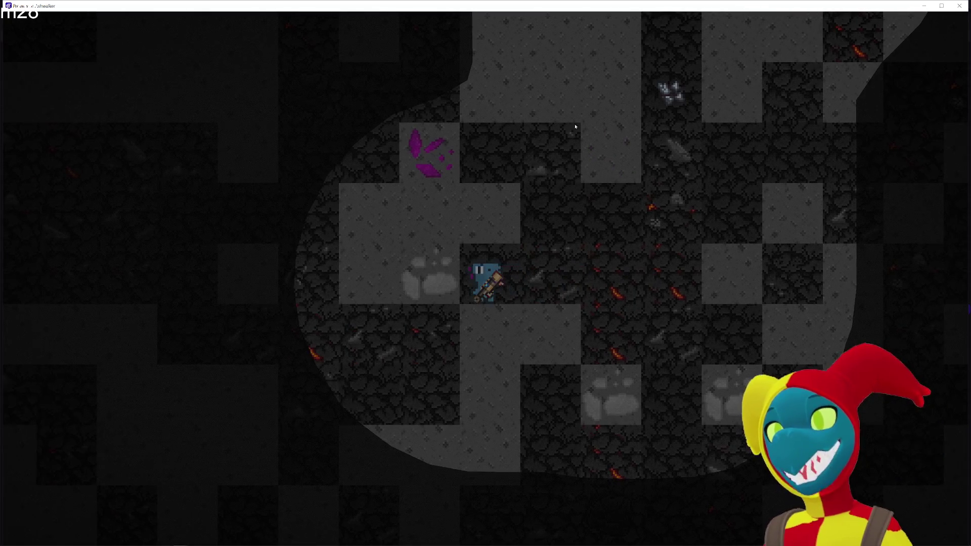
Shrink the preview window, minimize the GDevelop editor, and make the preview fill the screen again.
{"action": "mouse_move", "coordinate": [409, 6]}
{"action": "left_mouse_down"}
{"action": "mouse_move", "coordinate": [410, 83]}
{"action": "mouse_move", "coordinate": [515, 301]}
{"action": "mouse_move", "coordinate": [493, 472]}
{"action": "mouse_move", "coordinate": [420, 430]}
{"action": "left_mouse_up"}
{"action": "left_click", "coordinate": [934, 4]}
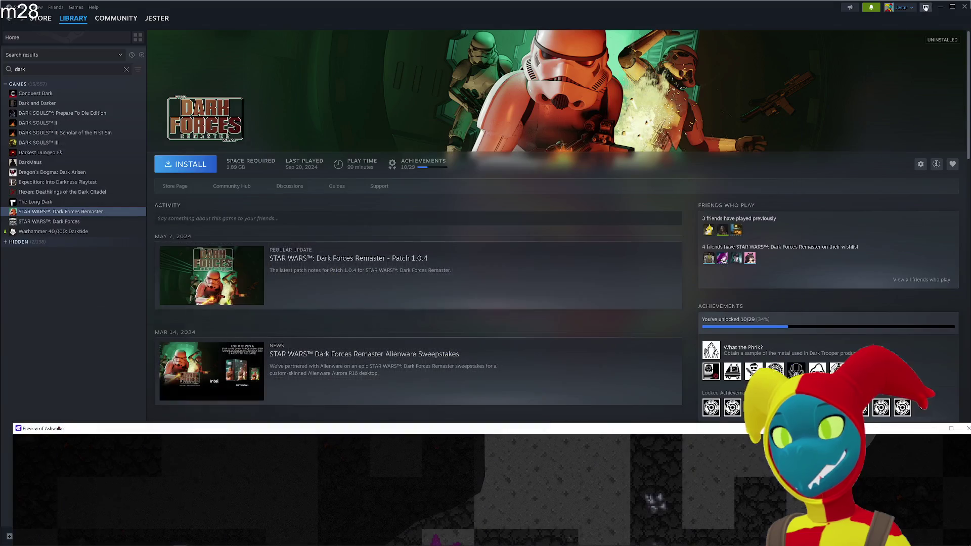
{"action": "left_click_drag", "start_coordinate": [517, 434], "coordinate": [521, 3]}
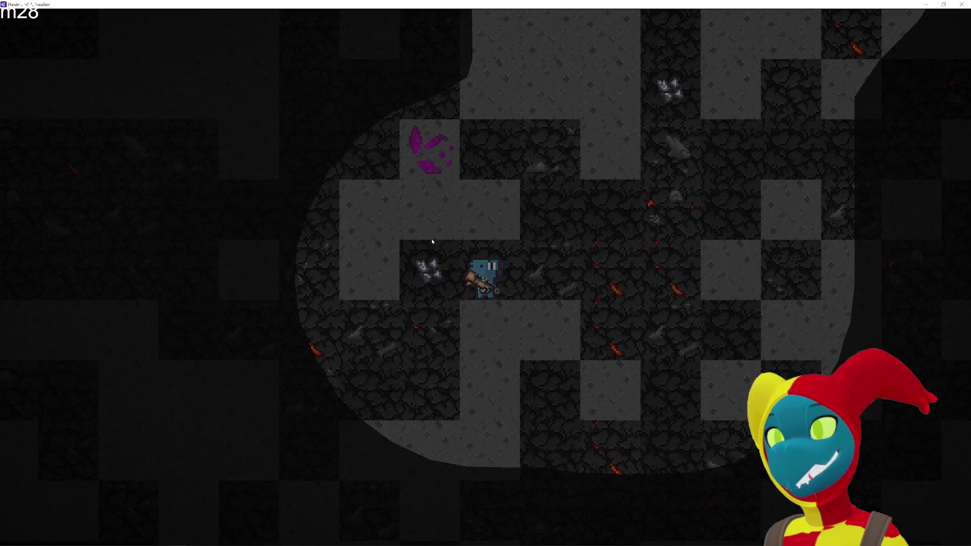
Mine the rock block beside the miner and the nearby orange ore block.
{"action": "key", "text": "s"}
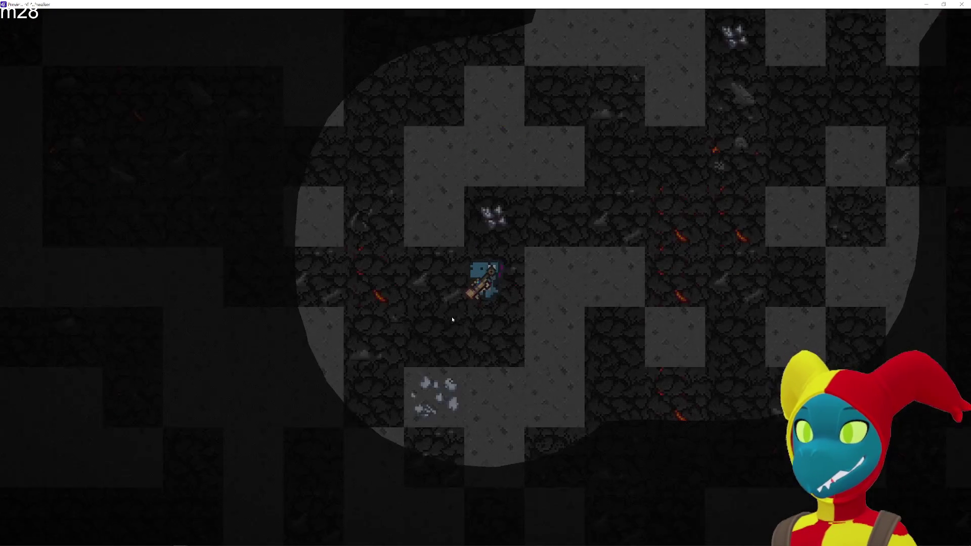
{"action": "left_click", "coordinate": [451, 317]}
{"action": "key", "text": "a"}
{"action": "left_click", "coordinate": [401, 299]}
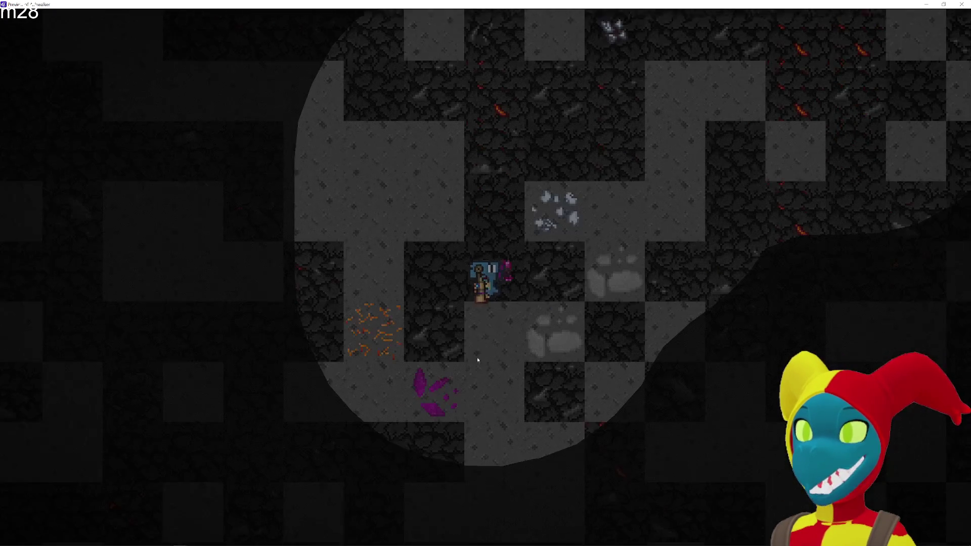
Walk the miner down and onward through the dark cave.
{"action": "key", "text": "a"}
{"action": "key", "text": "s"}
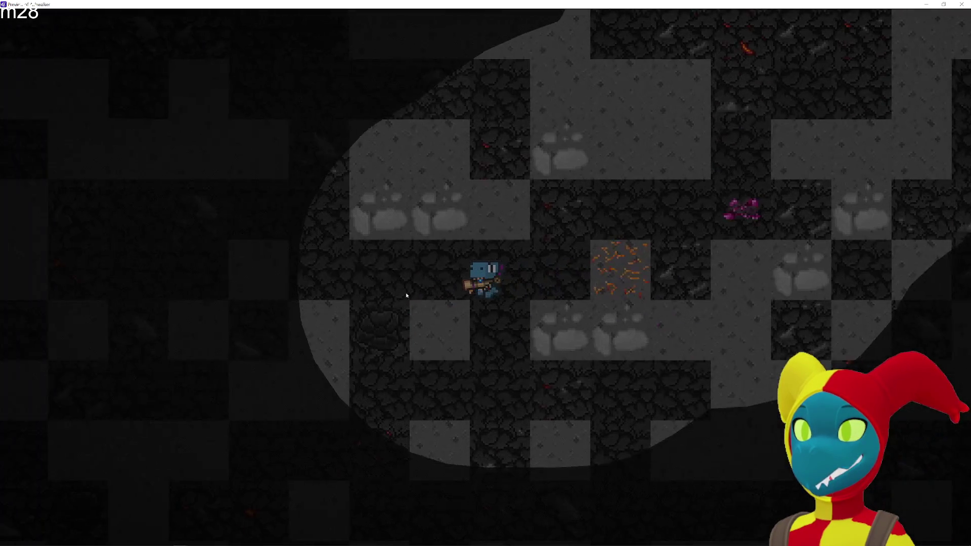
{"action": "key", "text": "s"}
{"action": "key", "text": "d"}
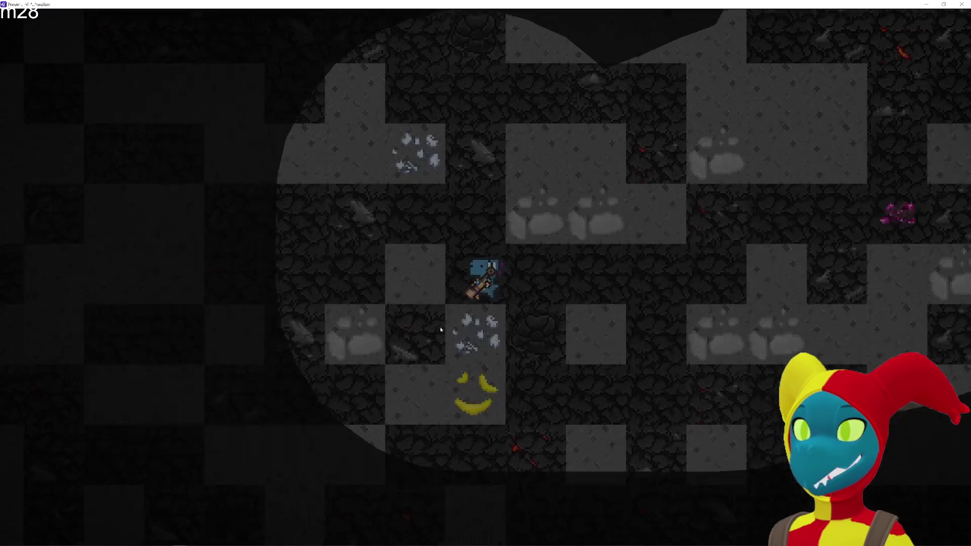
{"action": "key", "text": "s"}
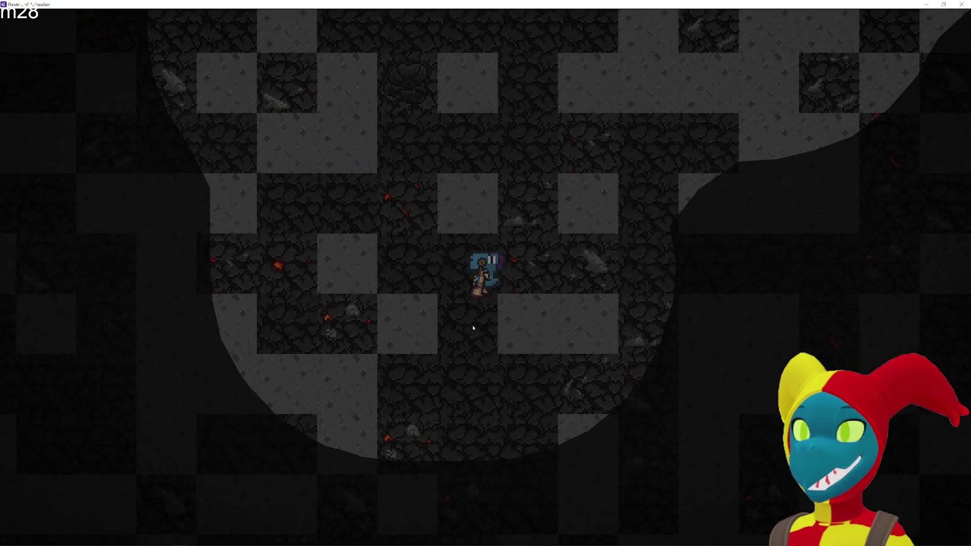
{"action": "key", "text": "s"}
{"action": "key", "text": "a"}
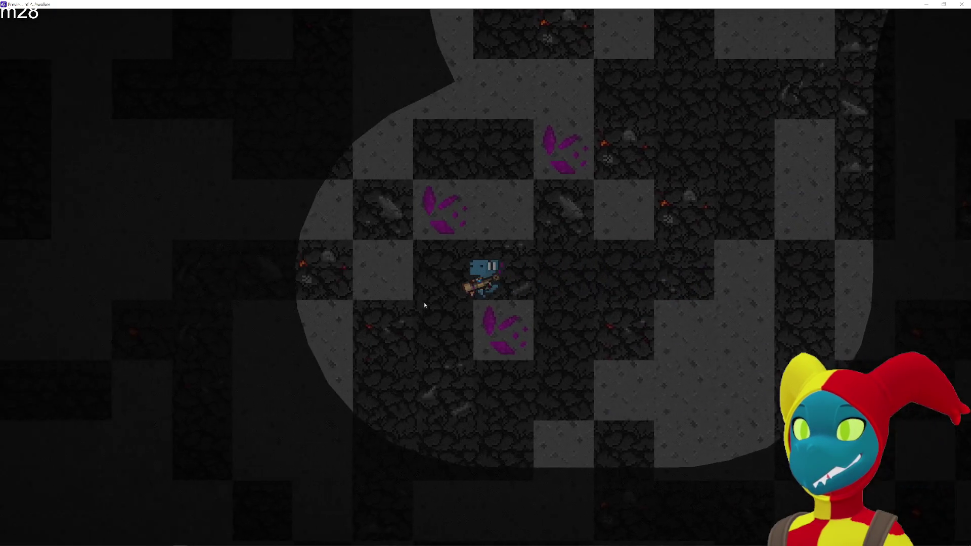
{"action": "key", "text": "w"}
{"action": "key", "text": "a"}
Walk the miner left and up through the tunnels.
{"action": "key", "text": "d"}
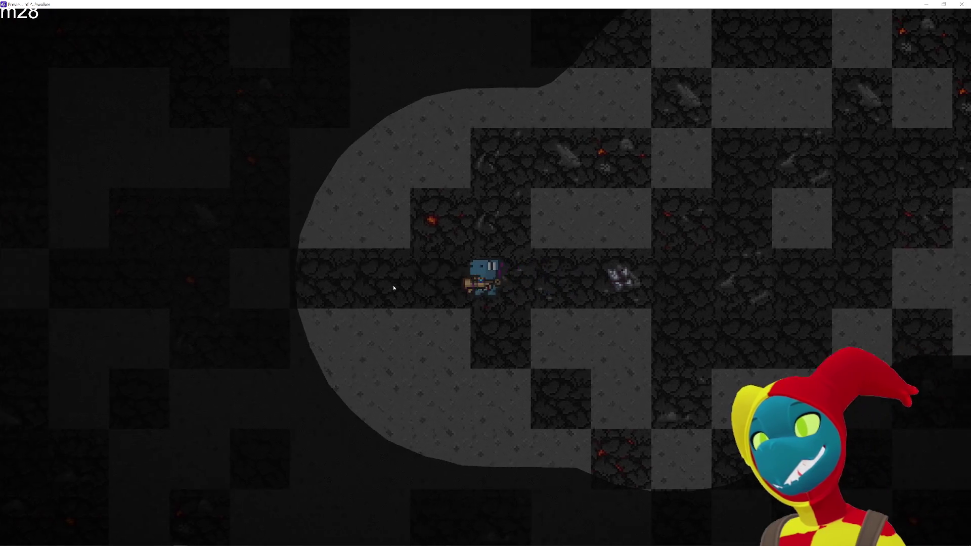
{"action": "key", "text": "a"}
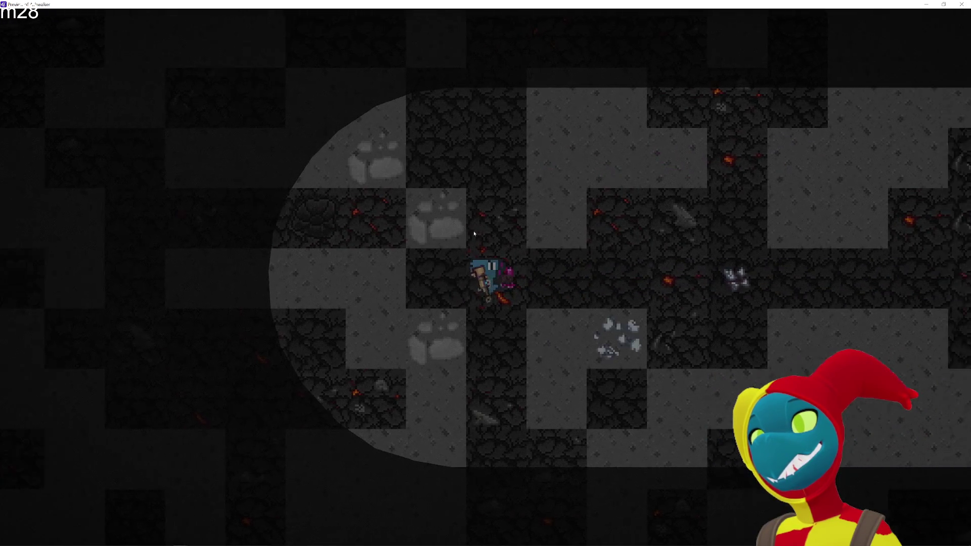
{"action": "key", "text": "w"}
{"action": "key", "text": "w"}
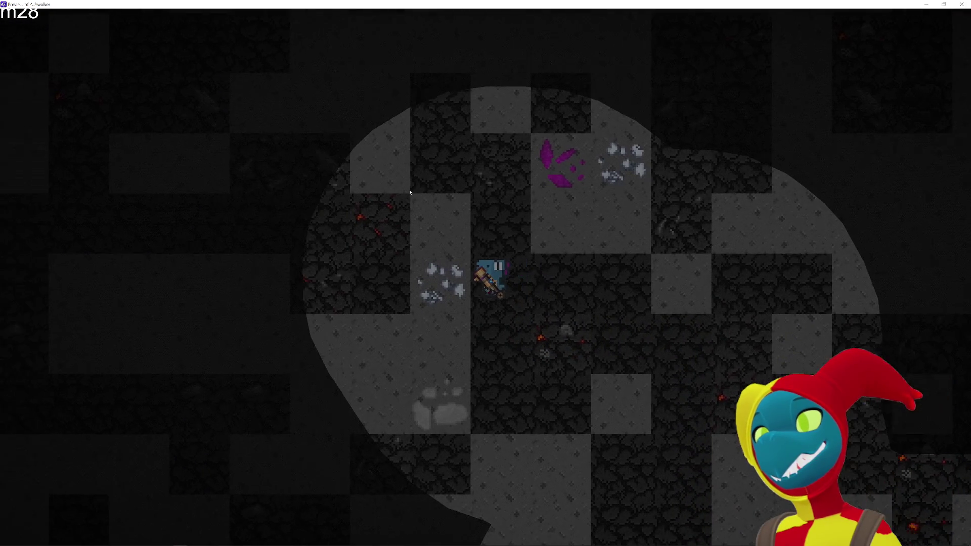
{"action": "key", "text": "d"}
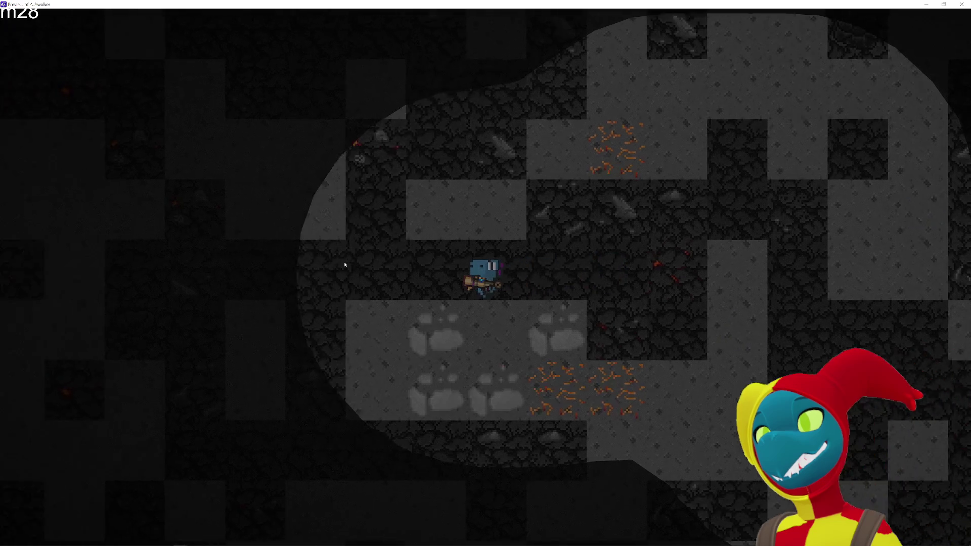
{"action": "key", "text": "a"}
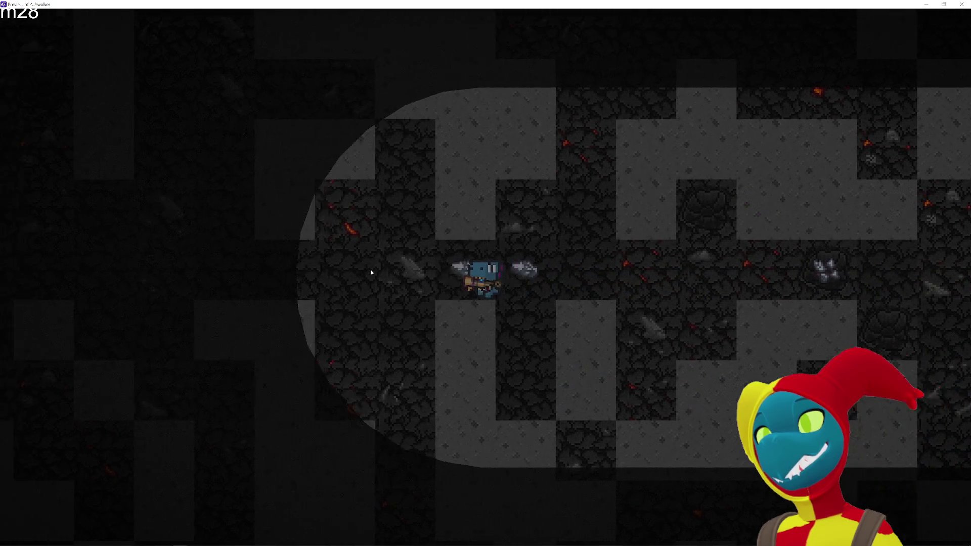
{"action": "key", "text": "s"}
{"action": "key", "text": "d"}
{"action": "key", "text": "a"}
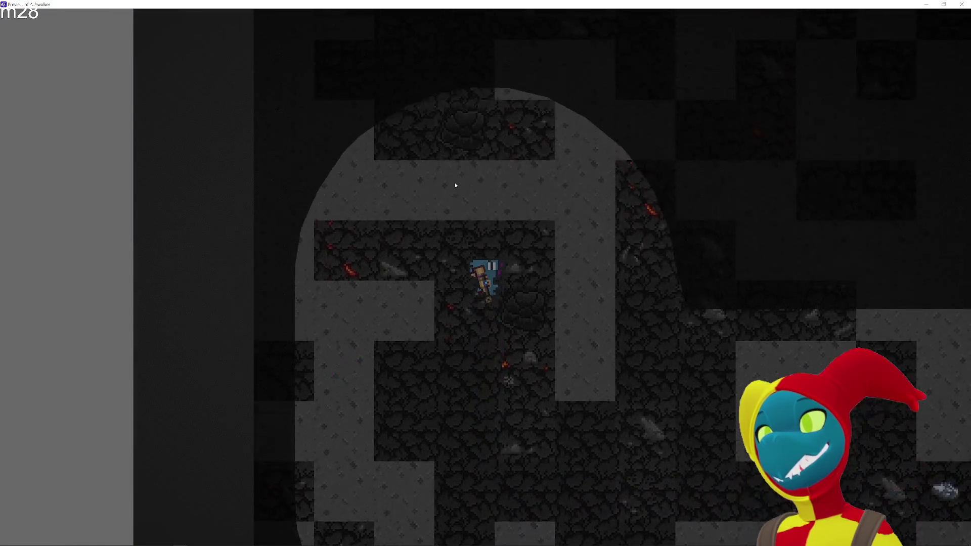
Walk the miner down the shaft, then east and west through the cave.
{"action": "key", "text": "d"}
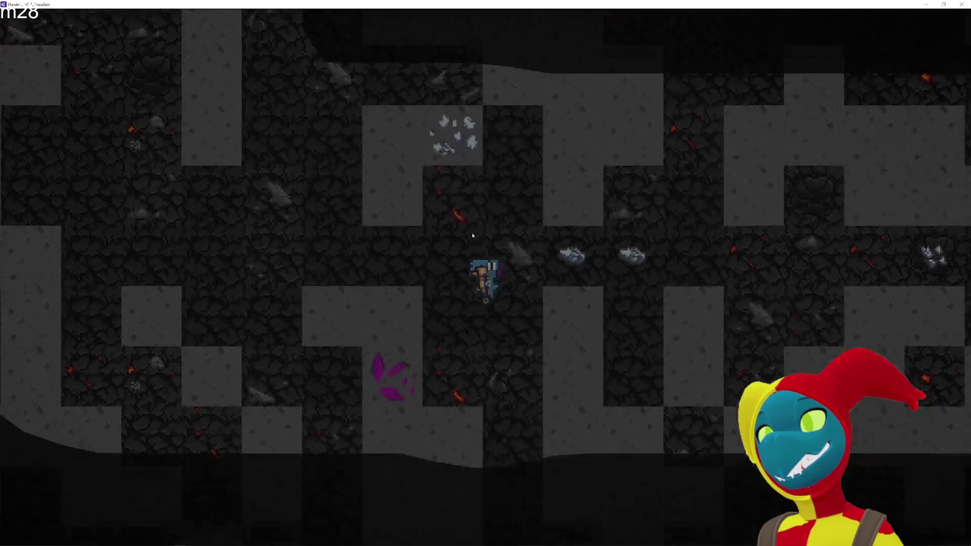
{"action": "key", "text": "s"}
{"action": "key", "text": "s"}
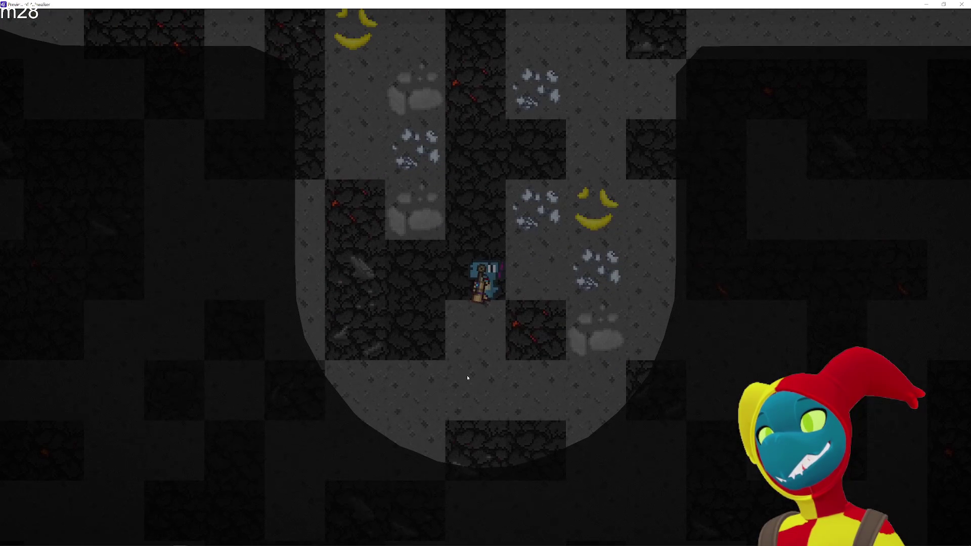
{"action": "key", "text": "s"}
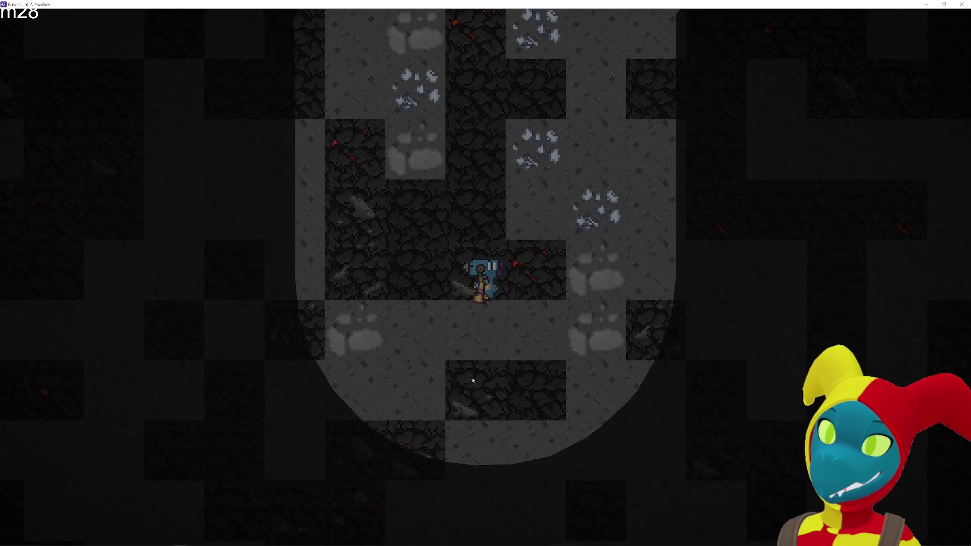
{"action": "key", "text": "s"}
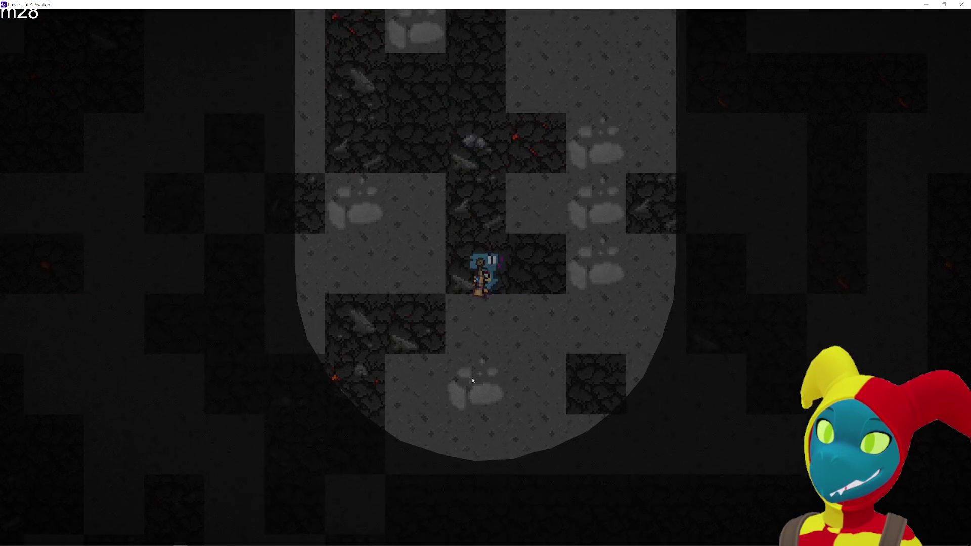
{"action": "key", "text": "s"}
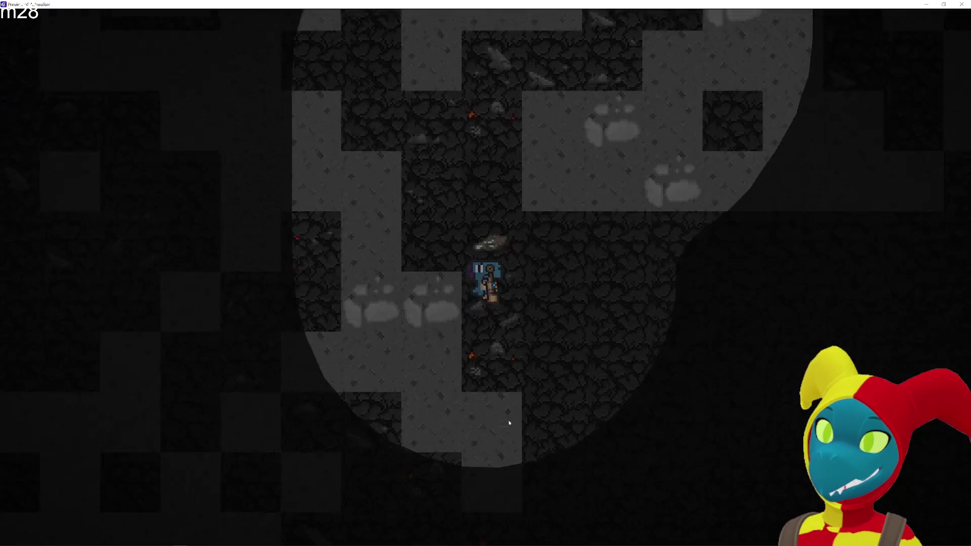
{"action": "key", "text": "d"}
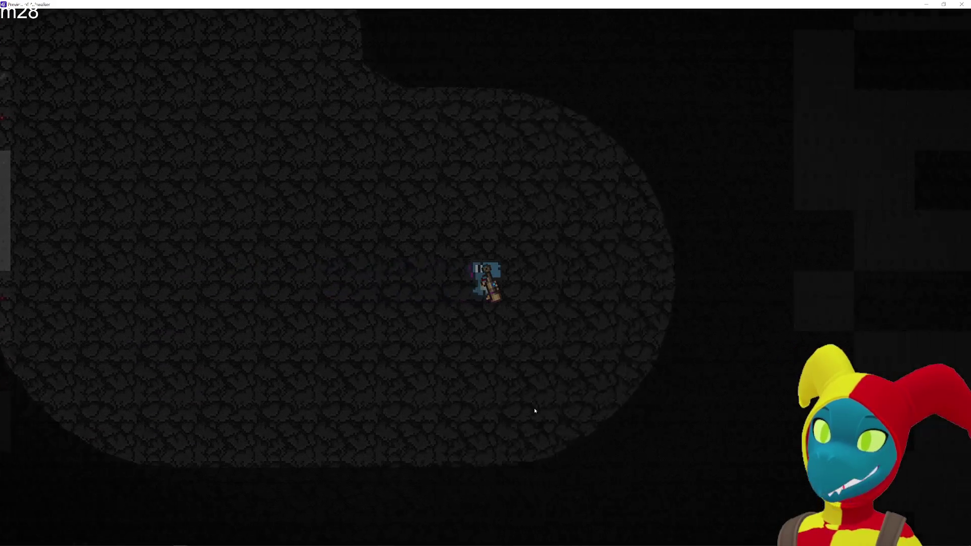
{"action": "key", "text": "a"}
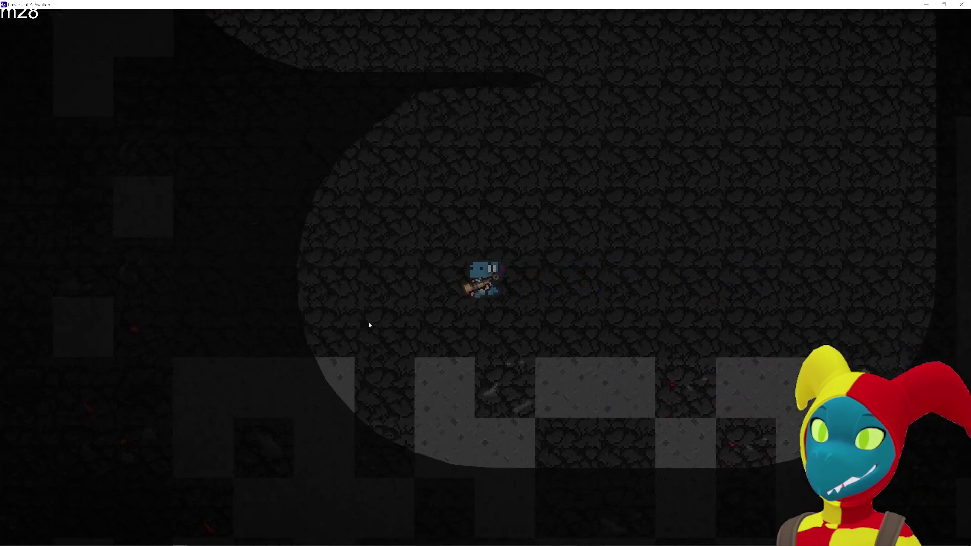
{"action": "key", "text": "w"}
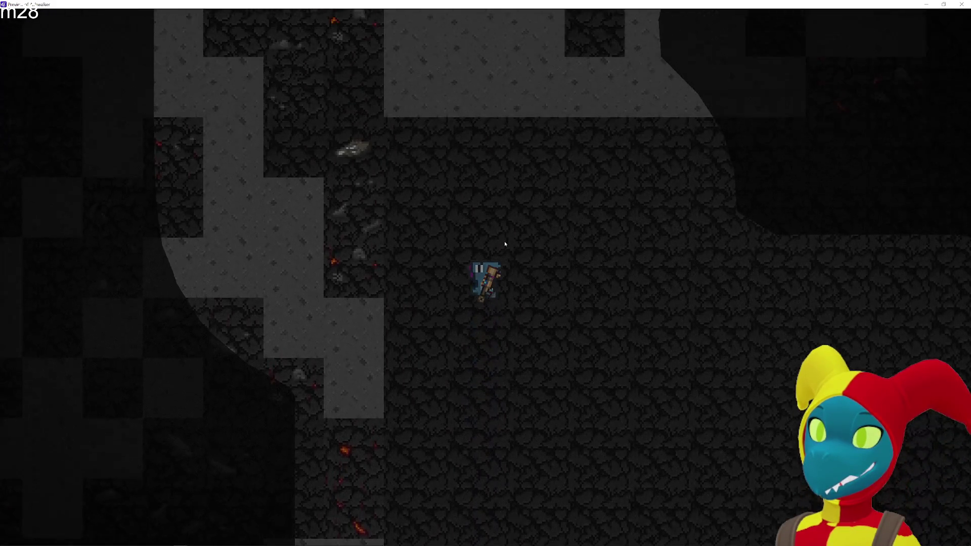
Close the game preview and return to GDevelop's RandomRoom1 scene editor.
{"action": "key", "text": "d"}
{"action": "left_click", "coordinate": [961, 5]}
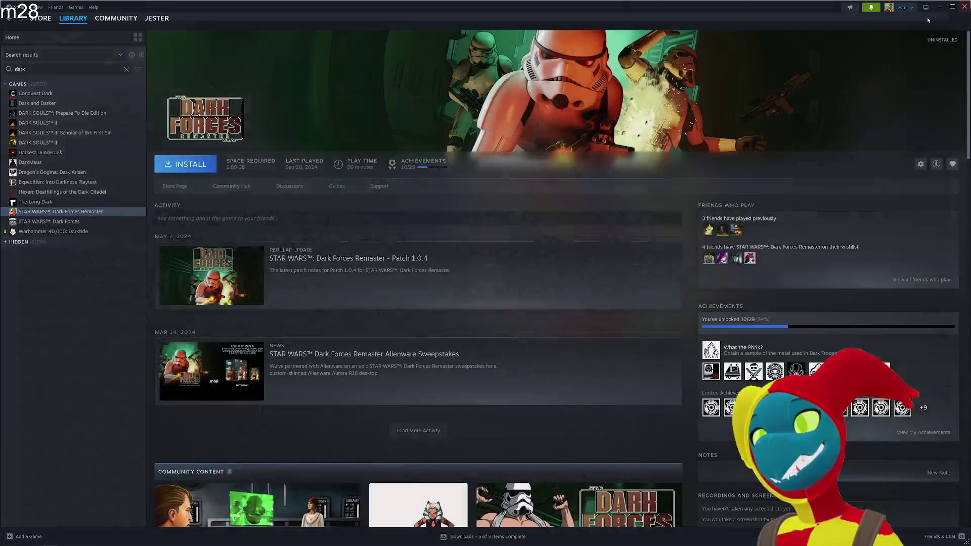
{"action": "key", "text": "alt+Tab"}
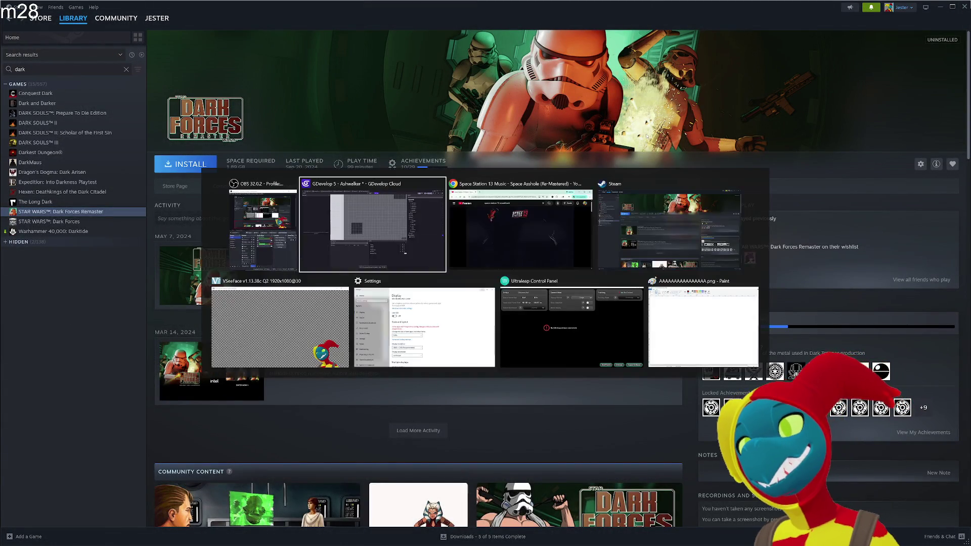
{"action": "left_click", "coordinate": [407, 223]}
{"action": "scroll", "coordinate": [556, 192], "scroll_direction": "down", "scroll_amount": 3}
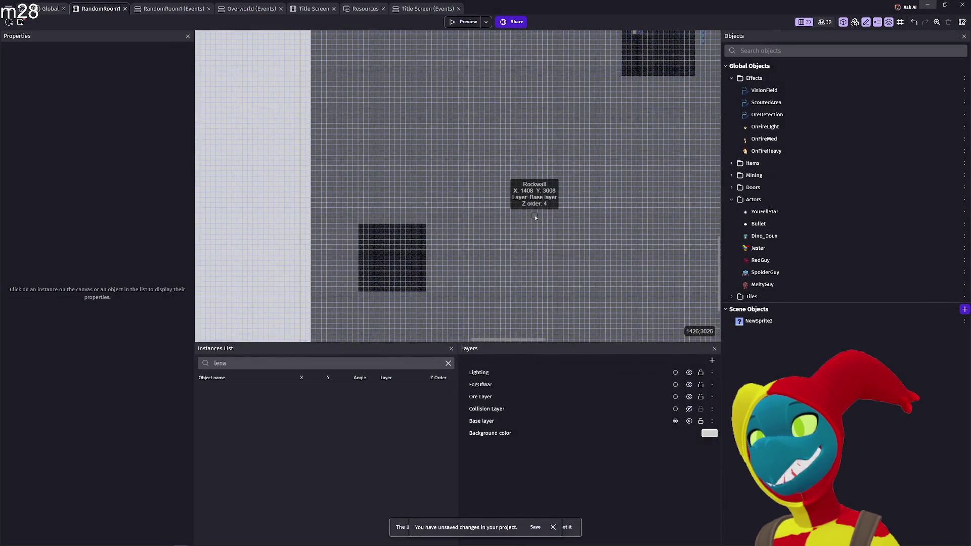